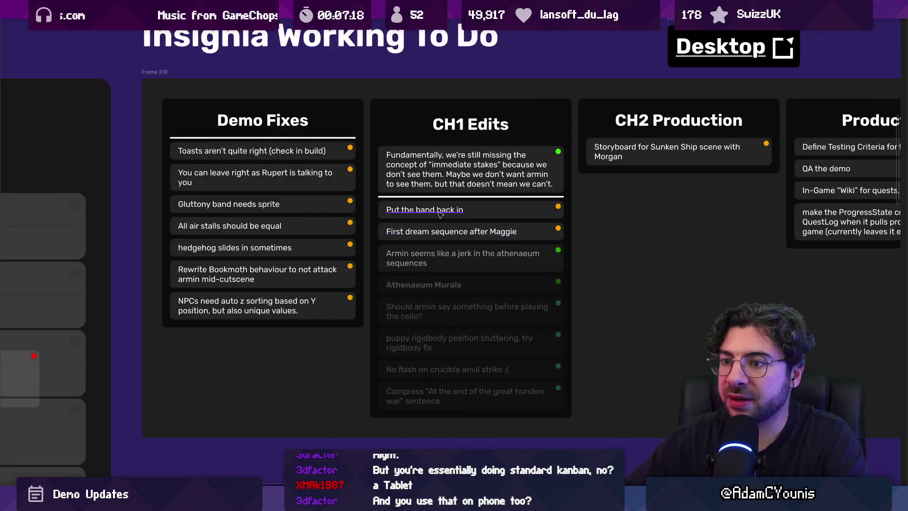
Step: Delete the 'hedgehog slides in sometimes' card from Demo Fixes
scroll(195, 251, "up", 2)
left_click(191, 250)
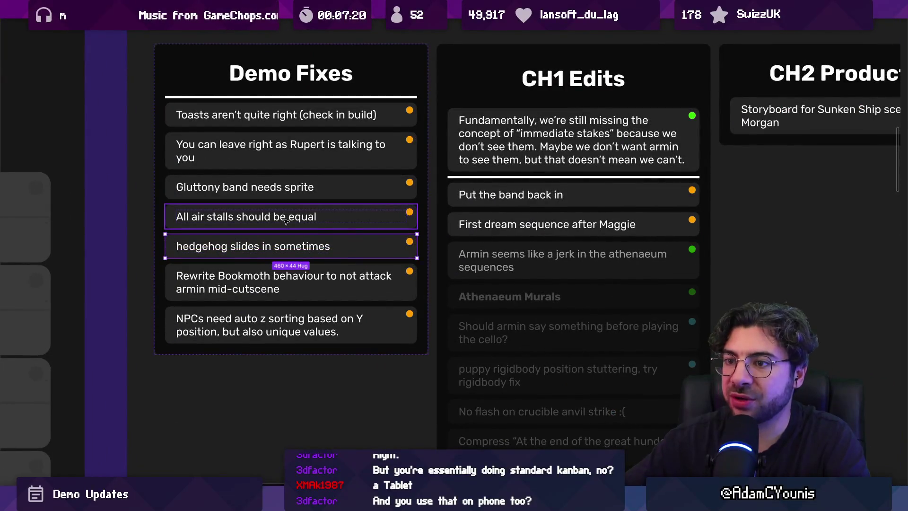
key("Delete")
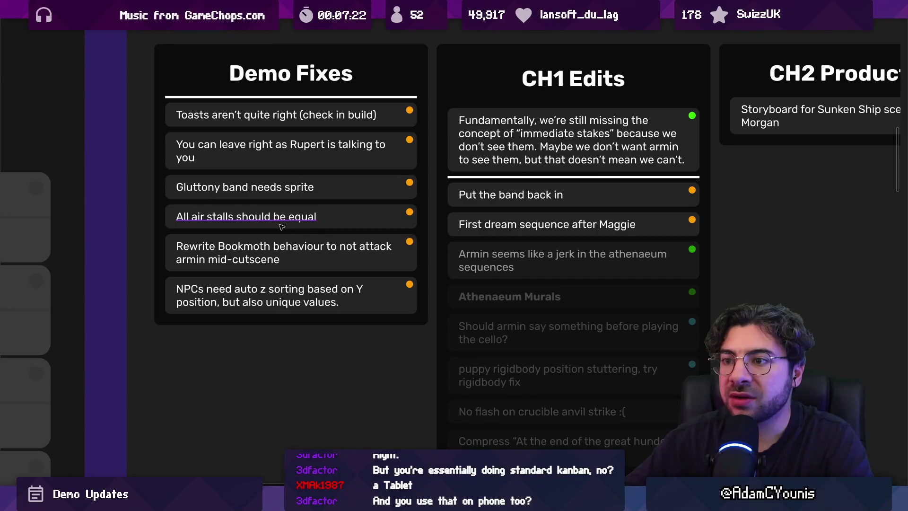
Step: Move the 'All air stalls should be equal' card to the top of the Polish column
left_click(281, 227)
scroll(245, 227, "down", 4)
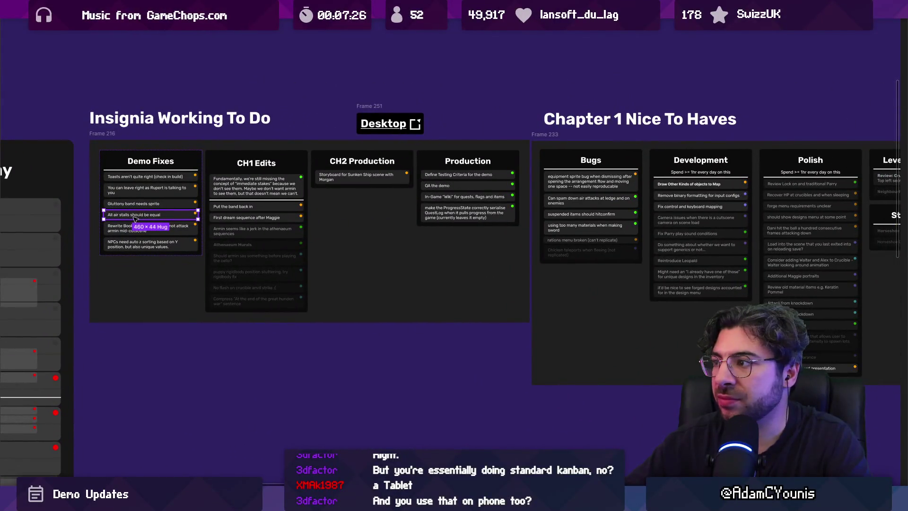
mouse_move(134, 216)
left_mouse_down()
mouse_move(591, 180)
mouse_move(800, 187)
left_mouse_up()
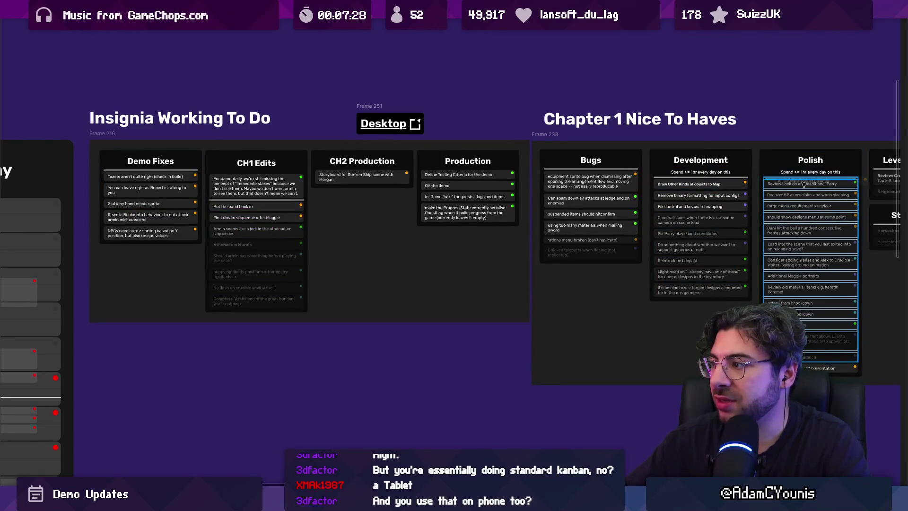
Step: Review the remaining Demo Fixes cards, from NPC z-sorting up to Toasts aren't quite right
scroll(236, 204, "up", 4)
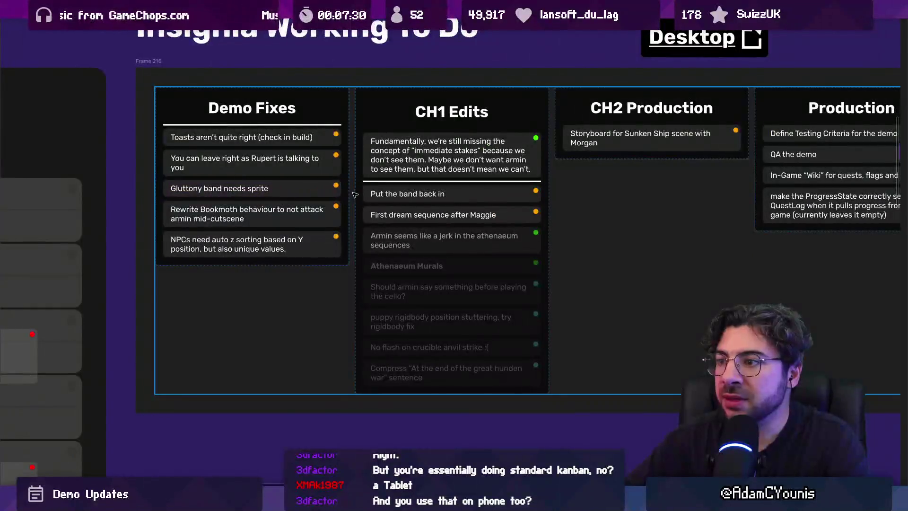
scroll(222, 238, "up", 2)
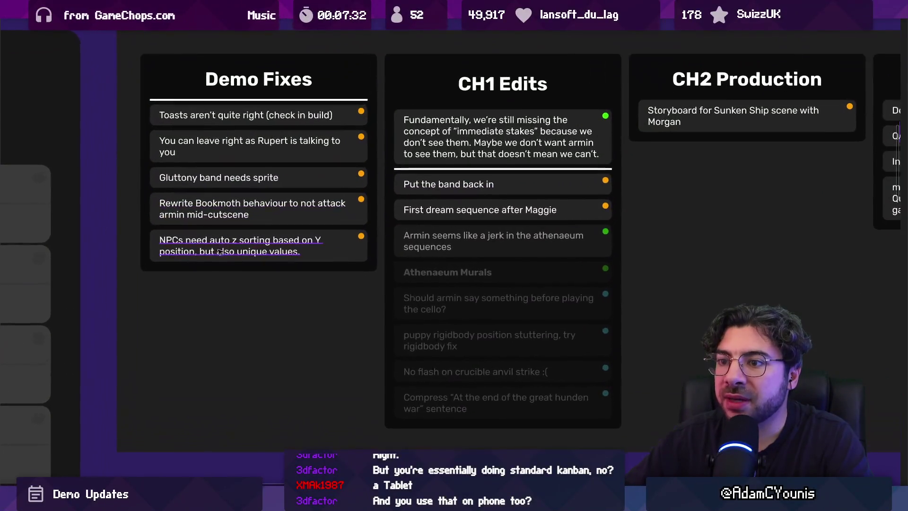
left_click(323, 261)
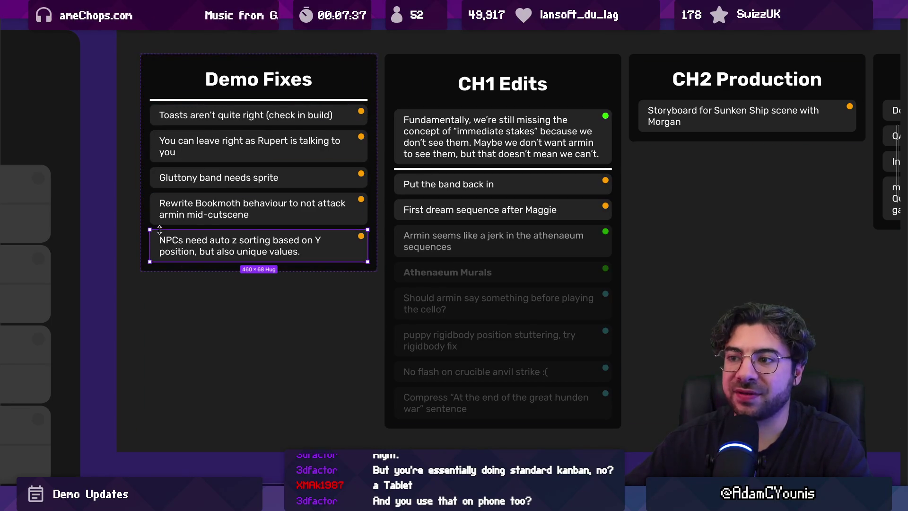
scroll(178, 249, "up", 3)
scroll(279, 312, "up", 4)
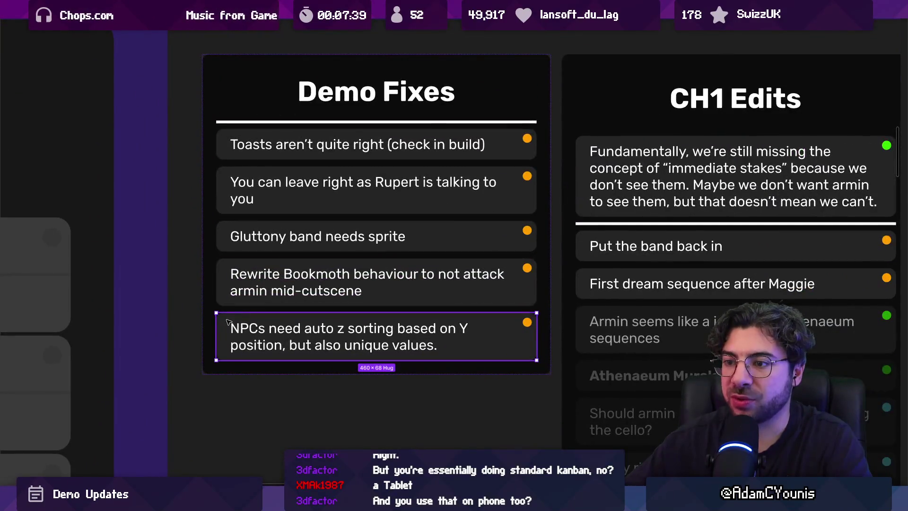
left_click(225, 275)
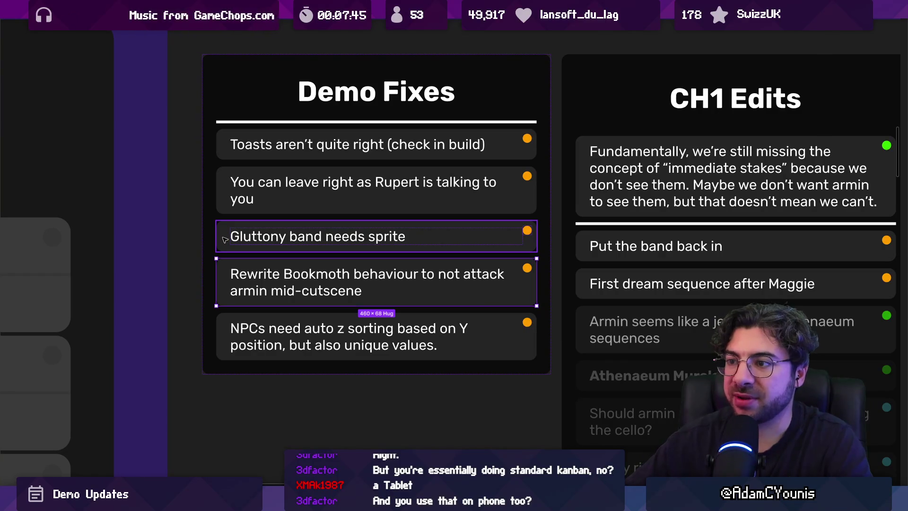
left_click(225, 239)
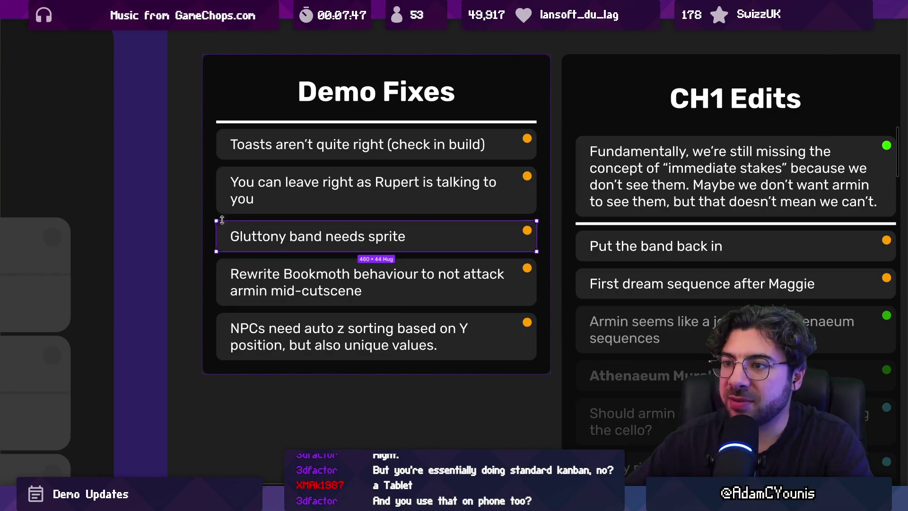
left_click(228, 196)
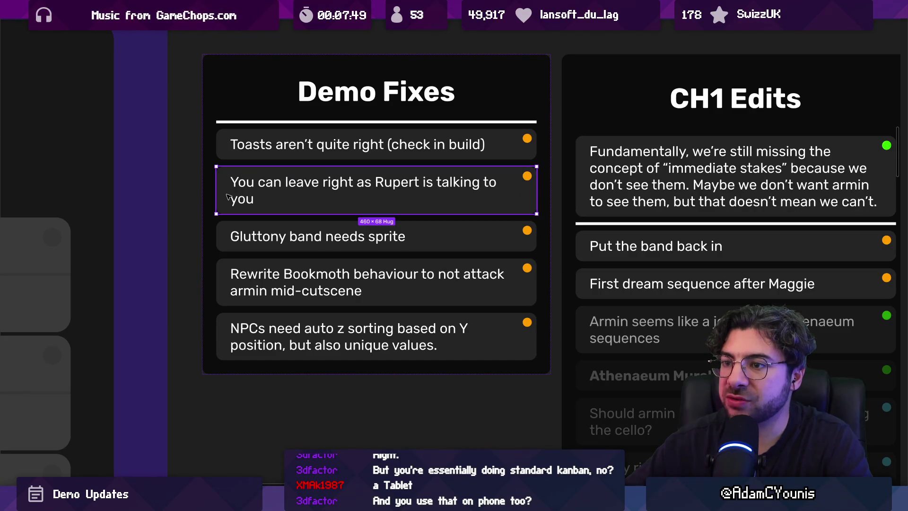
left_click(228, 152)
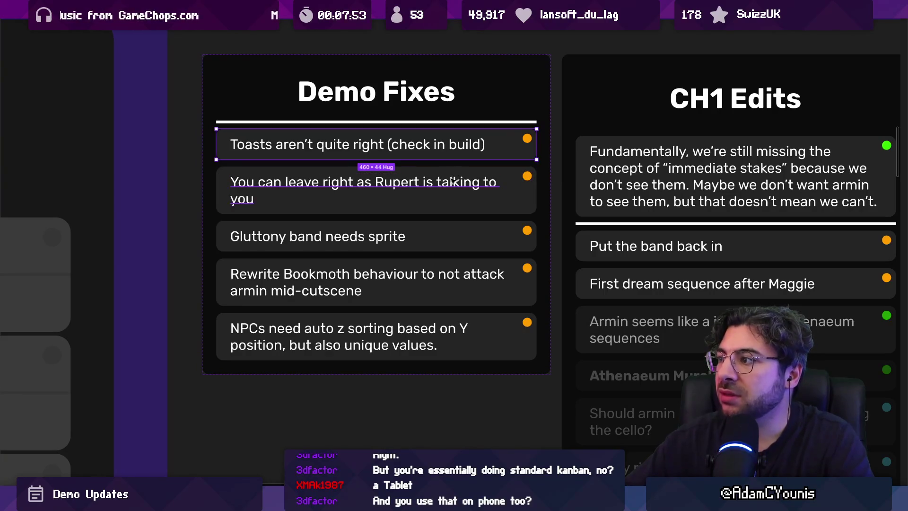
scroll(452, 181, "down", 5)
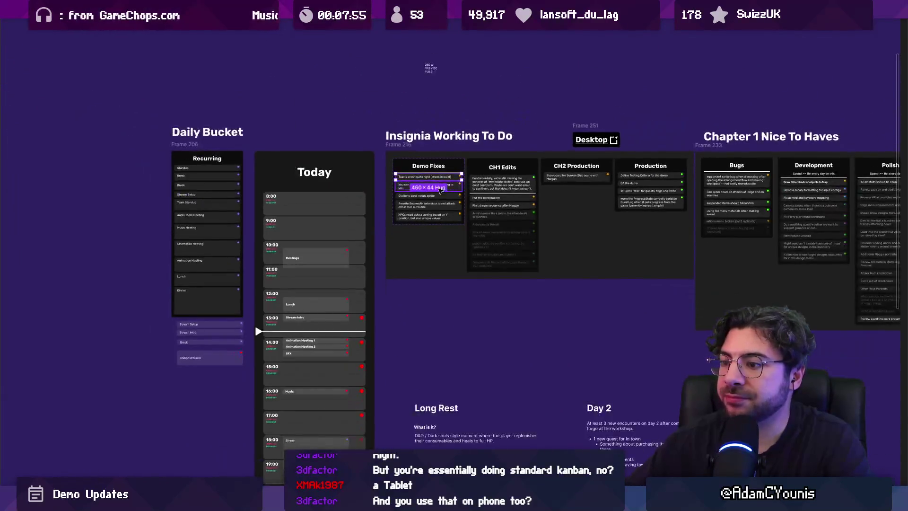
scroll(439, 190, "down", 3)
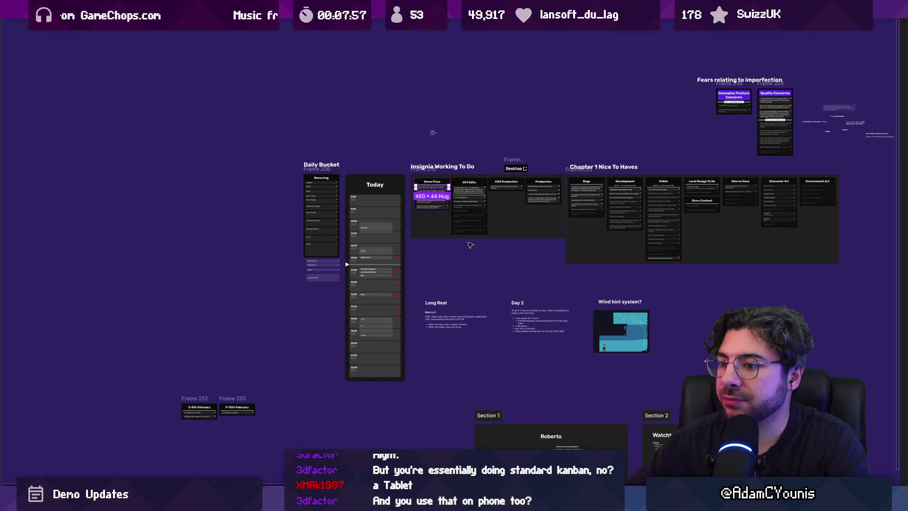
scroll(469, 244, "down", 3)
scroll(212, 331, "up", 3)
left_click_drag(136, 307, 286, 376)
scroll(180, 362, "up", 3)
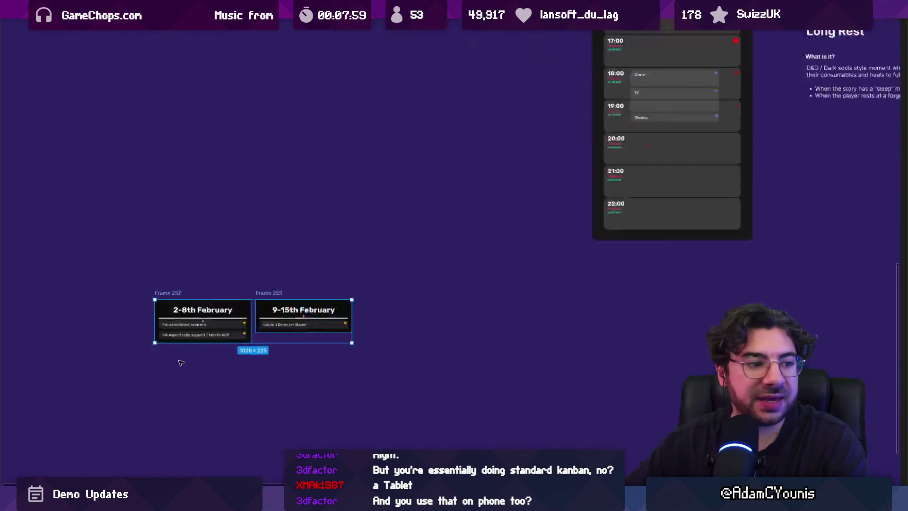
scroll(184, 357, "up", 5)
scroll(264, 231, "down", 2)
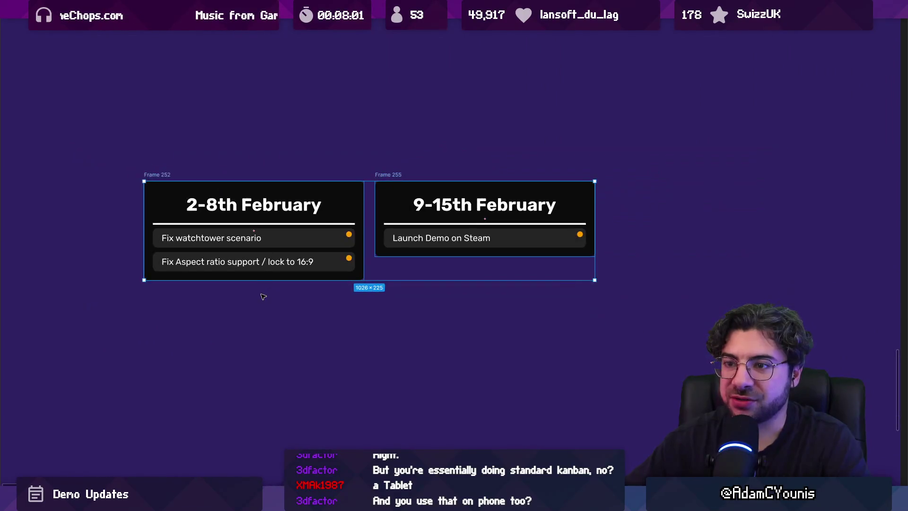
left_click_drag(128, 142, 659, 310)
scroll(391, 270, "down", 5)
scroll(391, 271, "down", 1)
left_click_drag(391, 271, 421, 184)
scroll(416, 199, "up", 4)
scroll(416, 198, "right", 3)
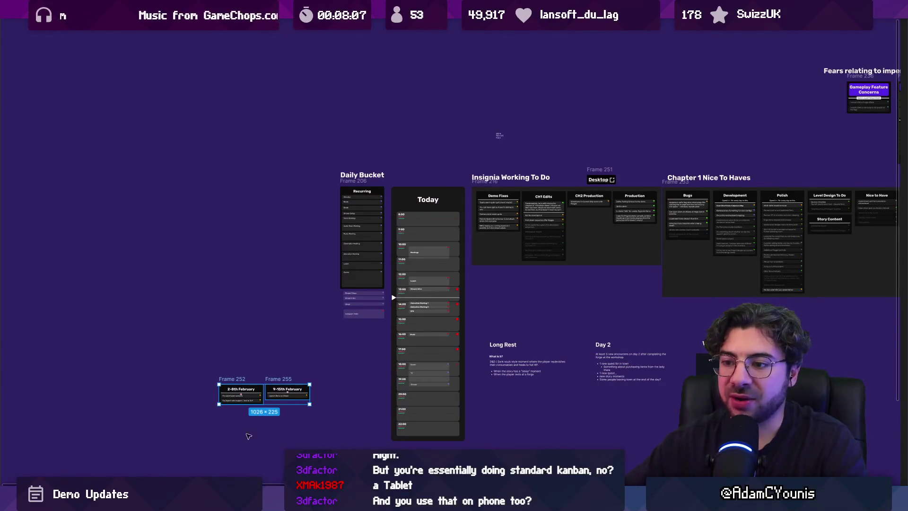
key("shift+2")
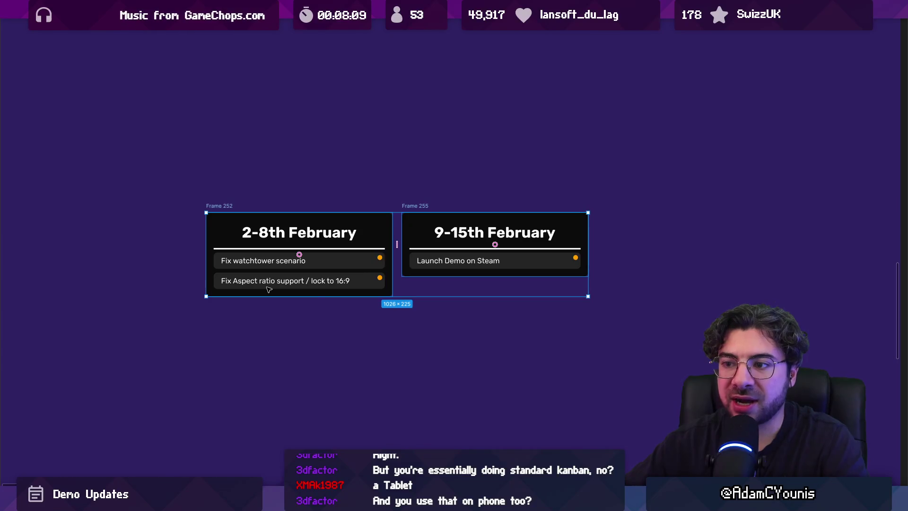
left_click(266, 288)
left_click(242, 340)
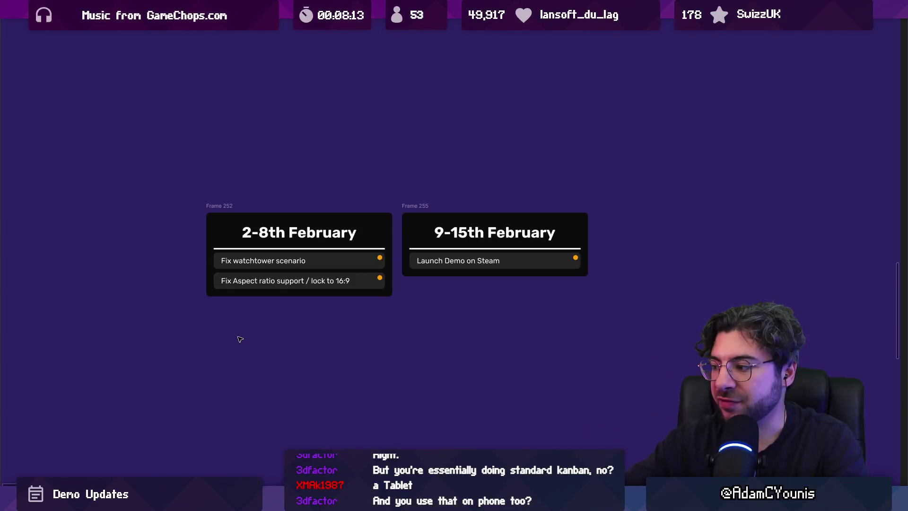
scroll(213, 236, "down", 5)
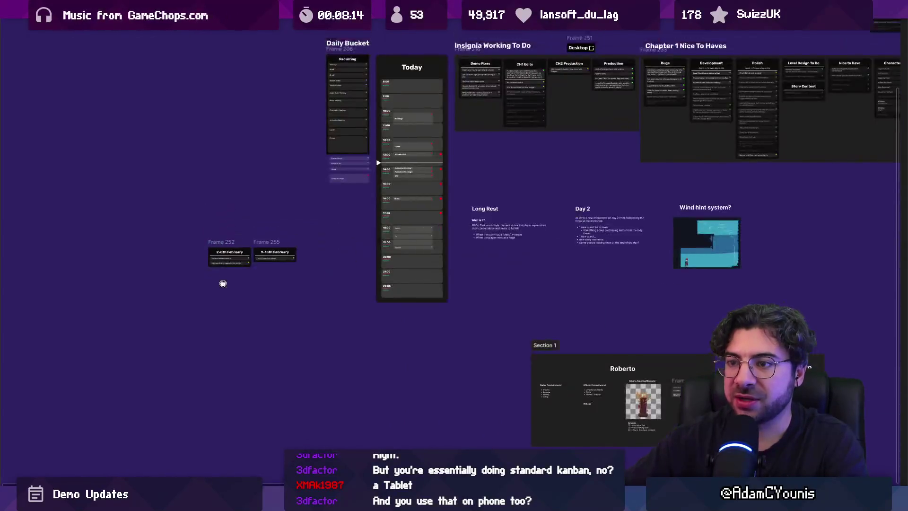
scroll(223, 284, "up", 2)
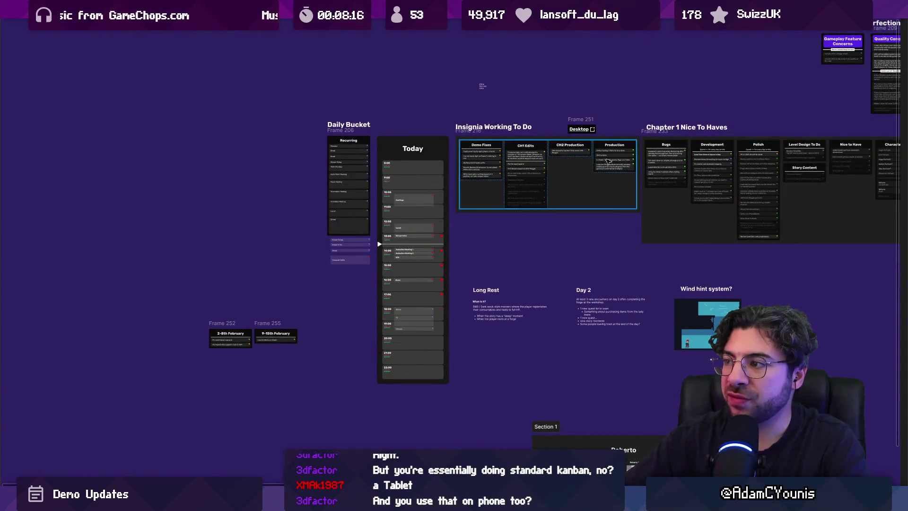
scroll(257, 235, "up", 5)
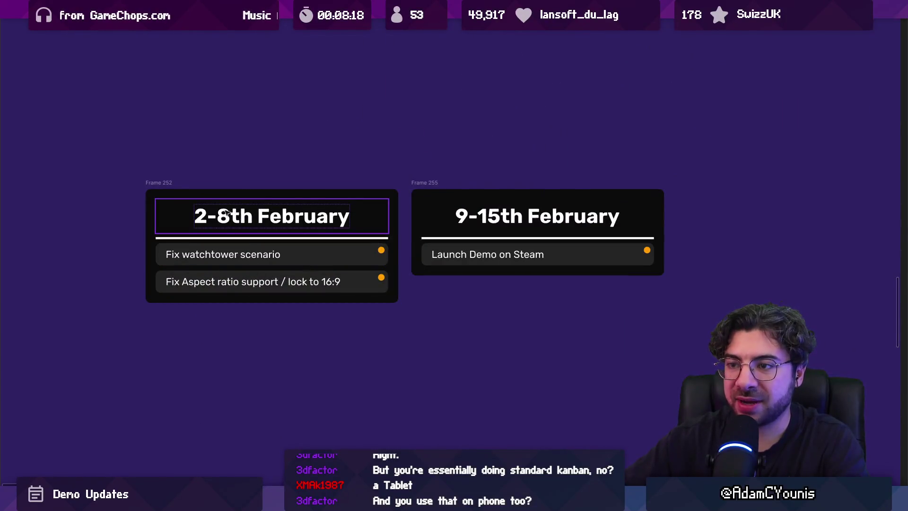
double_click(220, 217)
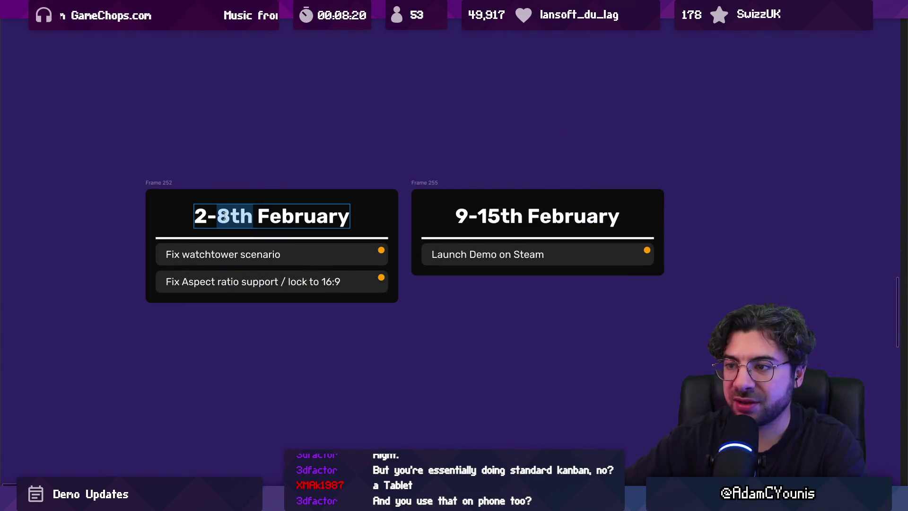
scroll(211, 265, "down", 5)
left_click(177, 325)
scroll(205, 282, "down", 5)
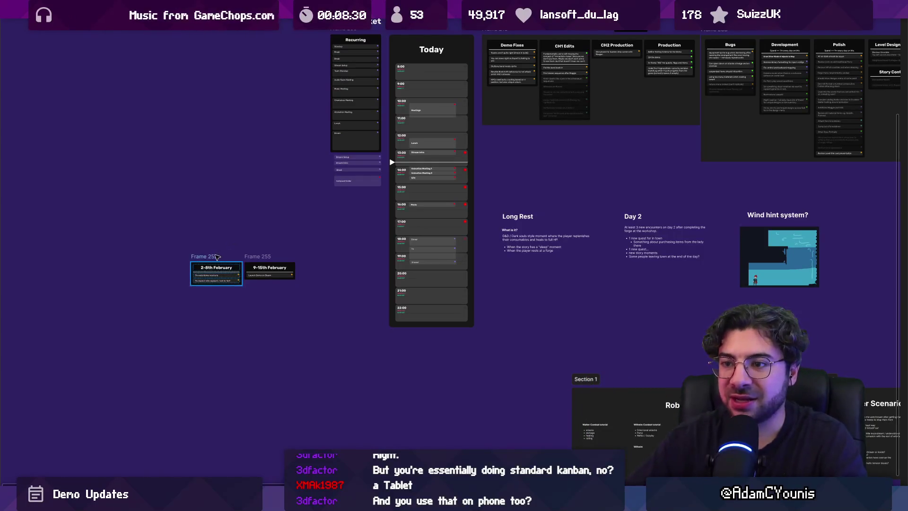
Step: Place the 2-8th February frame beside Today with the 9-15th February frame beneath it
scroll(225, 282, "up", 3)
mouse_move(289, 88)
left_mouse_down()
mouse_move(385, 196)
mouse_move(386, 292)
mouse_move(285, 269)
left_mouse_up()
left_click(210, 348)
mouse_move(210, 347)
left_mouse_down()
mouse_move(340, 113)
mouse_move(340, 126)
mouse_move(345, 120)
left_mouse_up()
left_click_drag(272, 358, 343, 157)
Step: Shift the Daily Bucket frame slightly right, then deselect it
scroll(343, 157, "up", 3)
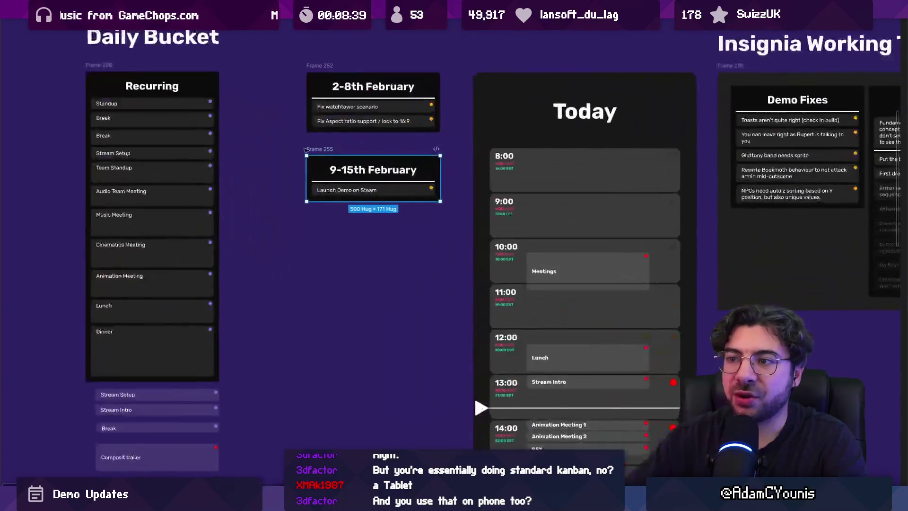
scroll(305, 151, "down", 3)
left_click(138, 203)
left_click_drag(138, 202, 156, 202)
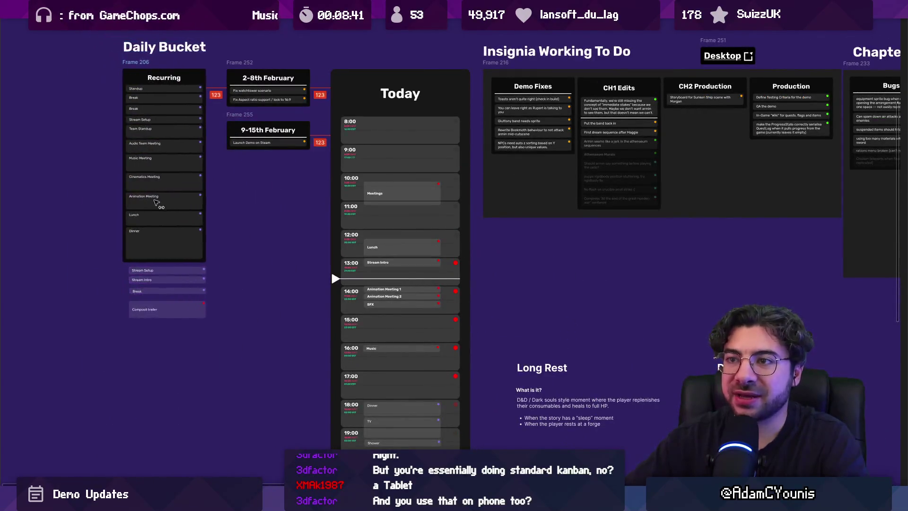
left_click(247, 206)
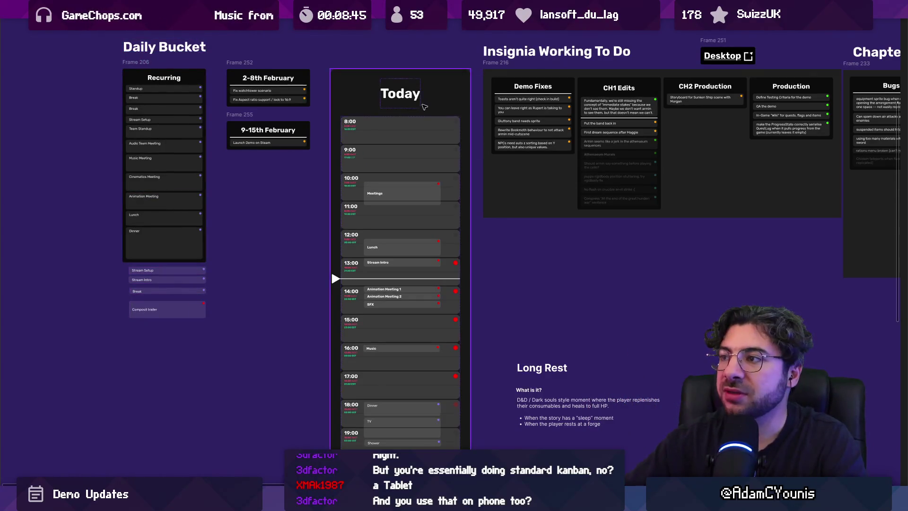
scroll(424, 107, "up", 5)
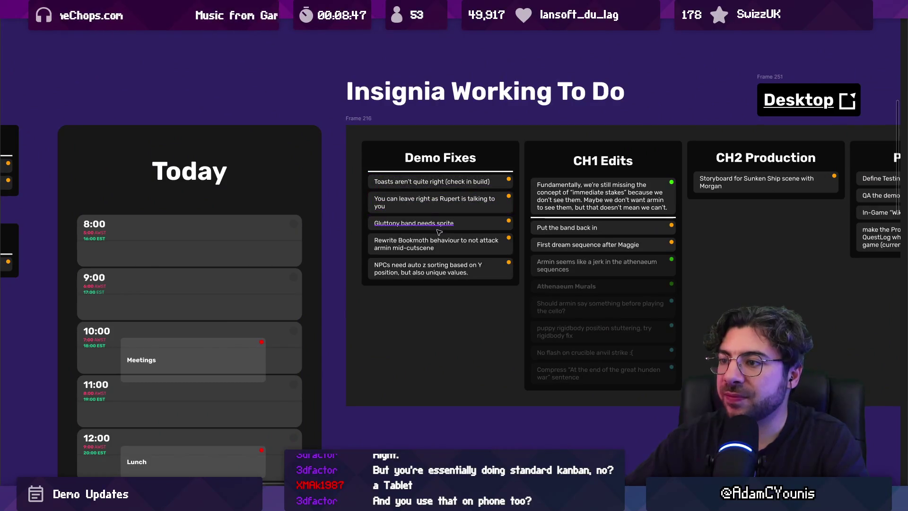
Step: Move the Gluttony band needs sprite card into the 2-8th February list
left_click(436, 229)
scroll(492, 226, "left", 3)
mouse_move(546, 222)
left_mouse_down()
mouse_move(199, 194)
mouse_move(173, 207)
left_mouse_up()
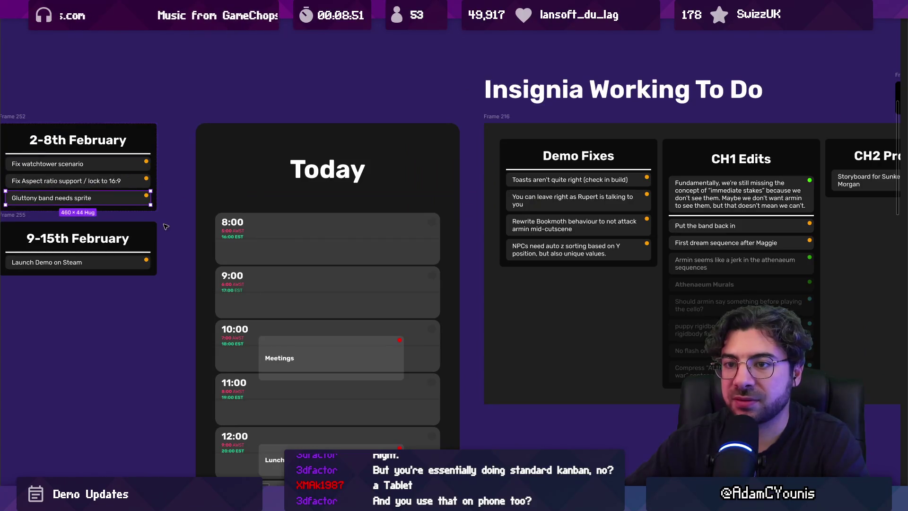
Step: Wrap both February task lists in one auto-layout frame with Shift+A
left_click(13, 116)
left_click(13, 215, "shift")
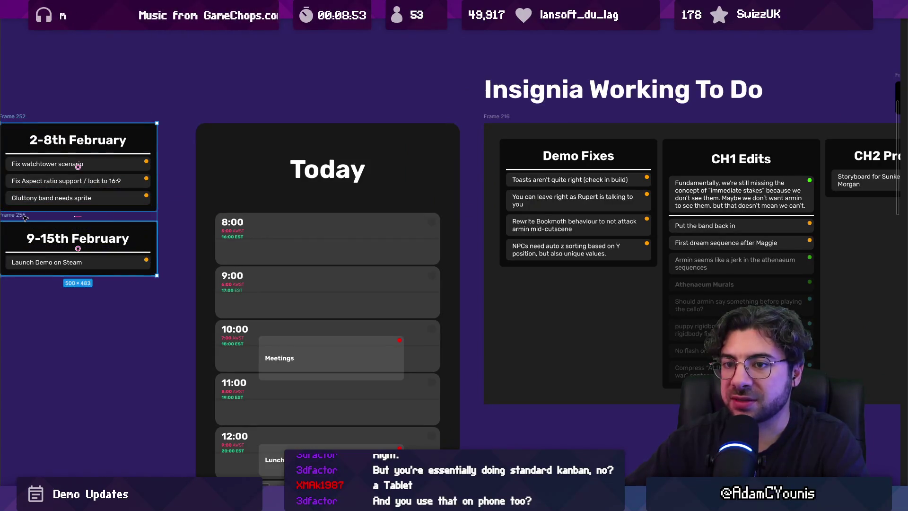
key("shift+a")
scroll(67, 215, "left", 3)
scroll(448, 193, "right", 8)
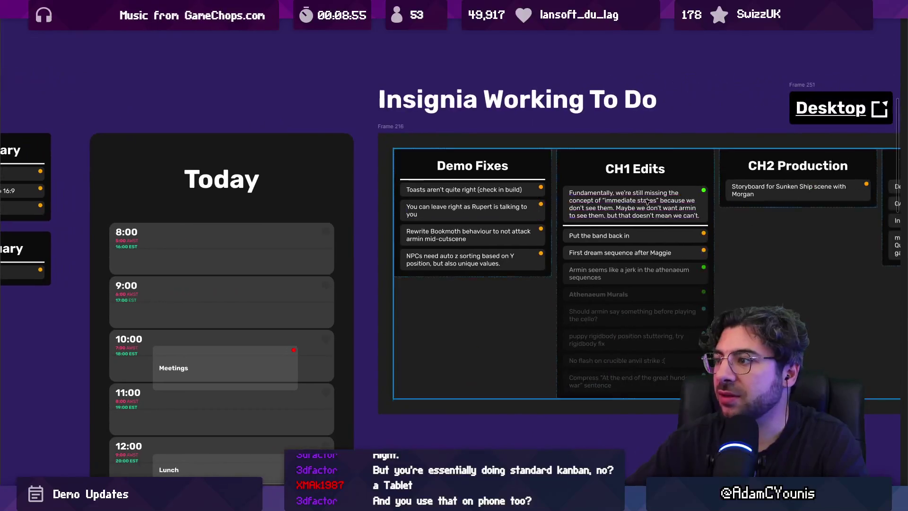
left_click(391, 198)
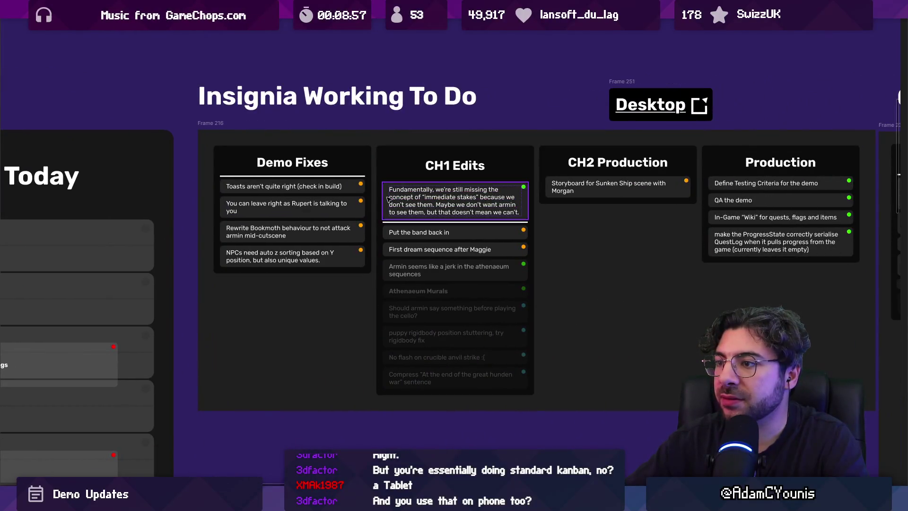
scroll(387, 198, "up", 3)
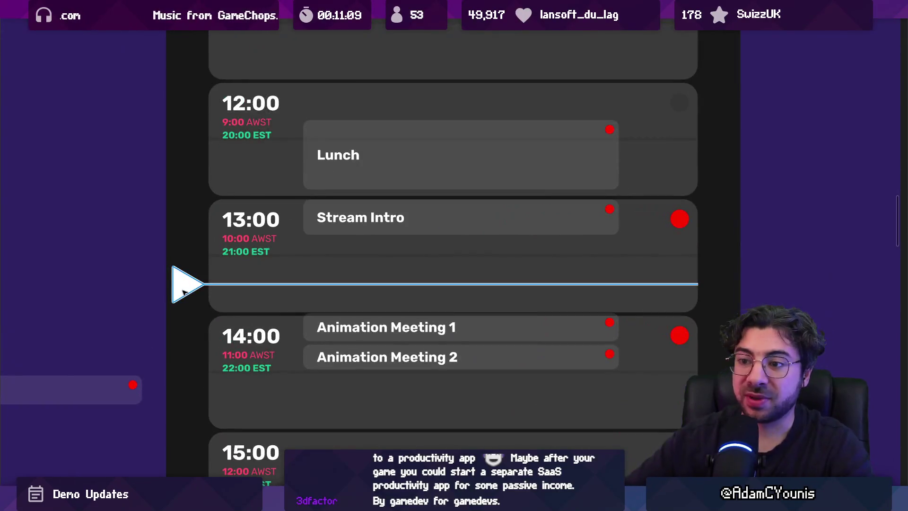
Step: Nudge the Today timeline marker down, then bring up General Availability in Insignia Team Schedule
left_click_drag(184, 292, 183, 302)
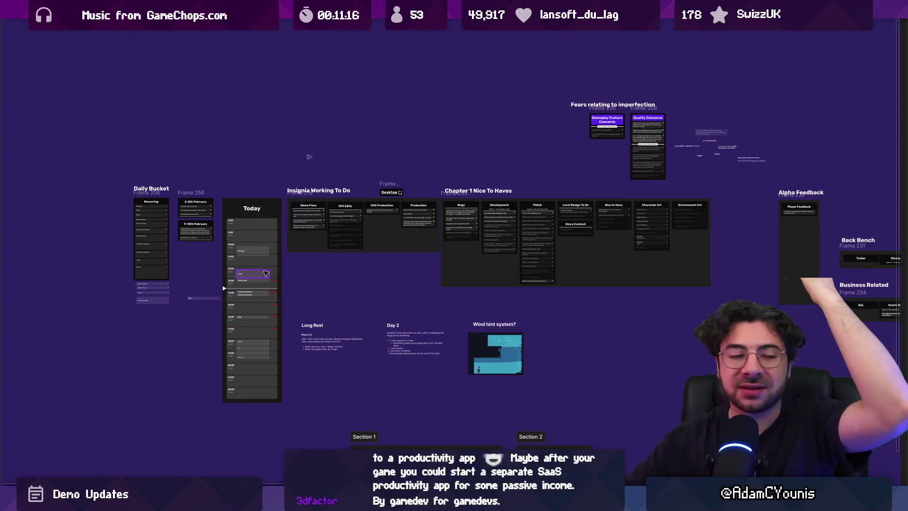
scroll(250, 302, "up", 5)
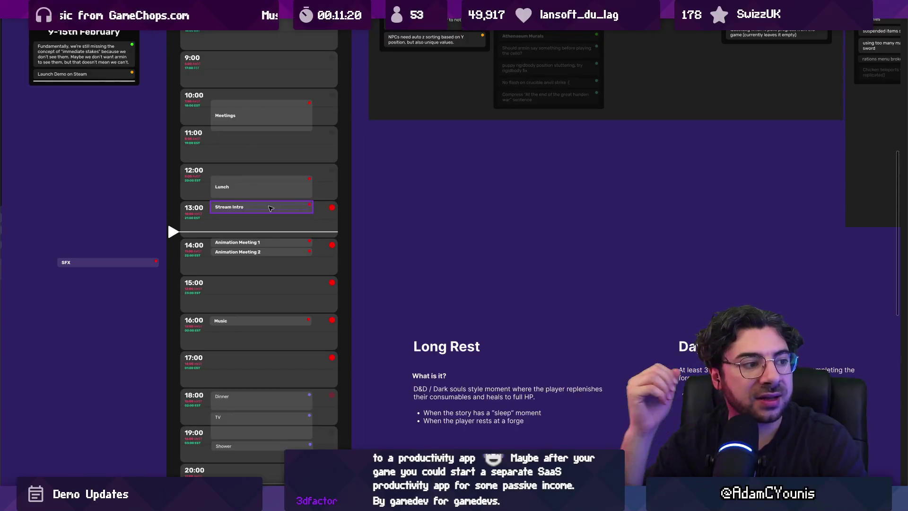
key("shift+1")
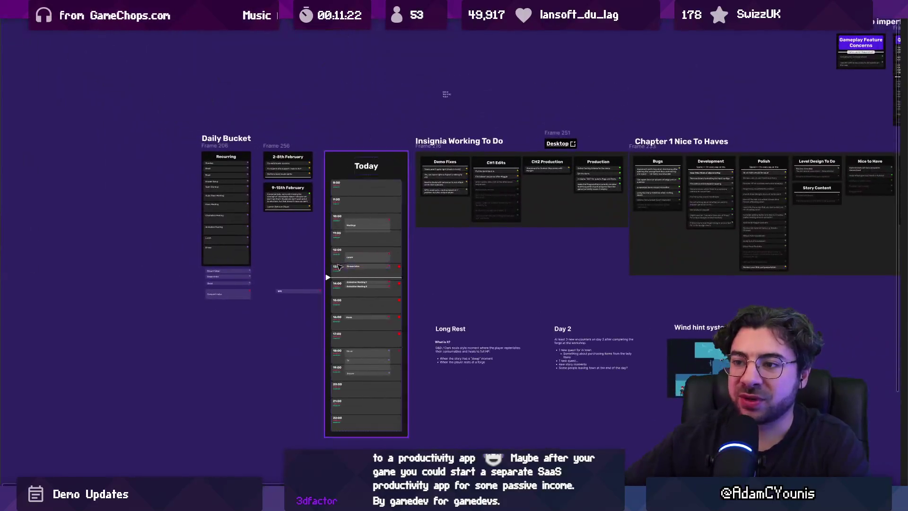
key("alt+Tab")
key("n")
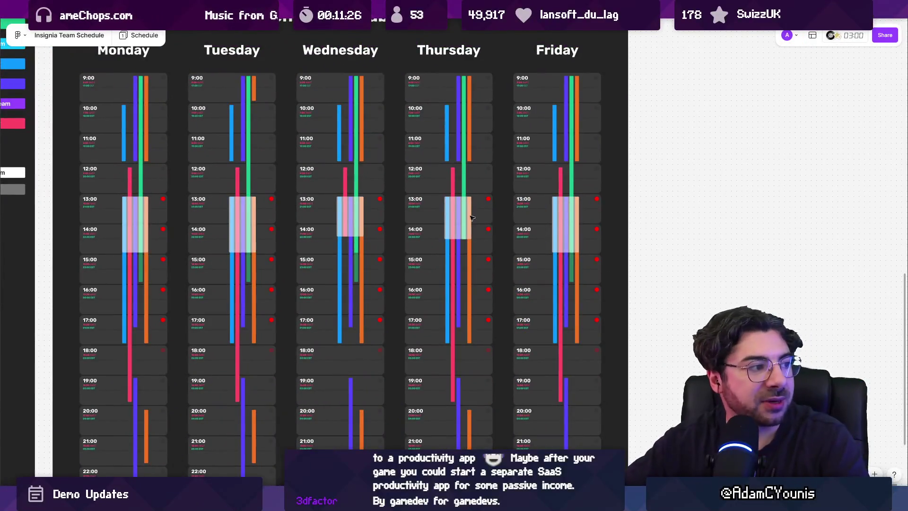
scroll(157, 219, "up", 5)
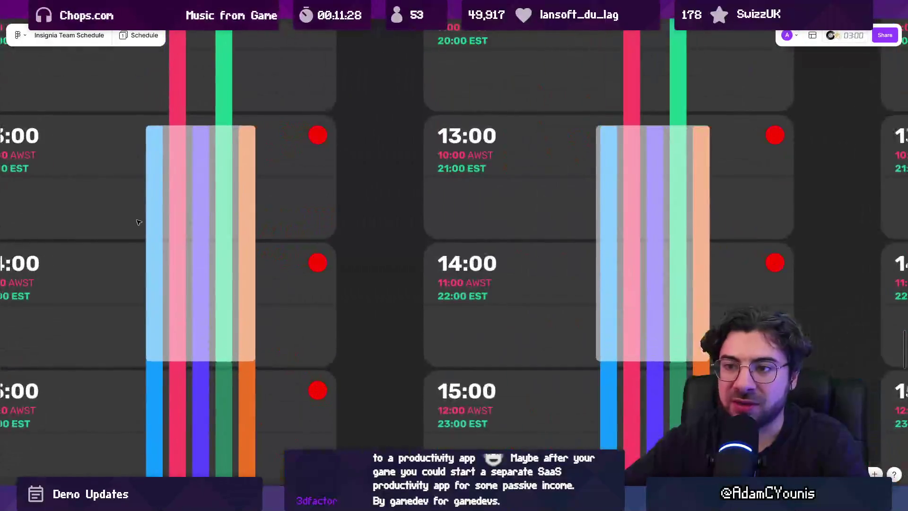
scroll(280, 257, "down", 3)
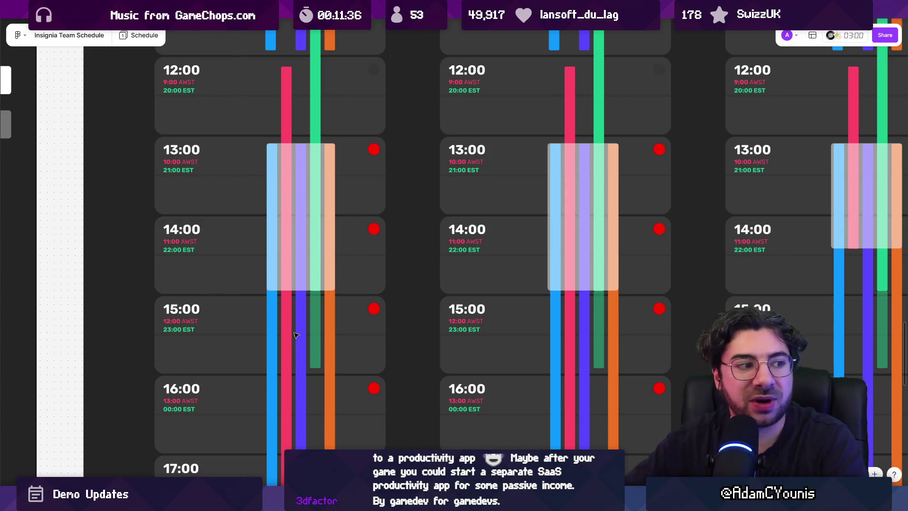
scroll(364, 295, "down", 10)
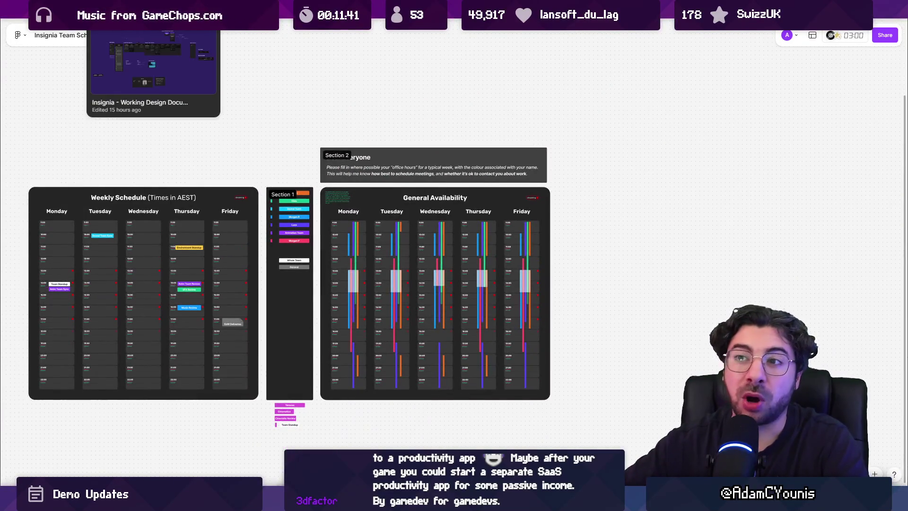
Step: Return to the Insignia working design document and zoom around the Today frame to the overview
left_click(151, 9)
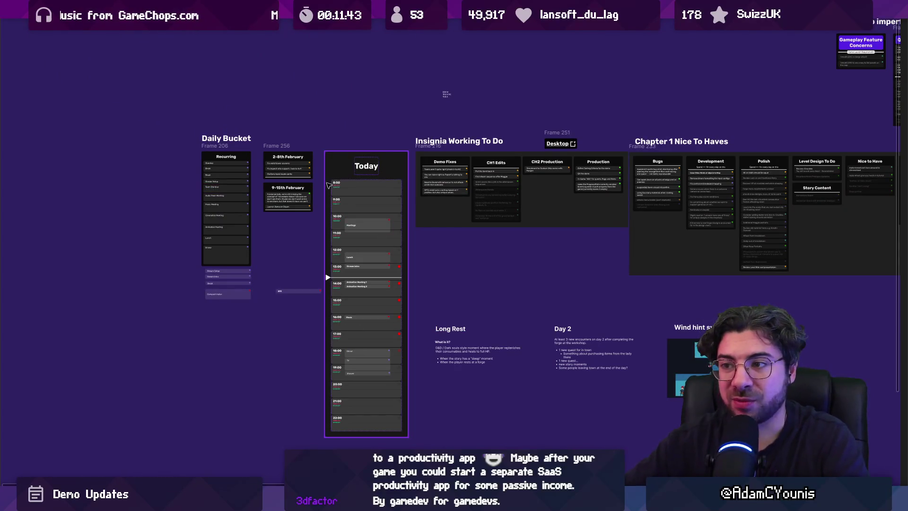
scroll(364, 300, "up", 5)
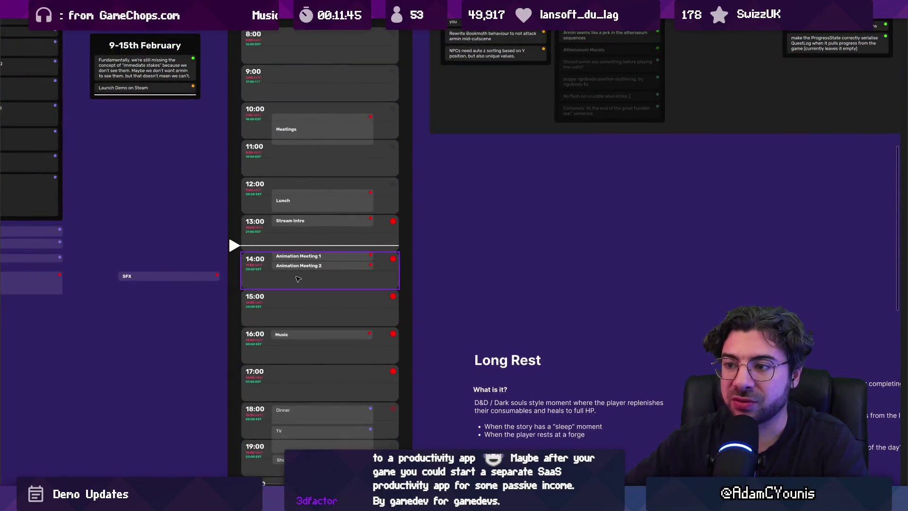
scroll(300, 299, "up", 5)
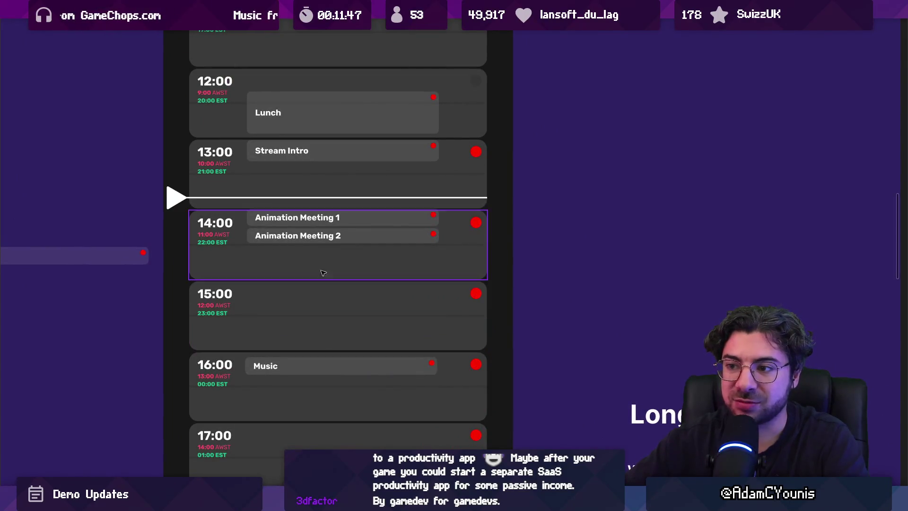
scroll(326, 283, "down", 5)
scroll(315, 284, "down", 3)
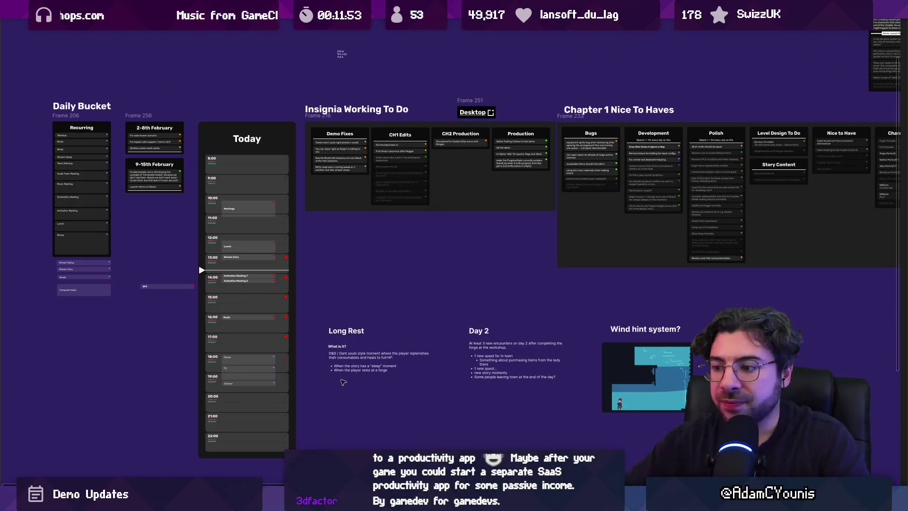
mouse_move(402, 504)
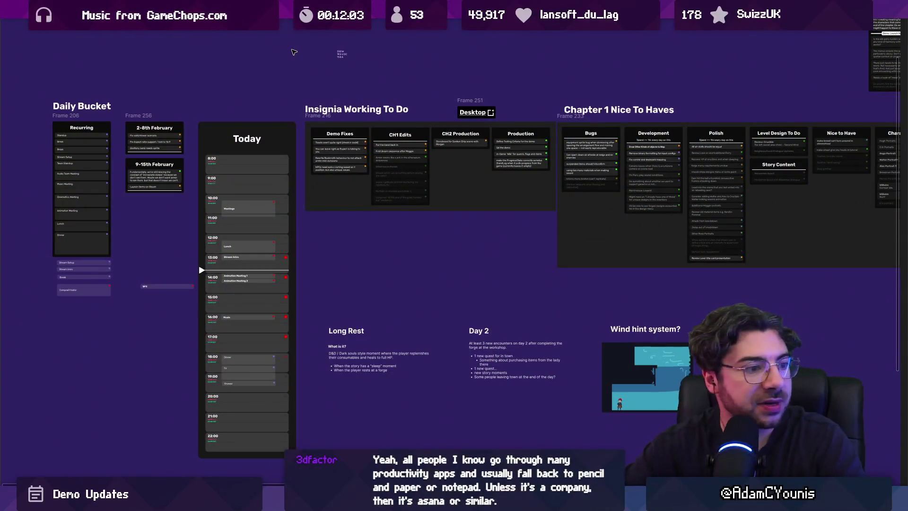
key("super")
key("Escape")
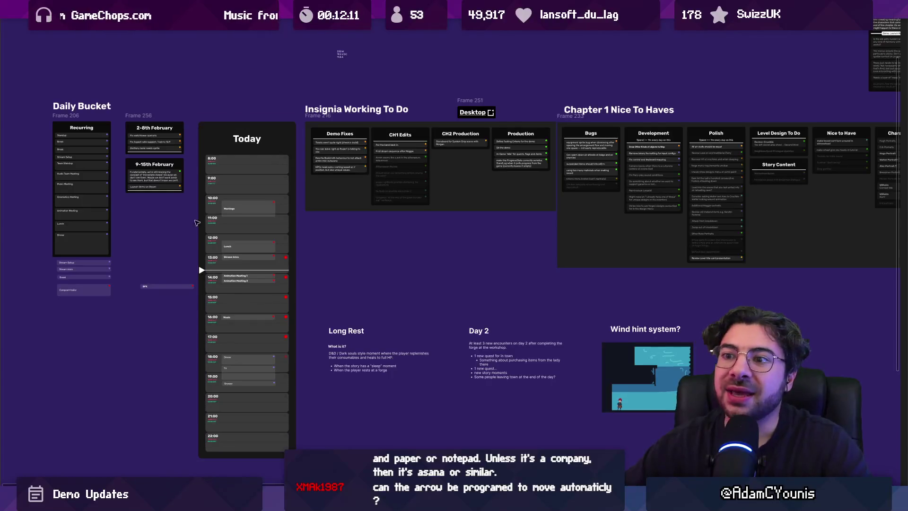
scroll(203, 255, "up", 4)
left_click(199, 281)
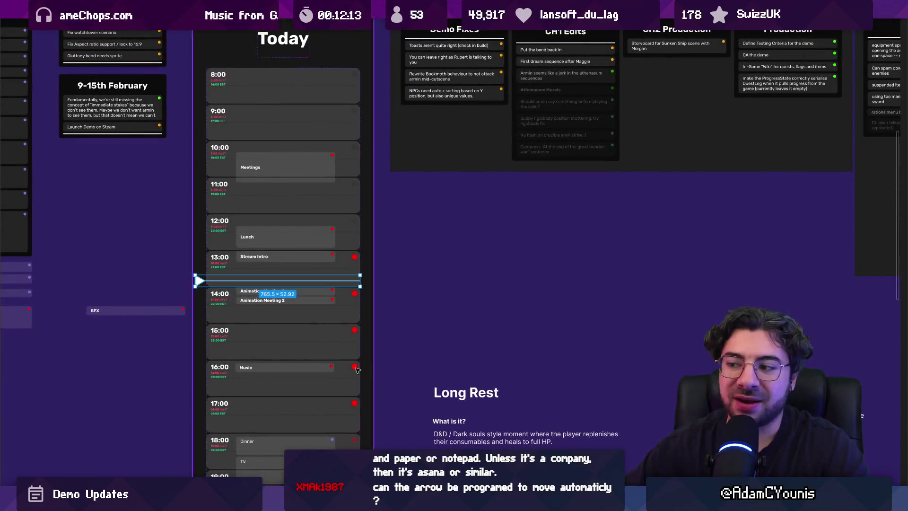
left_click(405, 255)
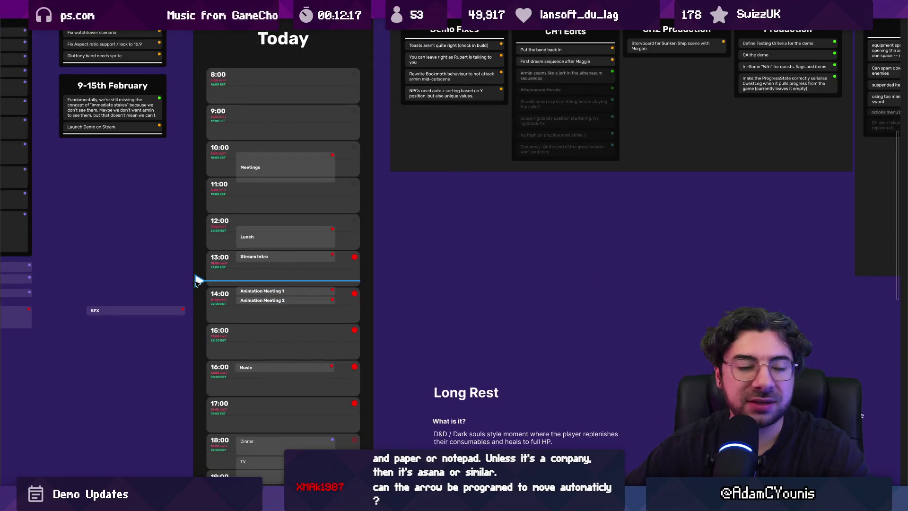
scroll(275, 120, "down", 4)
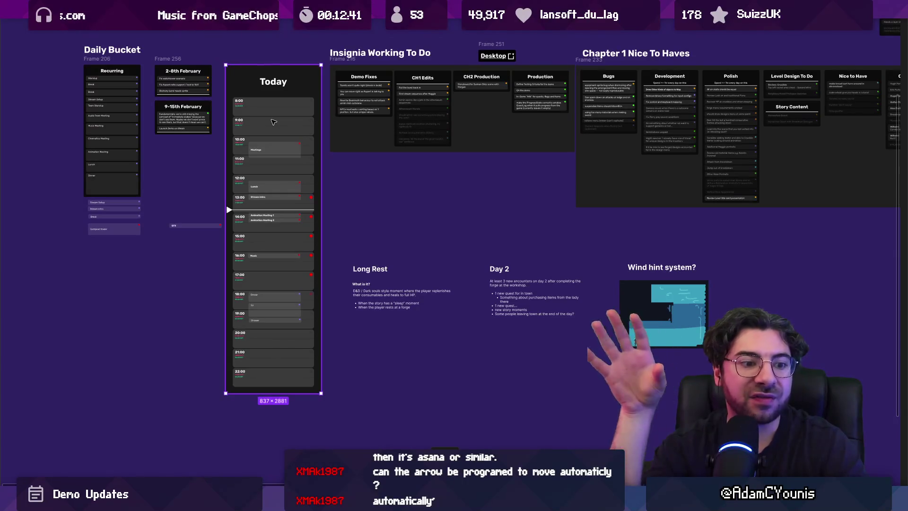
key("ctrl+backslash")
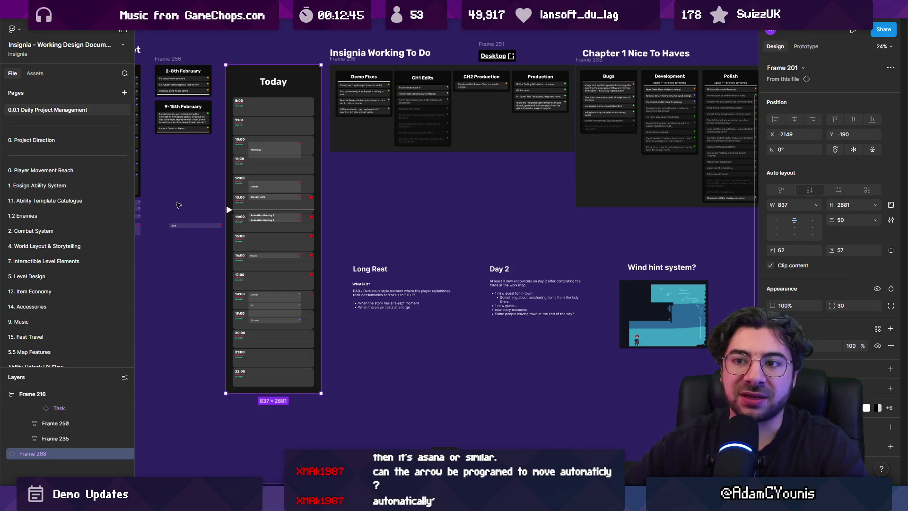
key("ctrl+backslash")
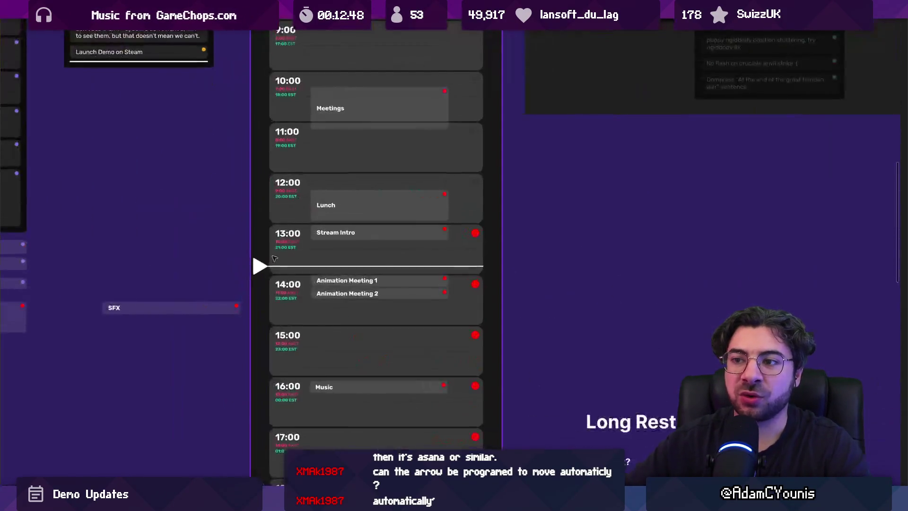
scroll(210, 176, "up", 5)
left_click(262, 274)
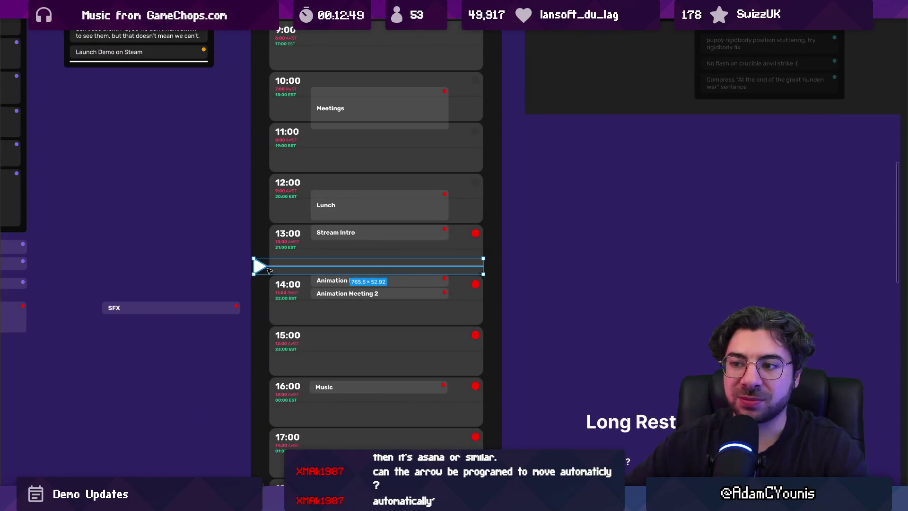
scroll(262, 272, "down", 3)
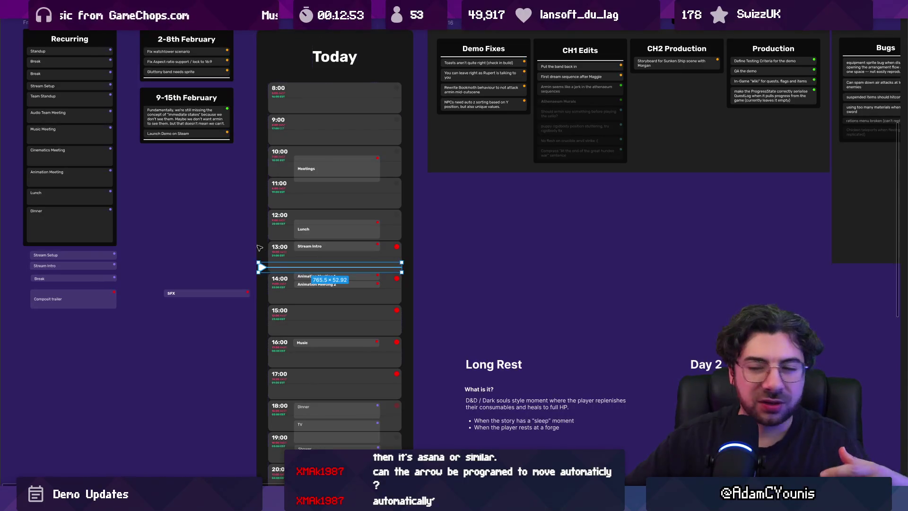
left_click(305, 228)
left_click(313, 247, "shift")
left_click(312, 168)
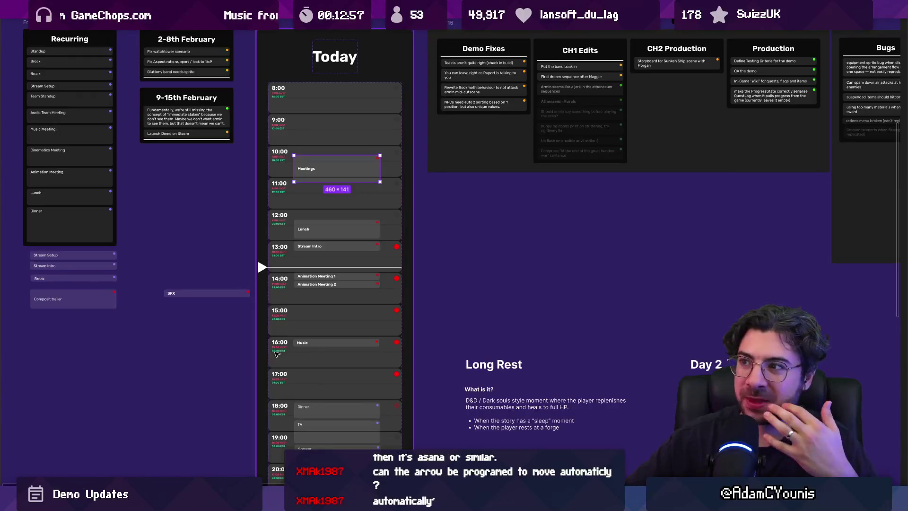
scroll(503, 288, "down", 3)
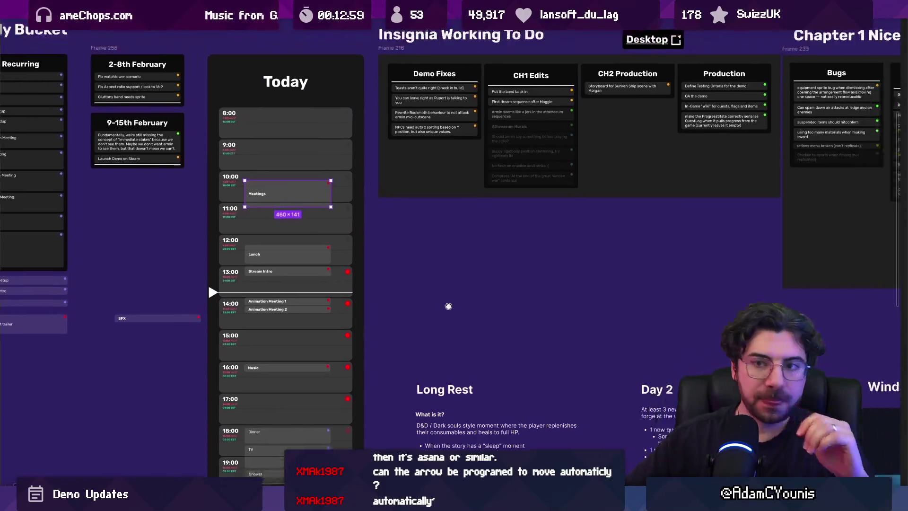
Step: Select the Demo Fixes, CH1 Edits, CH2 Production and Production columns on the Insignia board
scroll(239, 234, "up", 5)
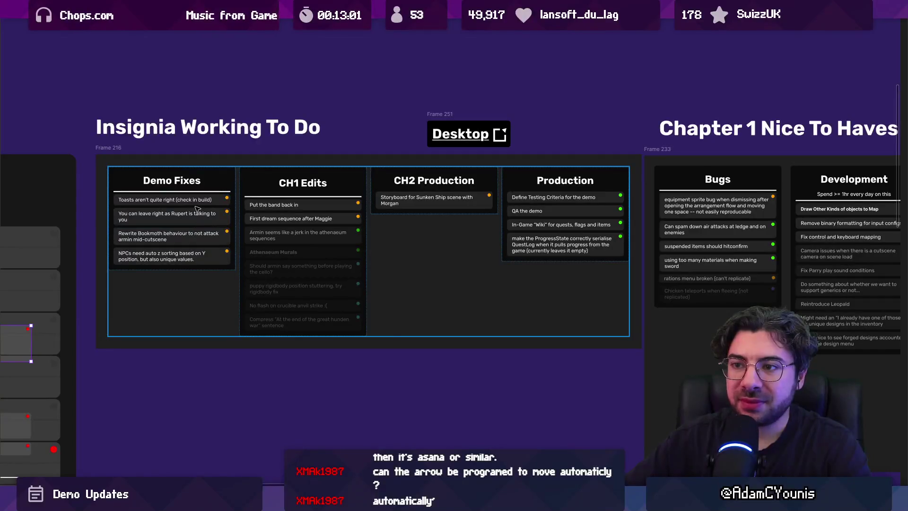
left_click(229, 236)
left_click(312, 203)
left_click(316, 203)
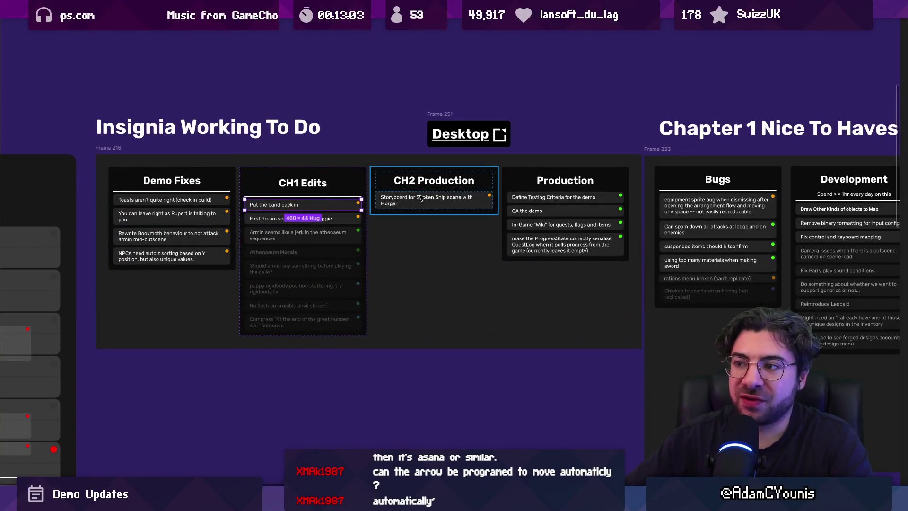
left_click(192, 206)
left_click(302, 182)
left_click(434, 180, "shift")
left_click(565, 180, "shift")
scroll(152, 219, "up", 1)
scroll(153, 219, "up", 5)
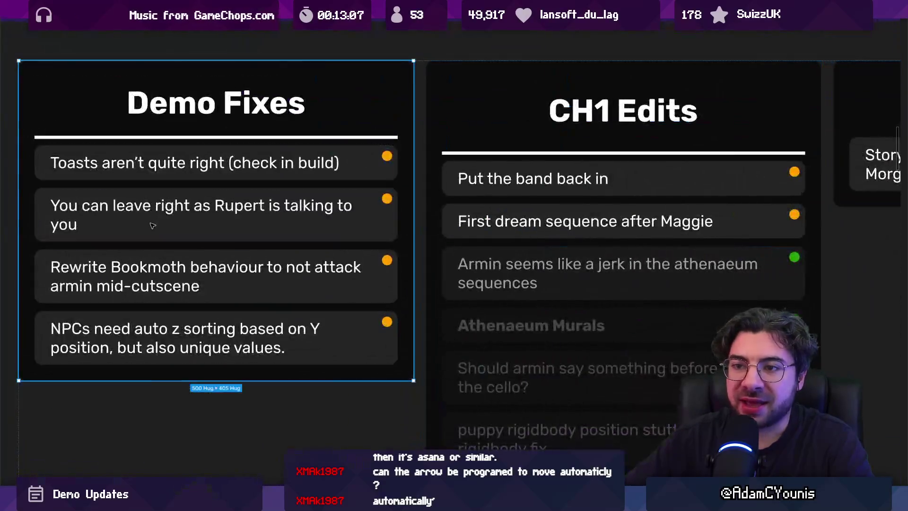
left_click(112, 216)
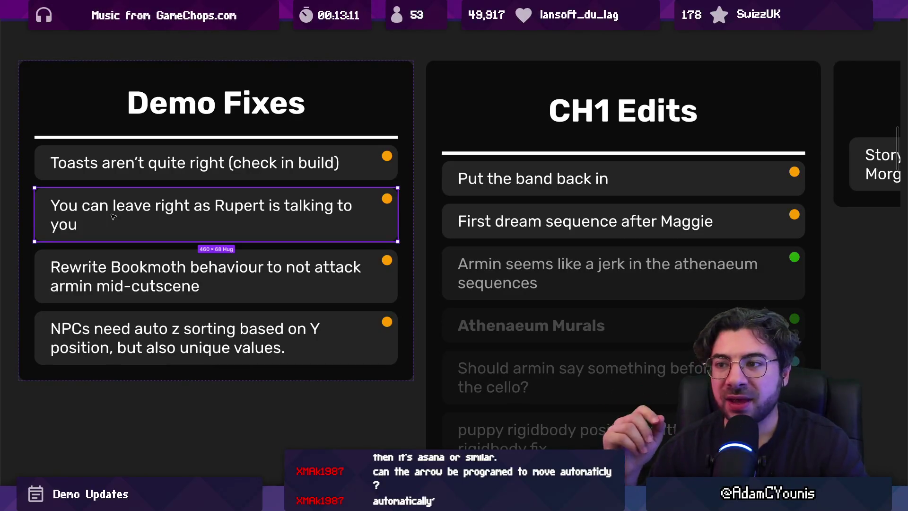
scroll(208, 171, "down", 5)
scroll(240, 194, "down", 5)
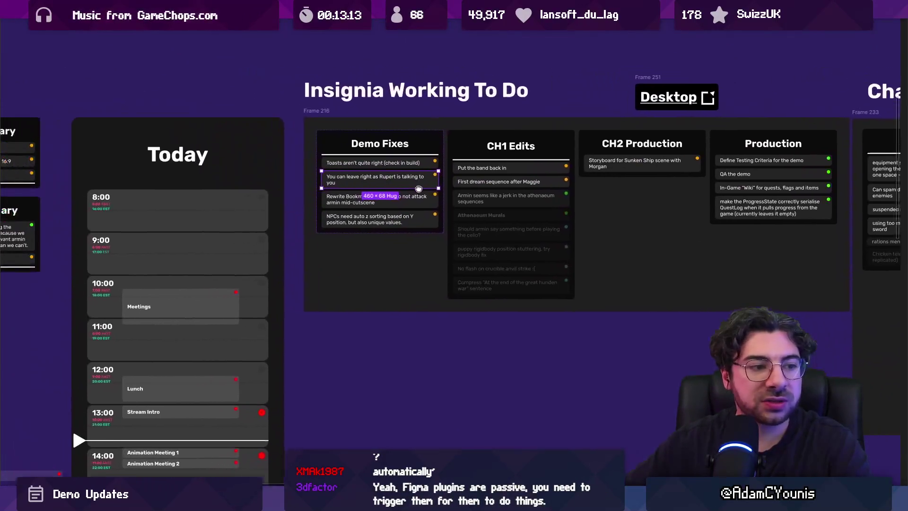
Step: Restore the full editing interface and switch to The Desktop draft's FigQuery page
key("ctrl+backslash")
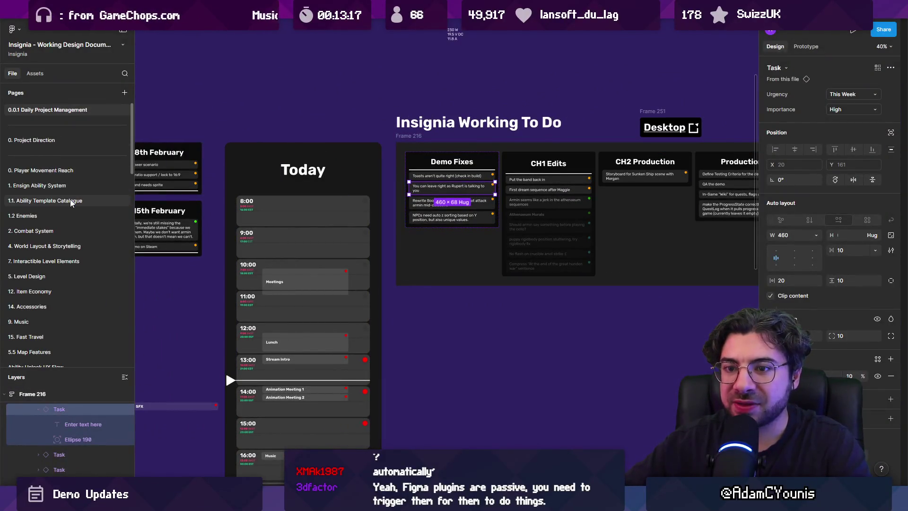
key("ctrl+Tab")
left_click(63, 126)
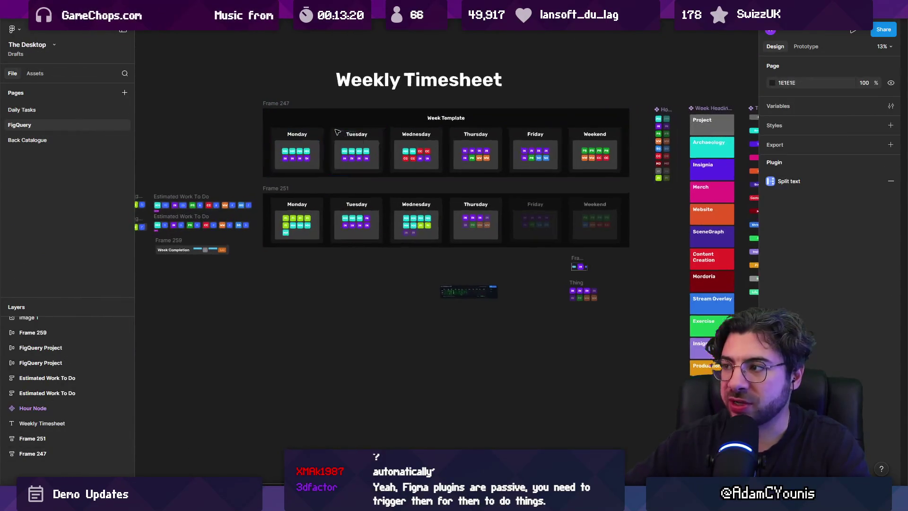
Step: Inspect the Week Completion frame, then select the MH/10 pair
scroll(300, 173, "up", 3)
scroll(365, 192, "up", 5)
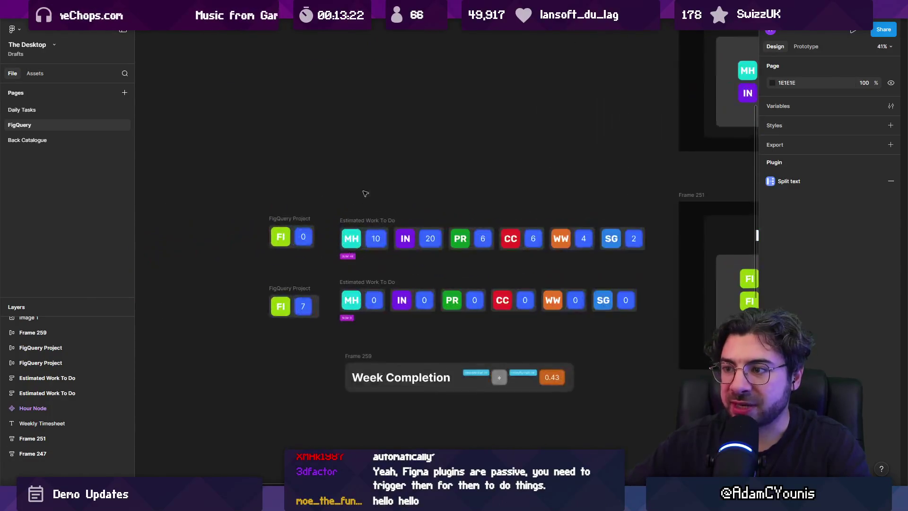
left_click(352, 329)
key("Escape")
left_click_drag(353, 330, 437, 276)
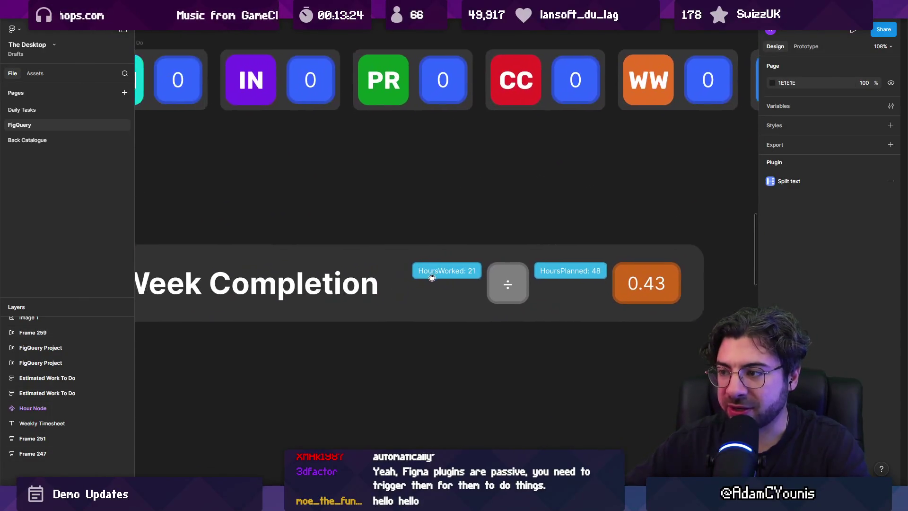
scroll(524, 268, "down", 5)
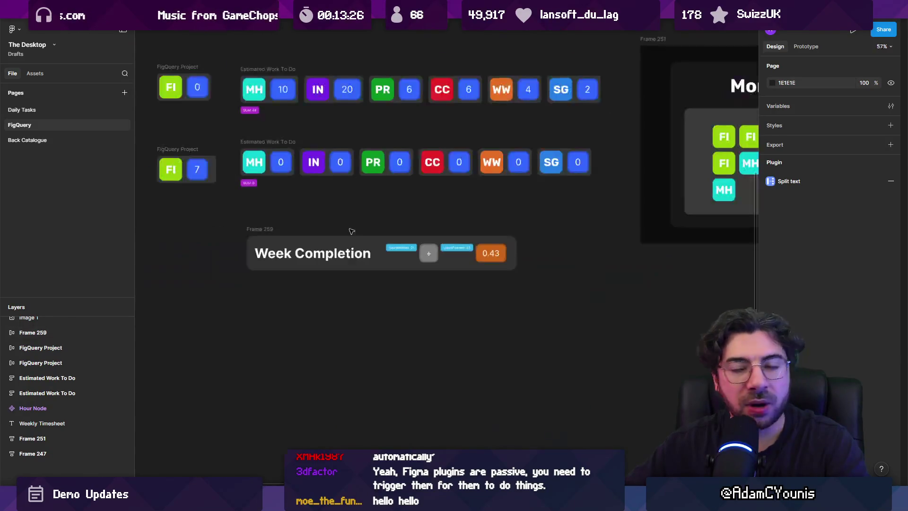
scroll(398, 194, "up", 3)
scroll(398, 194, "left", 8)
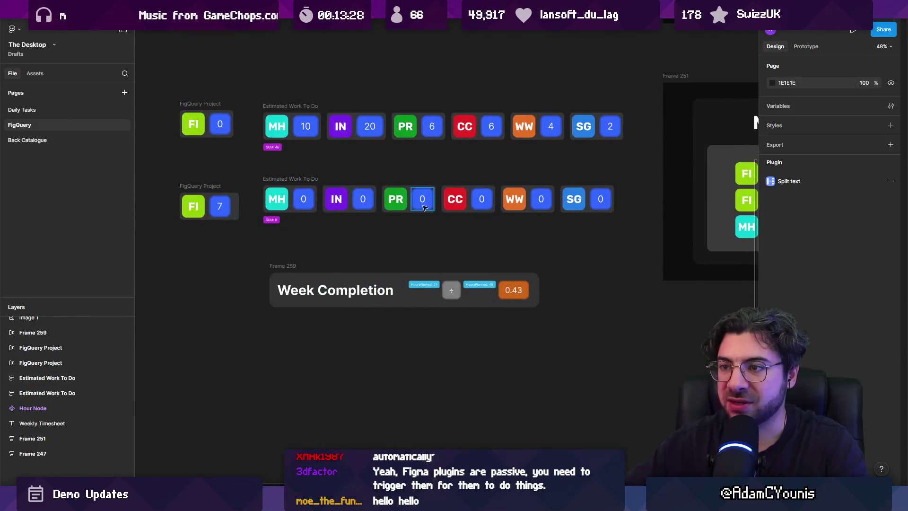
scroll(298, 139, "up", 3)
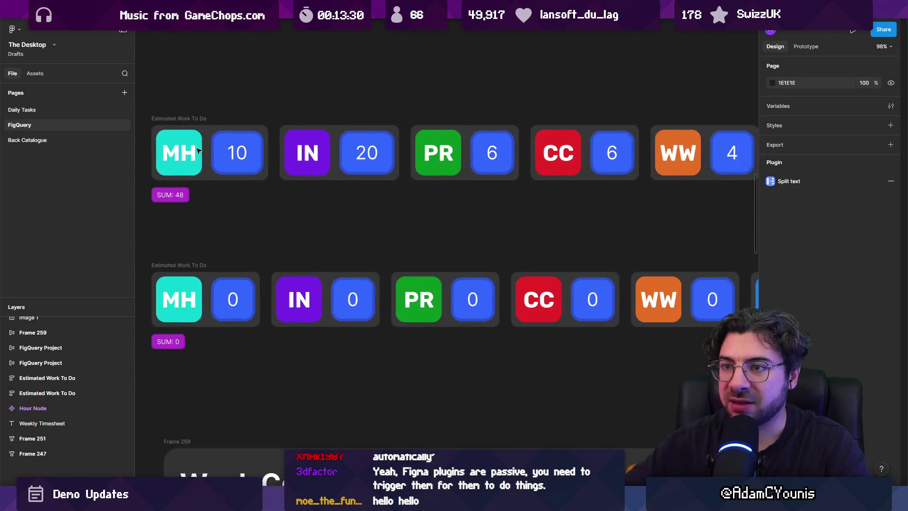
scroll(339, 117, "down", 4)
scroll(284, 199, "down", 3)
left_click(245, 188)
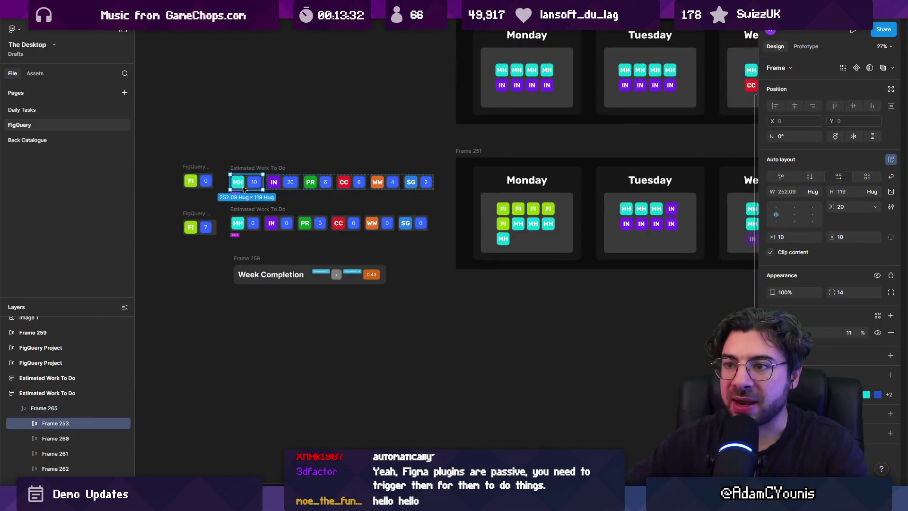
Step: Check both Estimated Work To Do rows, then drill into the MH/10 pair
scroll(238, 184, "right", 5)
scroll(238, 185, "up", 2)
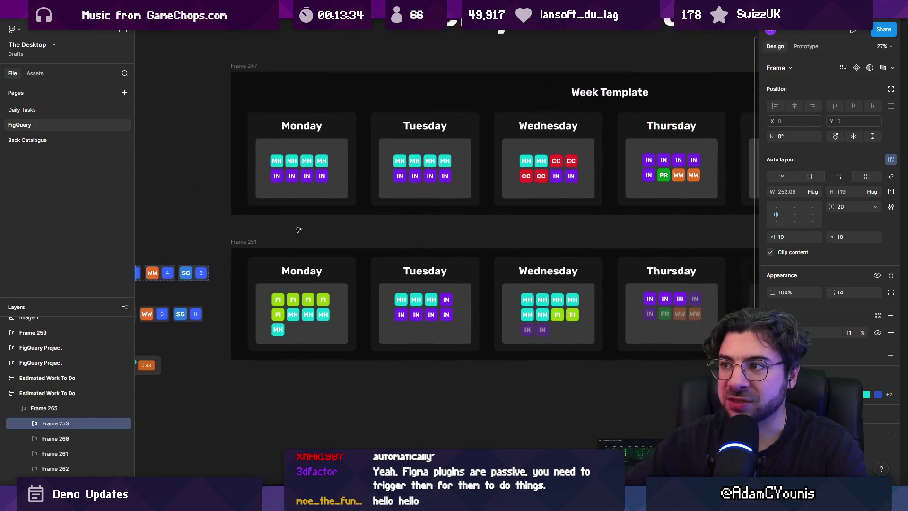
scroll(445, 147, "down", 3)
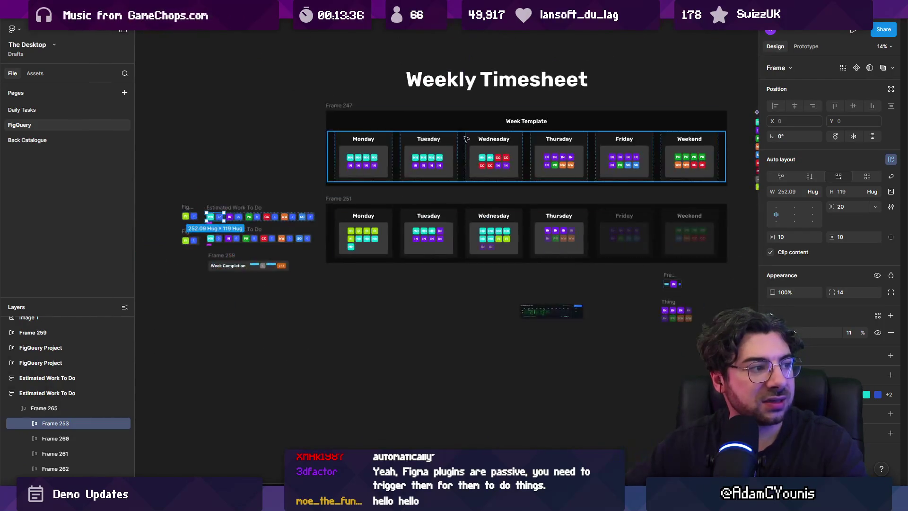
scroll(198, 217, "up", 5)
scroll(298, 142, "down", 1)
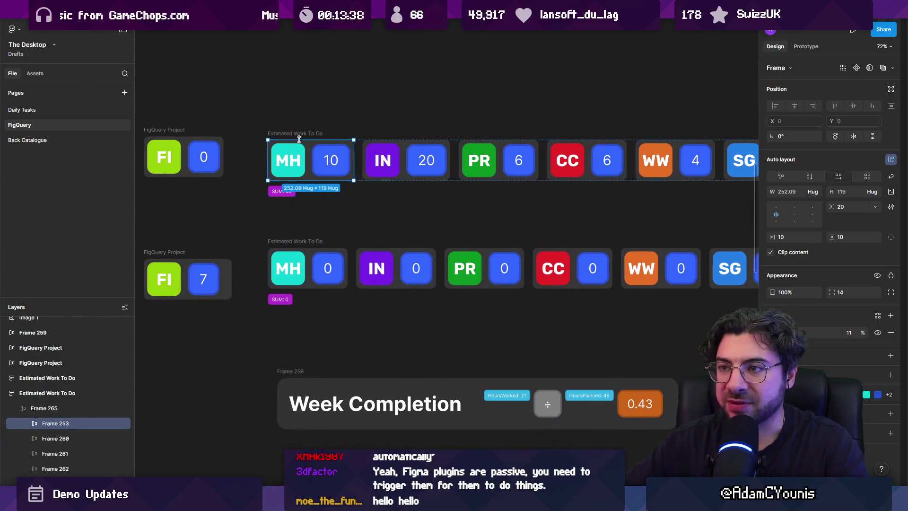
left_click(298, 133)
left_click(299, 242)
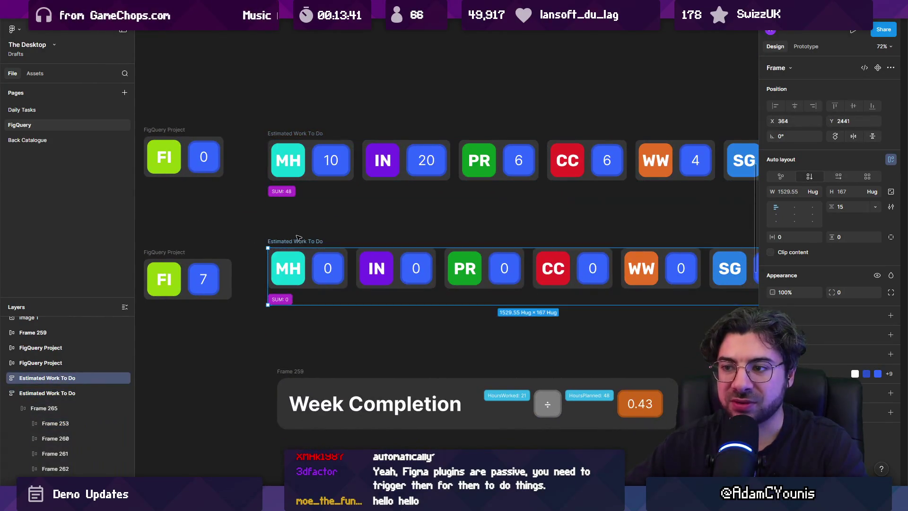
scroll(298, 236, "down", 2)
scroll(267, 286, "up", 5)
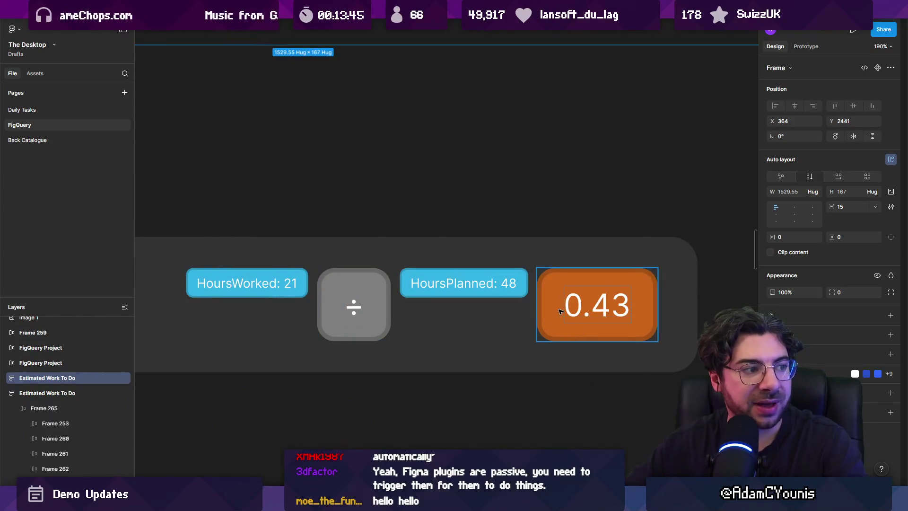
scroll(559, 310, "down", 4)
left_click(562, 240)
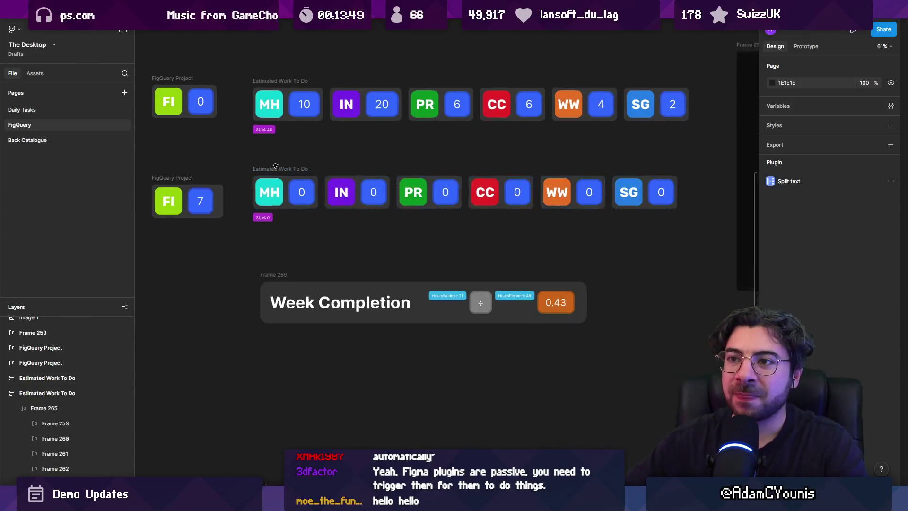
scroll(354, 200, "down", 3)
scroll(321, 146, "up", 5)
double_click(322, 146)
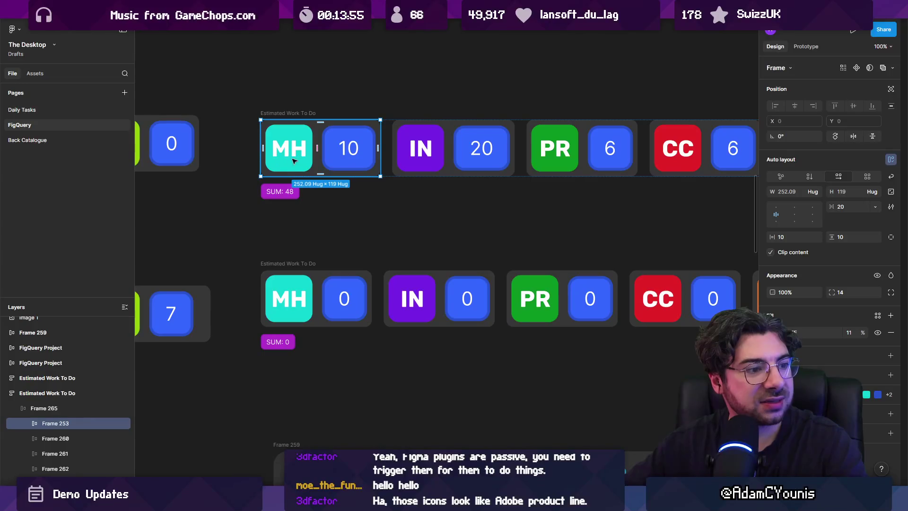
Step: Drill into the 10 count tile and unhide the Target, Parameter and Depth tiles
scroll(294, 160, "down", 1)
scroll(295, 157, "up", 5)
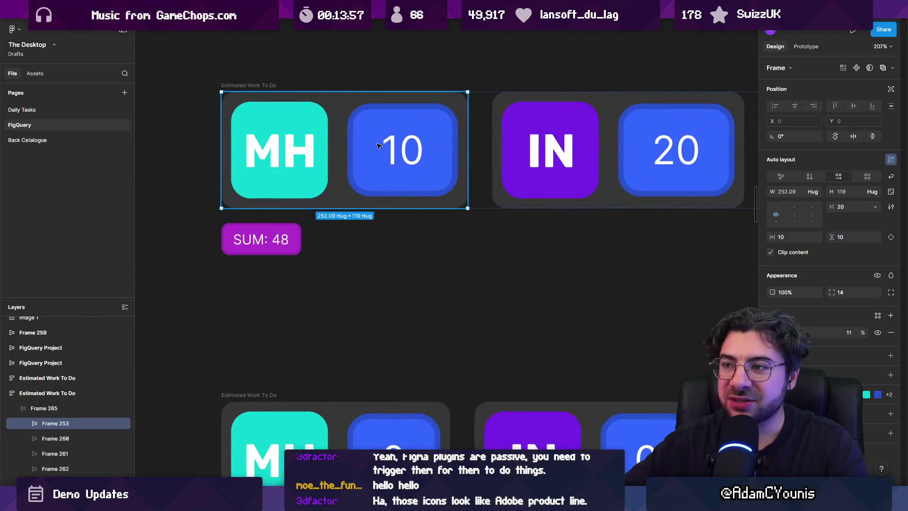
double_click(372, 129)
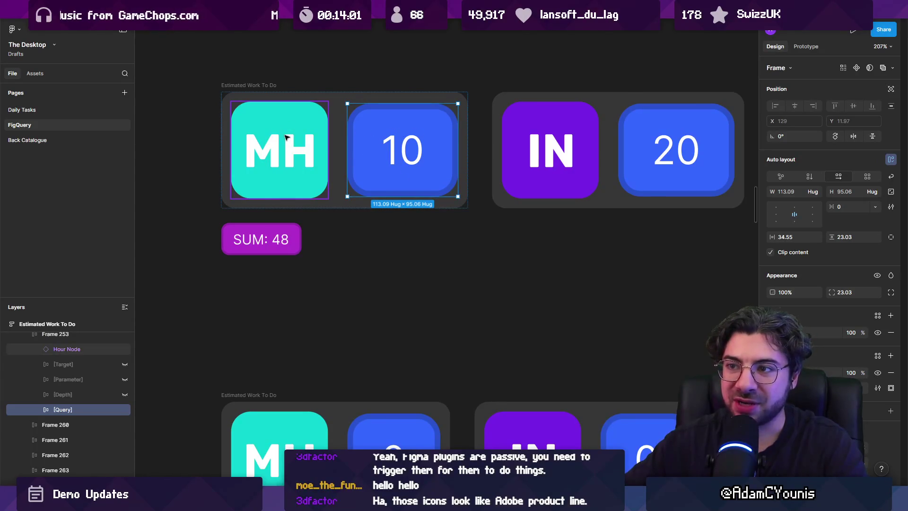
left_click_drag(126, 396, 125, 364)
Step: Inspect the Frame 247, Project and 6 tiles, then cycle back to the 10 tile
left_click(392, 152)
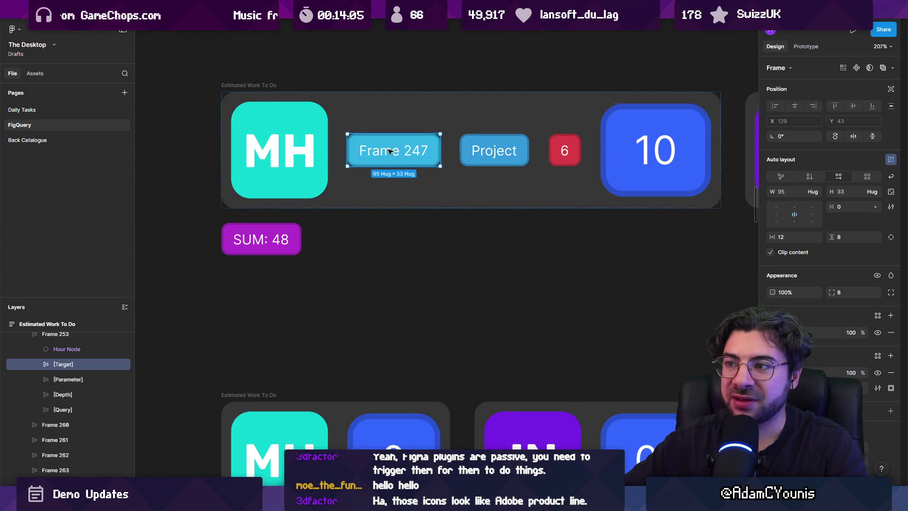
left_click(472, 150)
left_click(563, 149)
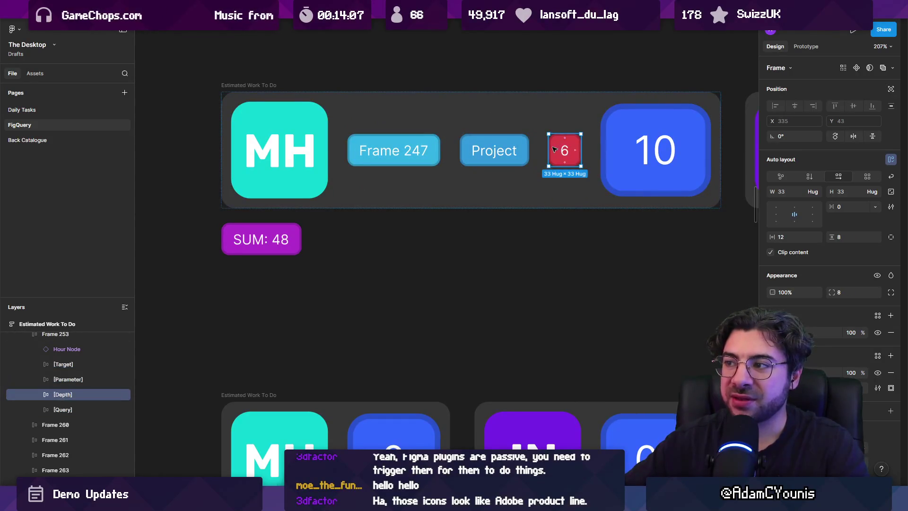
left_click(489, 151)
left_click(415, 156)
key("shift+Tab")
key("shift+Tab")
key("shift+Tab")
key("shift+Tab")
key("shift+Tab")
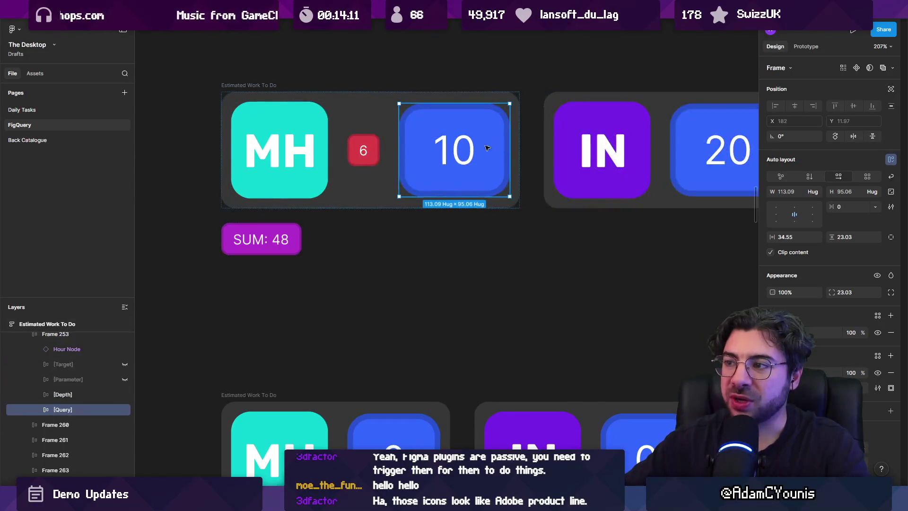
Step: Pan the view back toward the Estimated Work To Do rows
scroll(385, 198, "down", 5)
scroll(385, 198, "right", 5)
scroll(385, 197, "up", 2)
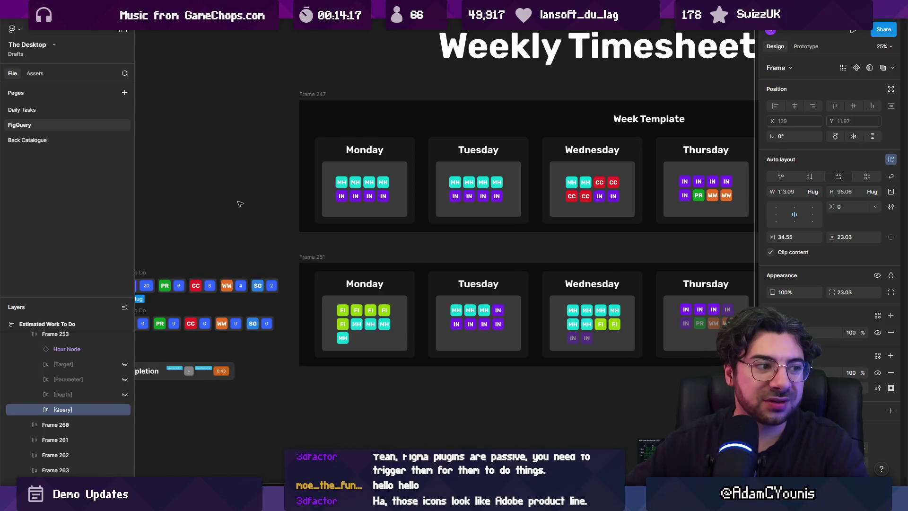
left_click_drag(239, 203, 445, 193)
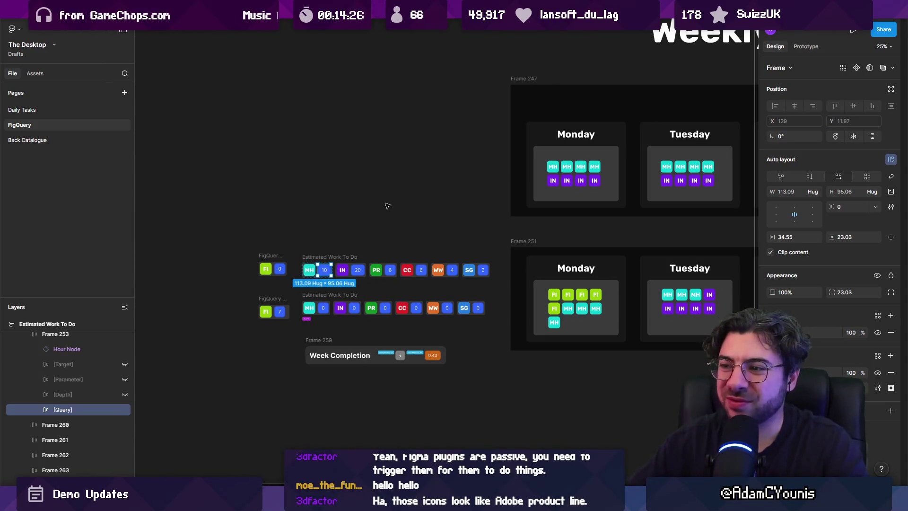
scroll(331, 189, "right", 3)
scroll(243, 267, "up", 5)
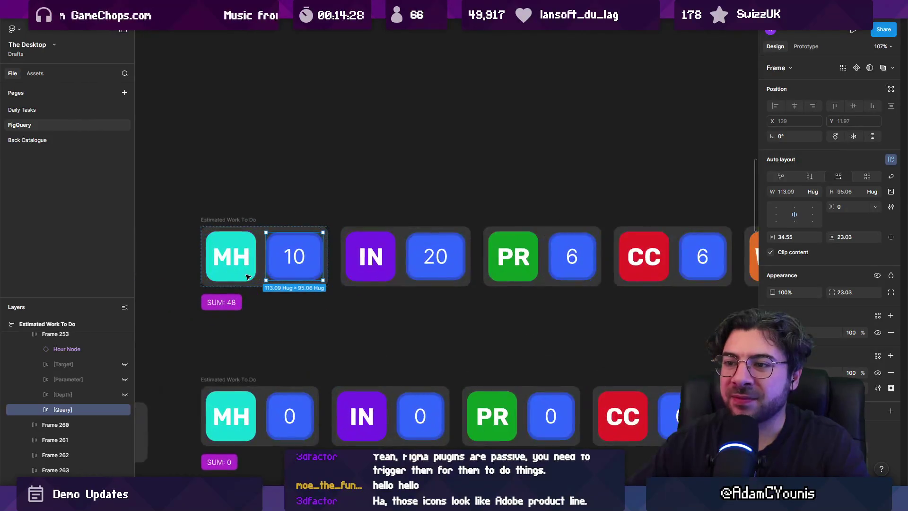
scroll(253, 262, "down", 5)
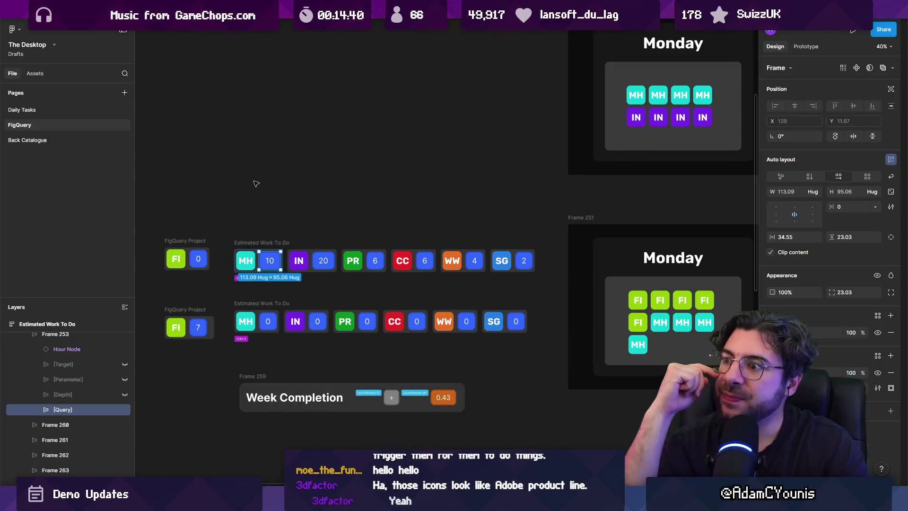
scroll(249, 188, "down", 2)
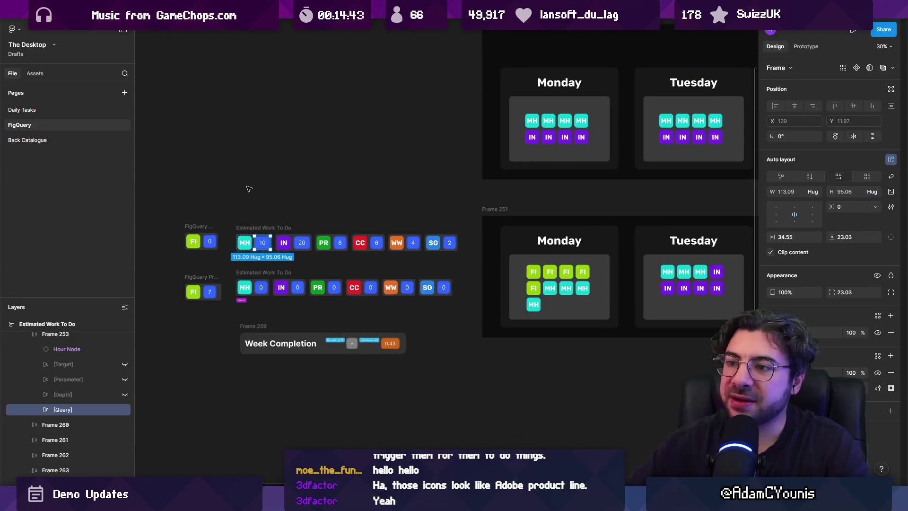
Step: Marquee-select both Estimated Work To Do rows together with both project frames
left_click_drag(174, 220, 476, 323)
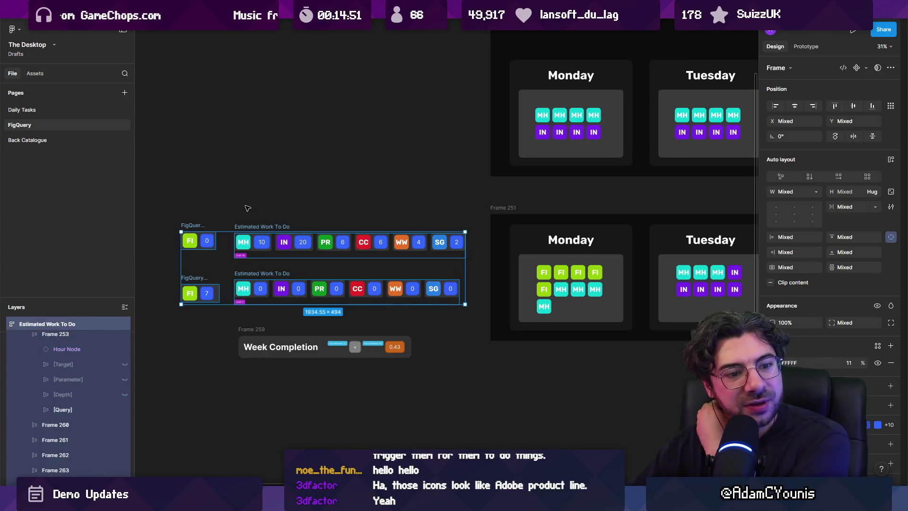
scroll(241, 269, "down", 5)
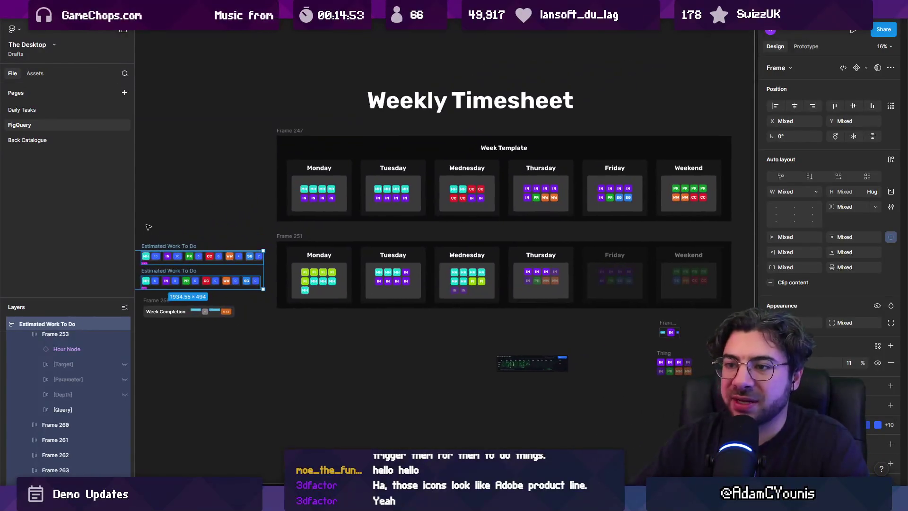
scroll(241, 270, "up", 2)
left_click_drag(189, 218, 379, 339)
Step: Shift the FigQuery rows up-left, select the weekly grid frames, then deselect them
left_click_drag(308, 280, 277, 265)
scroll(276, 265, "right", 5)
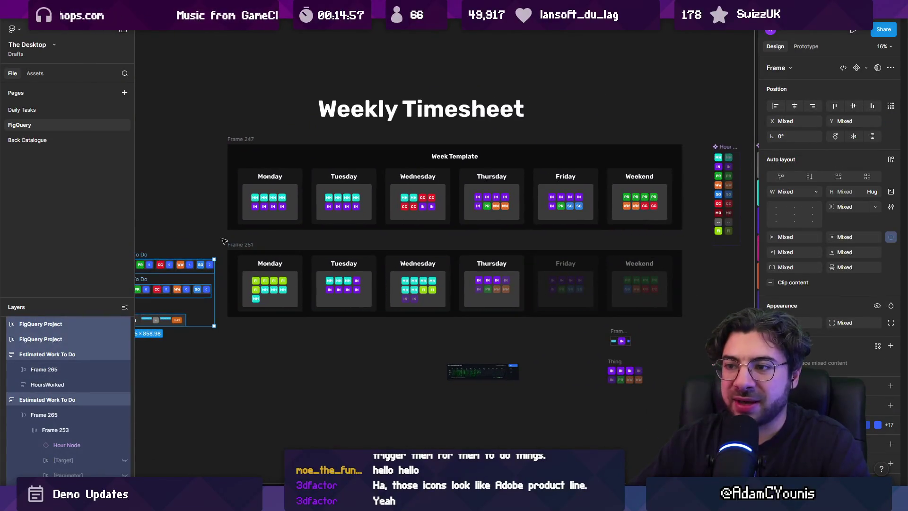
left_click(240, 244)
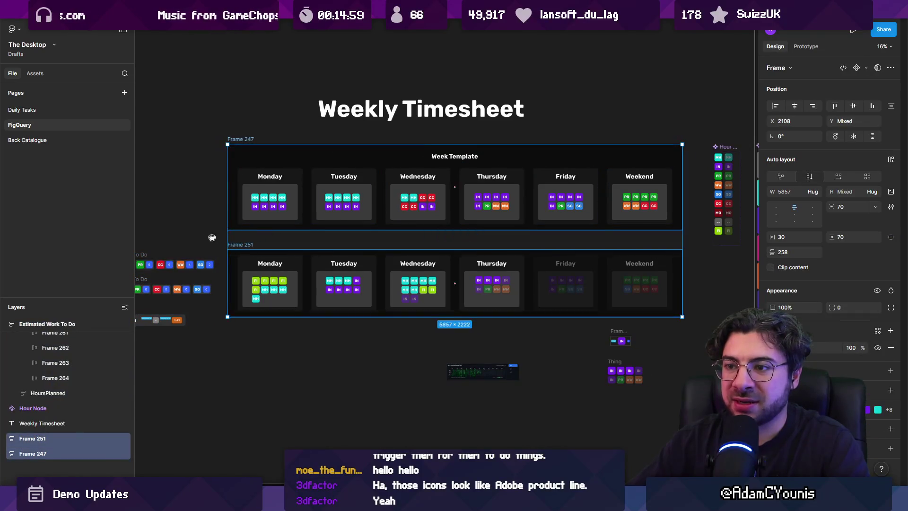
scroll(194, 210, "left", 5)
scroll(193, 211, "down", 1)
mouse_move(193, 209)
left_mouse_down()
mouse_move(377, 321)
mouse_move(366, 321)
left_mouse_up()
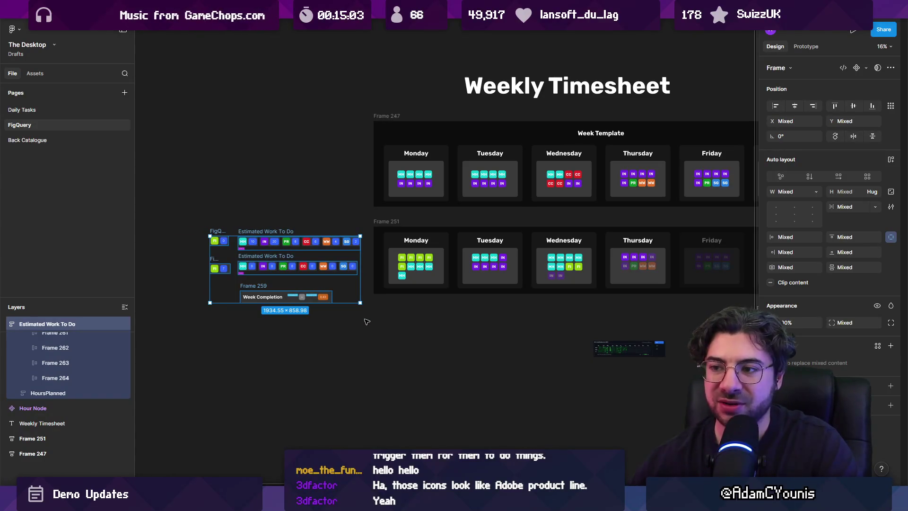
left_click(367, 322)
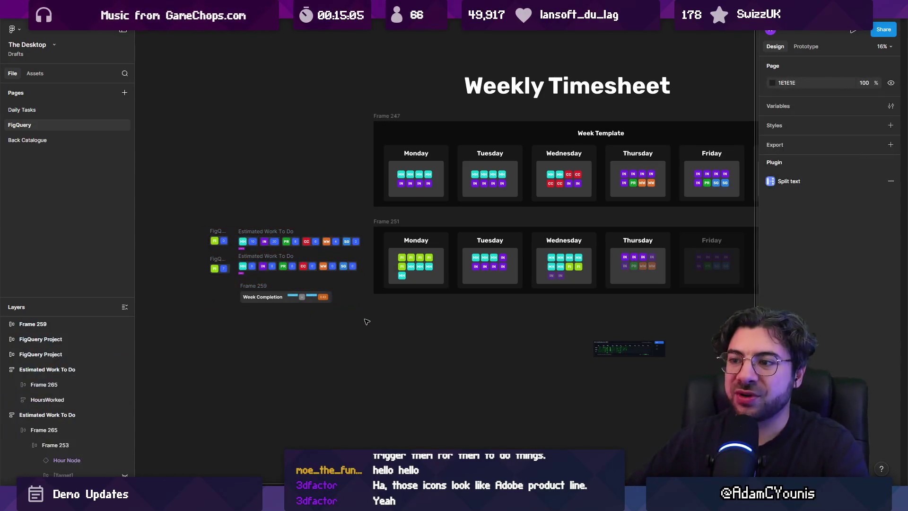
Step: Scroll over the Weekly Timesheet and go to the Daily Tasks page
scroll(378, 320, "right", 5)
scroll(377, 319, "down", 1)
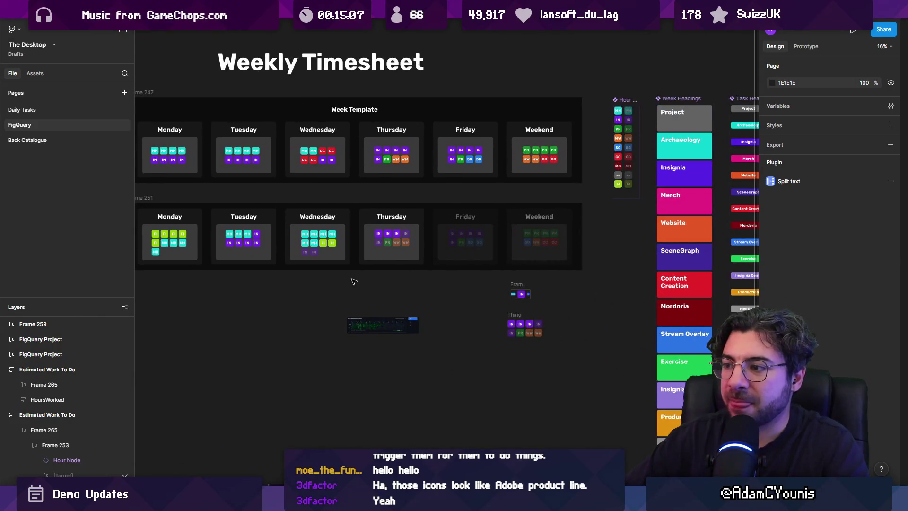
scroll(440, 288, "down", 3)
scroll(341, 248, "up", 5)
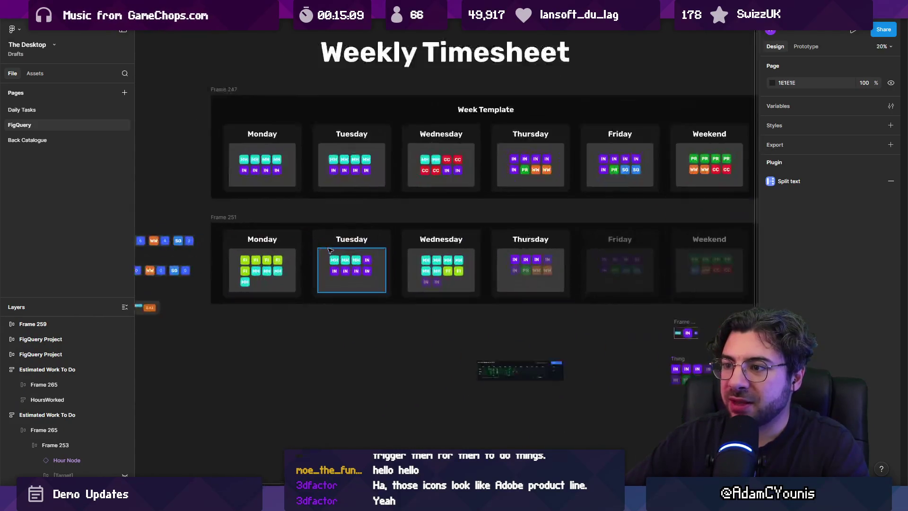
left_click(50, 112)
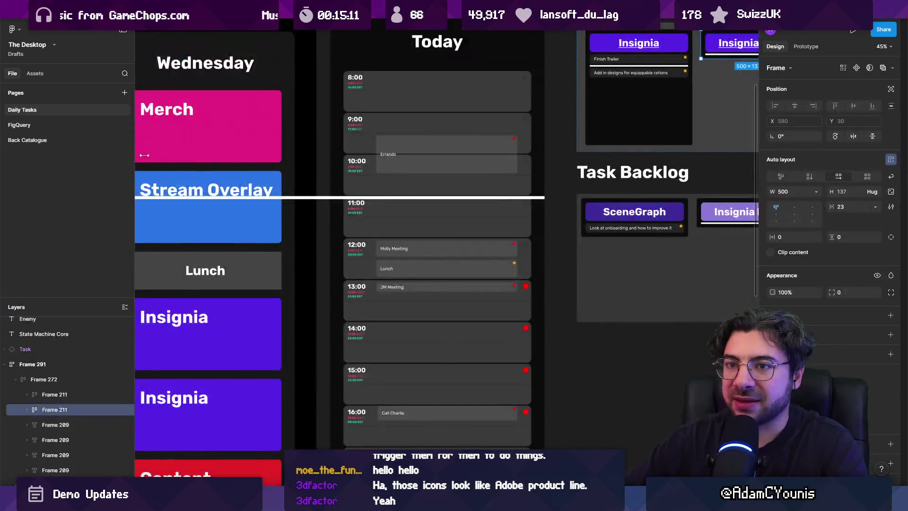
Step: Select the Insignia Demo task list, the Life & Business heading and its whole task column
scroll(359, 229, "down", 3)
left_click(360, 229)
scroll(359, 230, "up", 5)
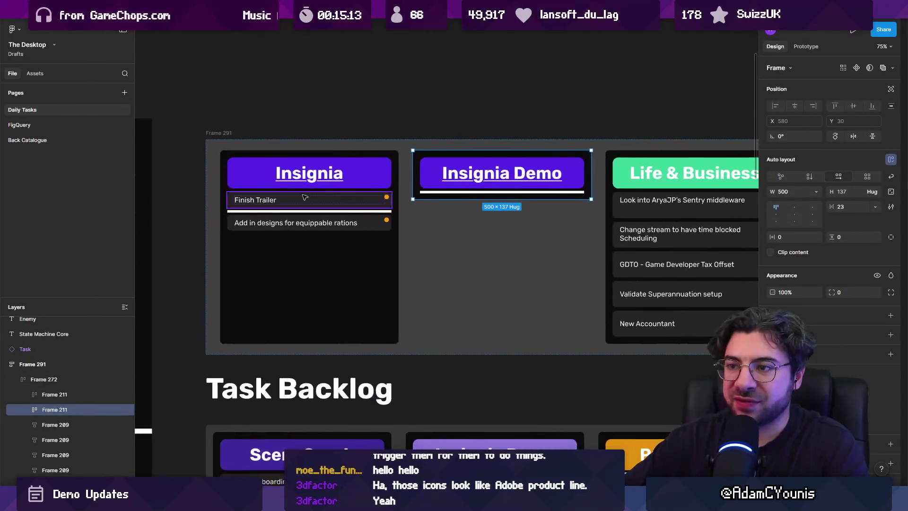
scroll(547, 189, "right", 5)
left_click(404, 167)
scroll(353, 179, "right", 3)
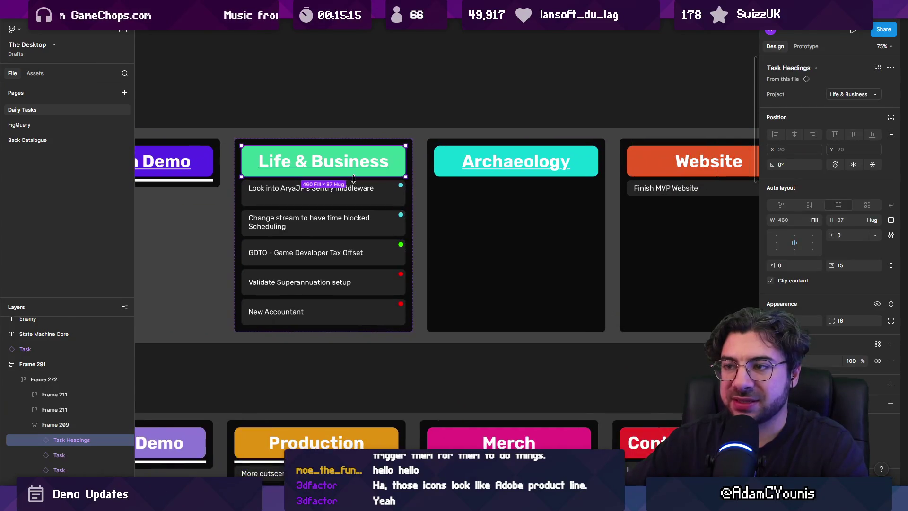
left_click(265, 139)
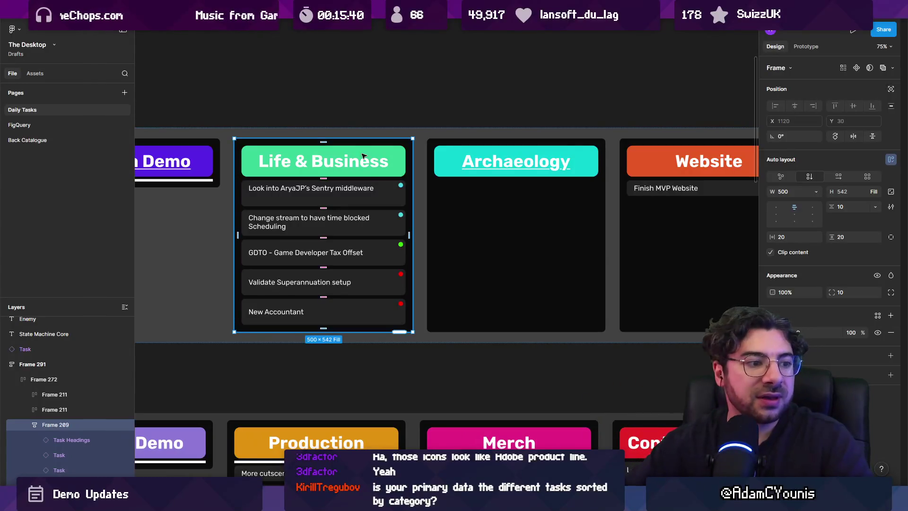
Step: Centre The Desktop boards, then go to FigQuery showing Estimated Work and Week Completion
scroll(362, 156, "down", 5)
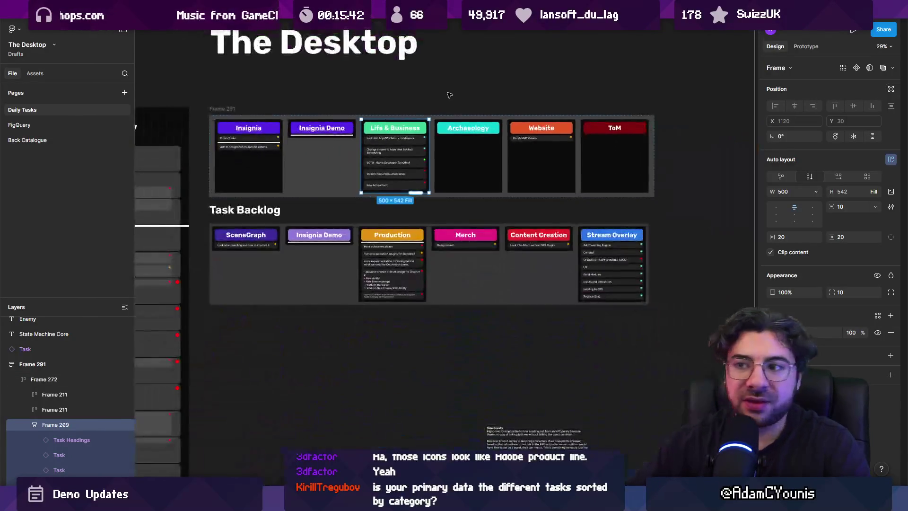
left_click_drag(284, 140, 643, 140)
scroll(643, 140, "down", 5)
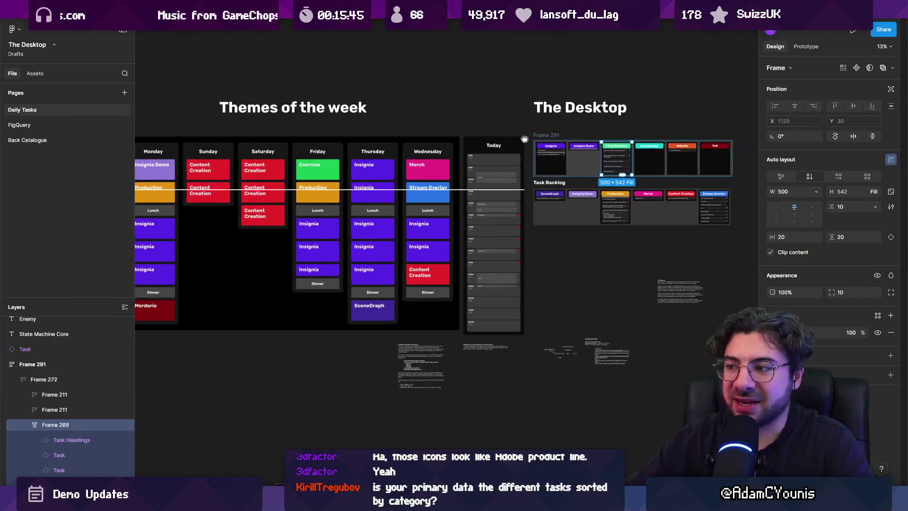
left_click_drag(561, 153, 343, 180)
scroll(343, 181, "up", 5)
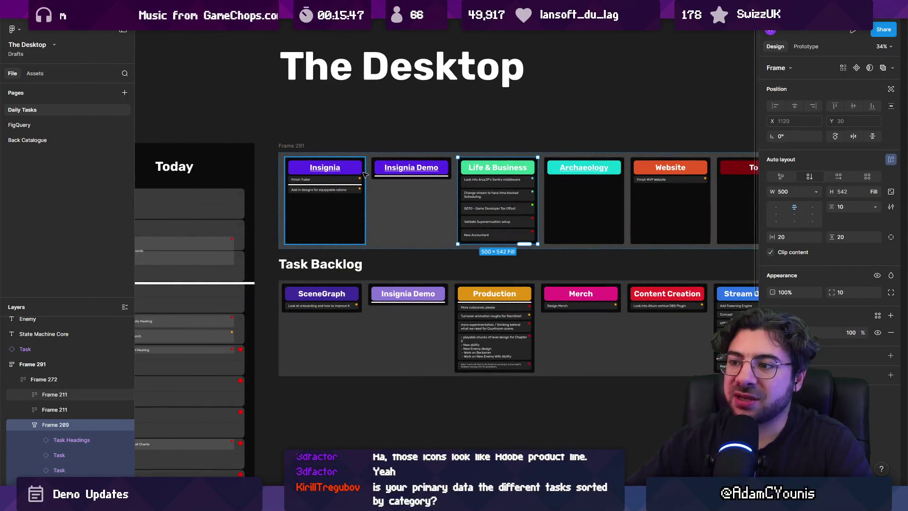
left_click(82, 125)
left_click_drag(169, 124, 364, 126)
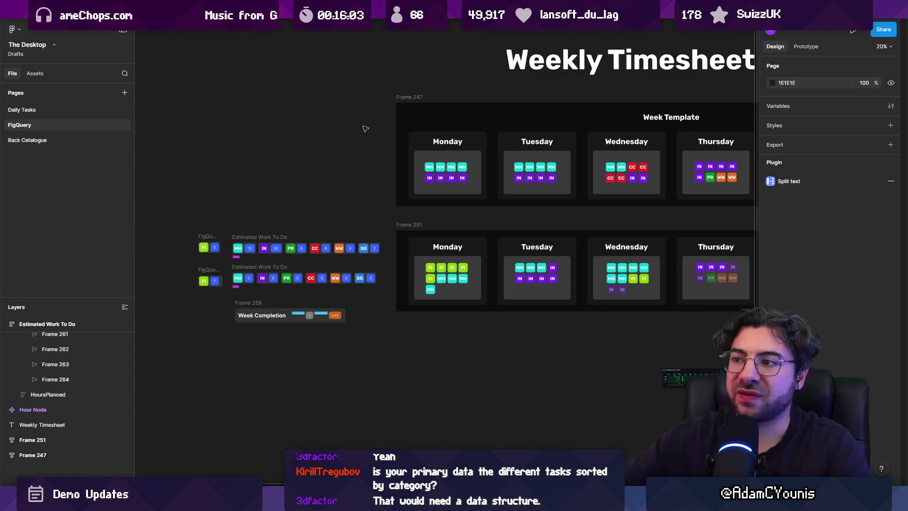
scroll(447, 153, "up", 5)
left_click(396, 189, "ctrl")
left_click_drag(395, 189, 171, 192)
key("ctrl+z")
left_click(378, 197)
left_click_drag(378, 197, 181, 184)
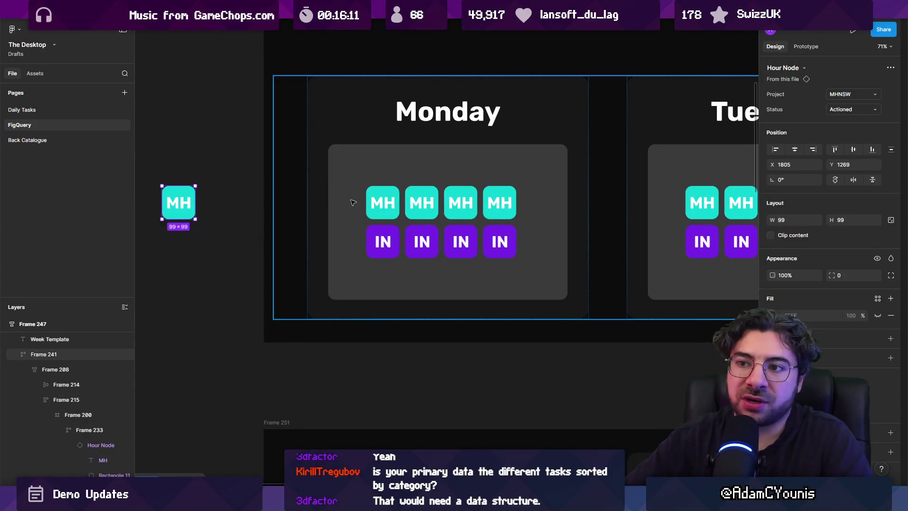
scroll(228, 192, "down", 3, "ctrl")
mouse_move(206, 193)
left_mouse_down()
mouse_move(370, 217)
mouse_move(283, 100)
mouse_move(291, 70)
mouse_move(405, 39)
mouse_move(273, 194)
mouse_move(276, 186)
left_mouse_up()
scroll(352, 213, "up", 5, "ctrl")
key("shift+Tab")
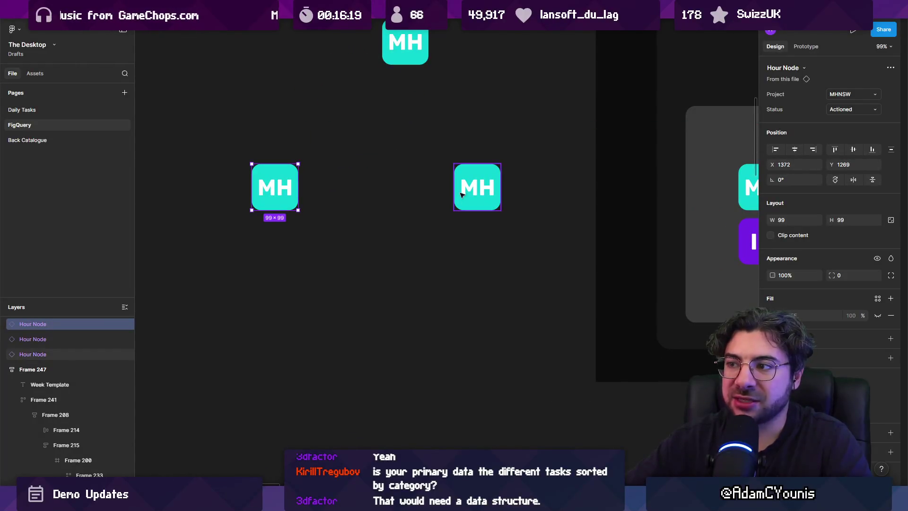
left_click(414, 48)
left_click_drag(237, 49, 539, 229)
key("Delete")
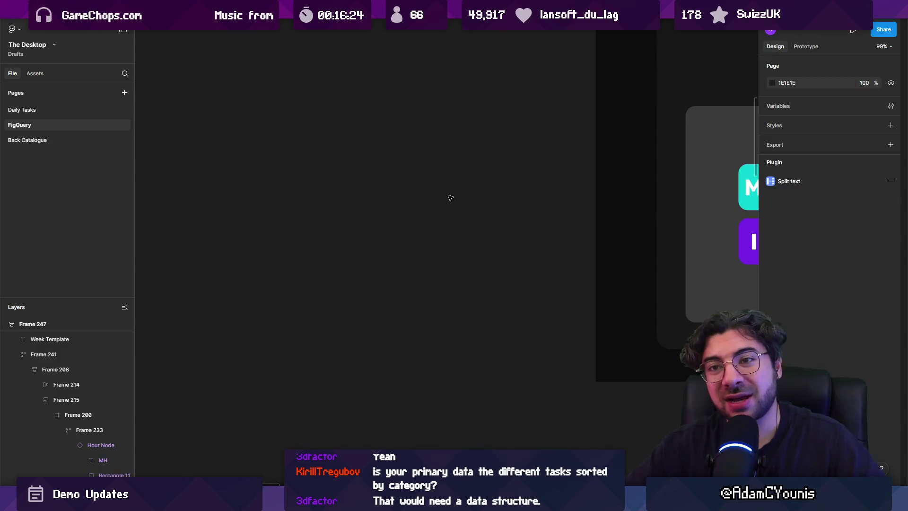
scroll(412, 187, "down", 5)
scroll(420, 184, "right", 5)
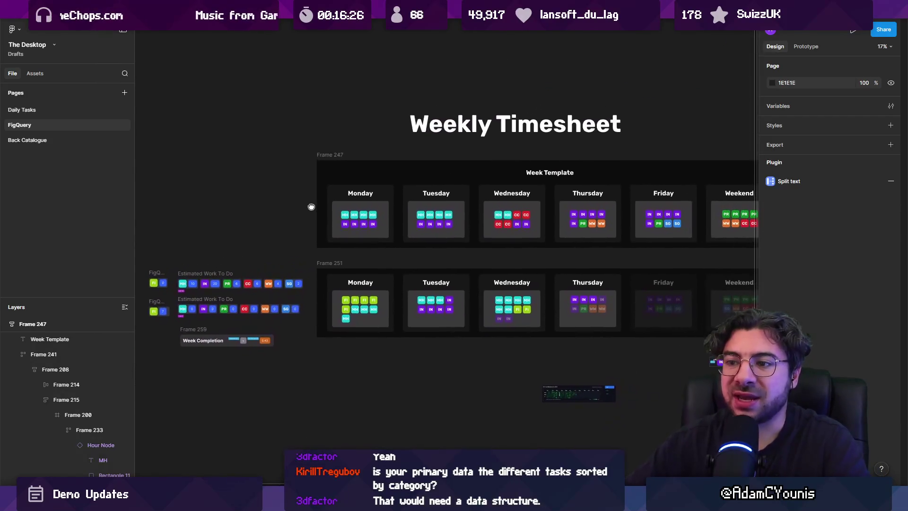
scroll(330, 218, "up", 5)
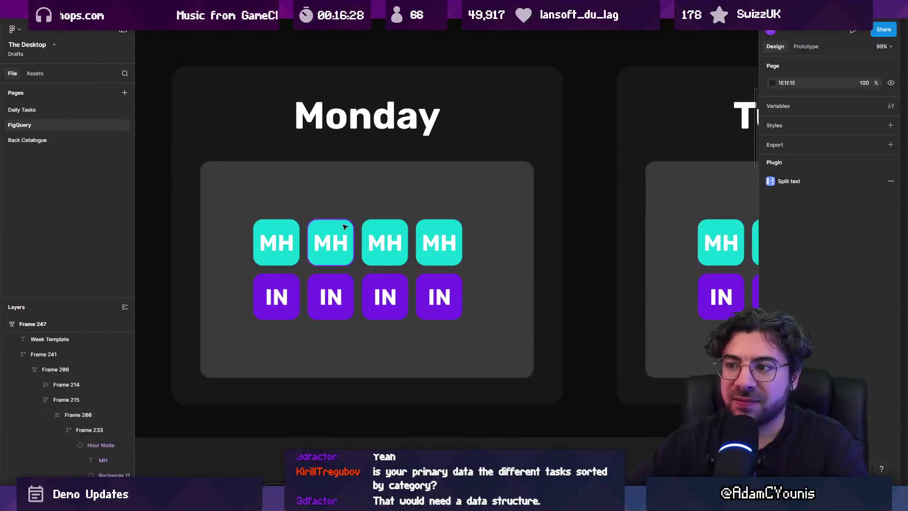
left_click(345, 233)
scroll(334, 228, "down", 3)
scroll(334, 229, "down", 2)
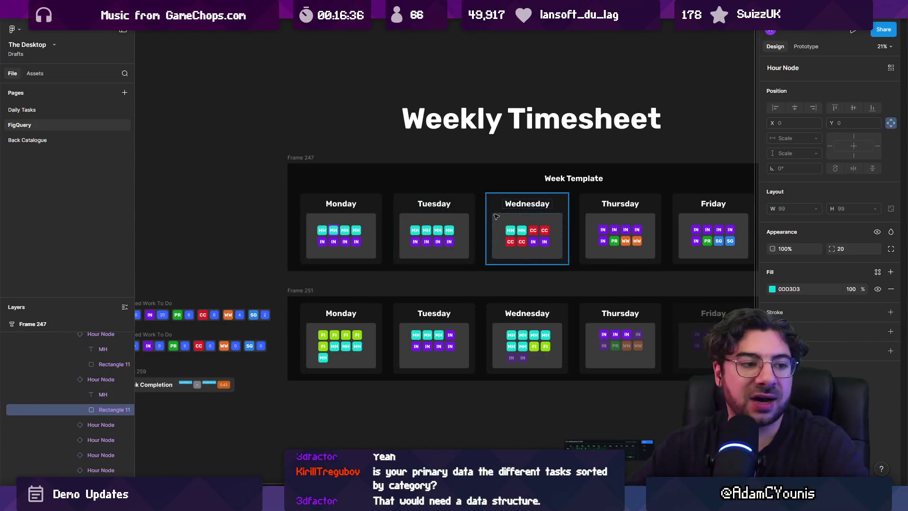
left_click(48, 109)
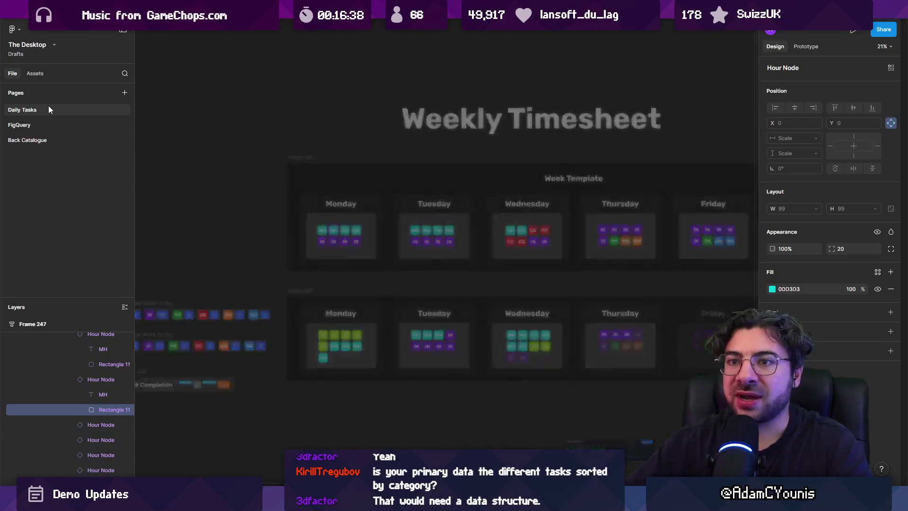
Step: Select the first Life & Business task, step into its text layer, then clear the selection
scroll(485, 193, "up", 5)
scroll(487, 193, "up", 4)
left_click(230, 170)
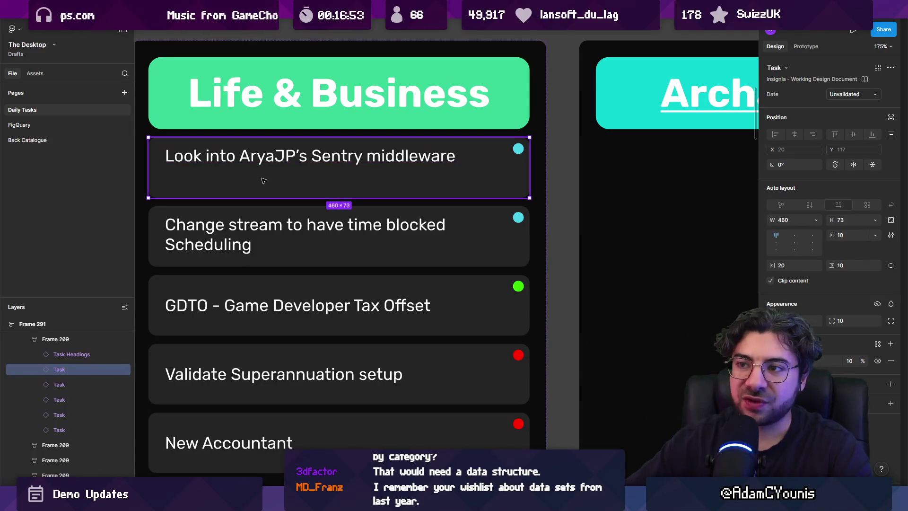
scroll(573, 106, "down", 5)
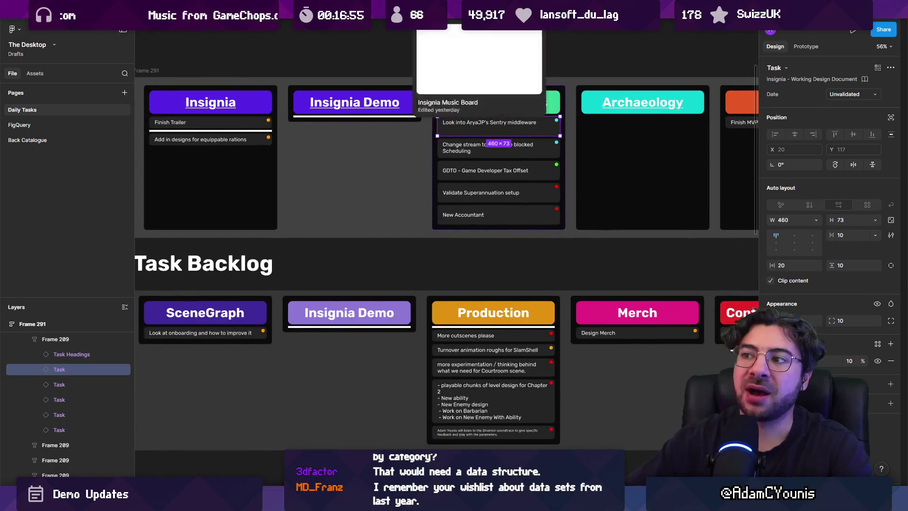
scroll(518, 113, "left", 10)
scroll(519, 114, "right", 8)
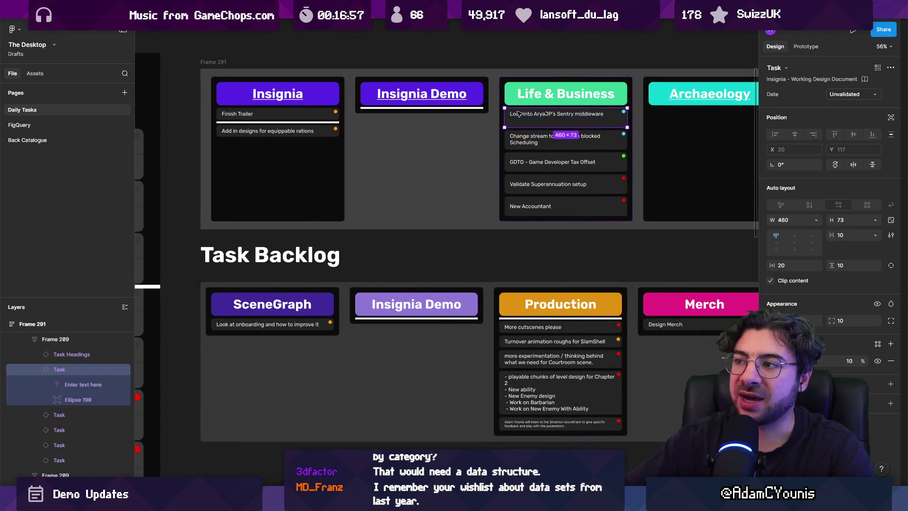
double_click(518, 114)
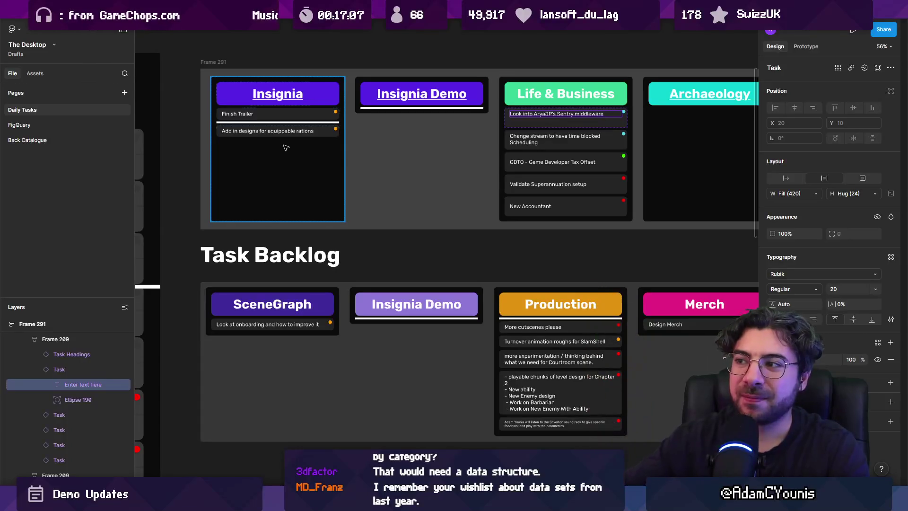
scroll(286, 147, "down", 5)
scroll(379, 156, "left", 5)
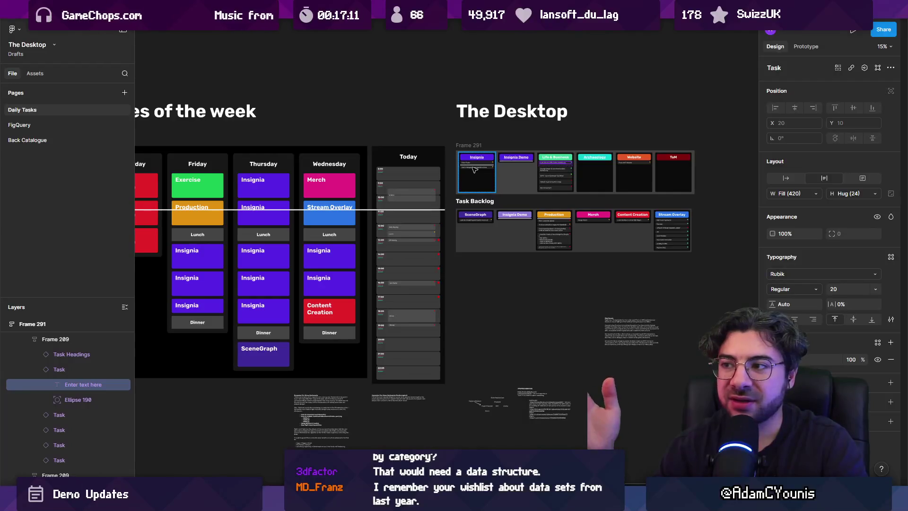
key("Escape")
key("Escape")
key("Escape")
scroll(436, 122, "up", 4)
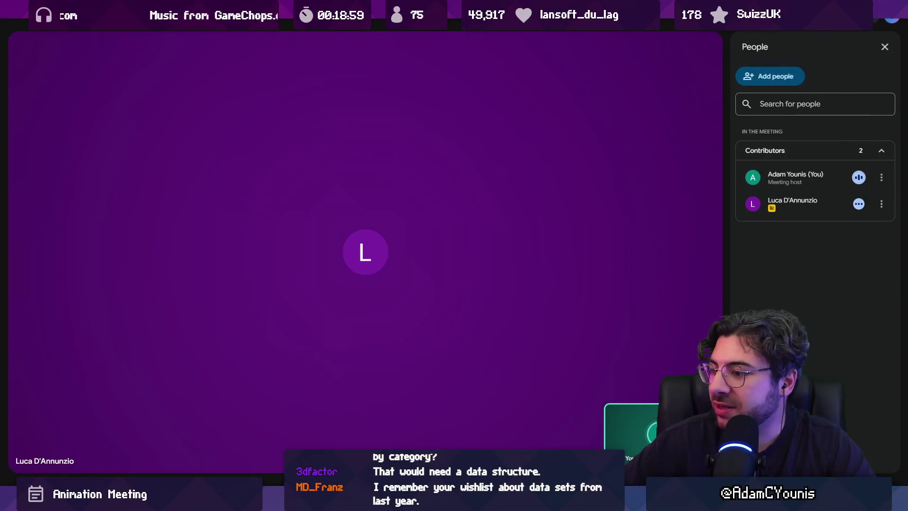
Step: Start recording the call from Meeting tools, then close the recording panel and the Ask Gemini notice
left_click(846, 491)
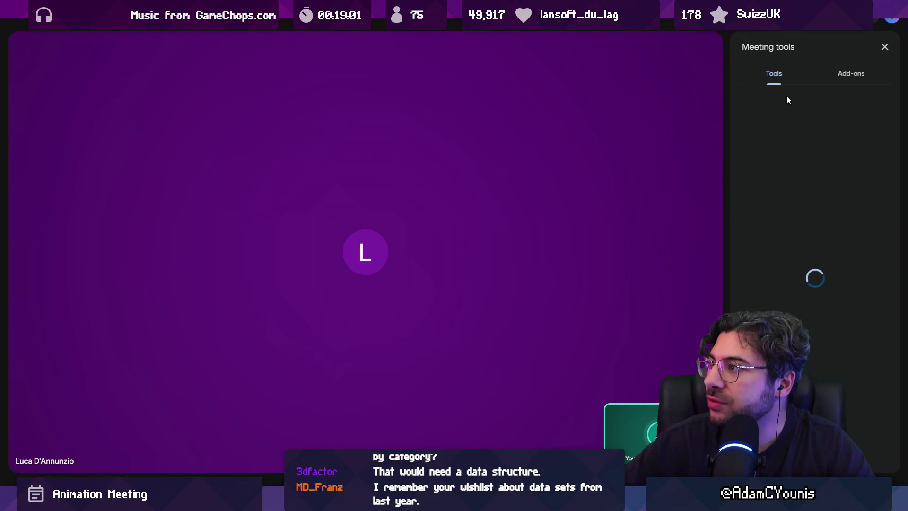
left_click(813, 108)
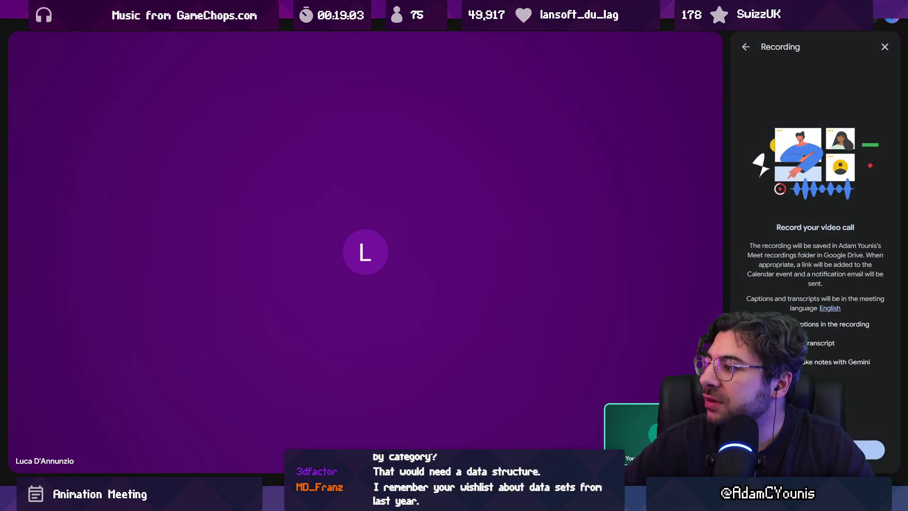
left_click(872, 449)
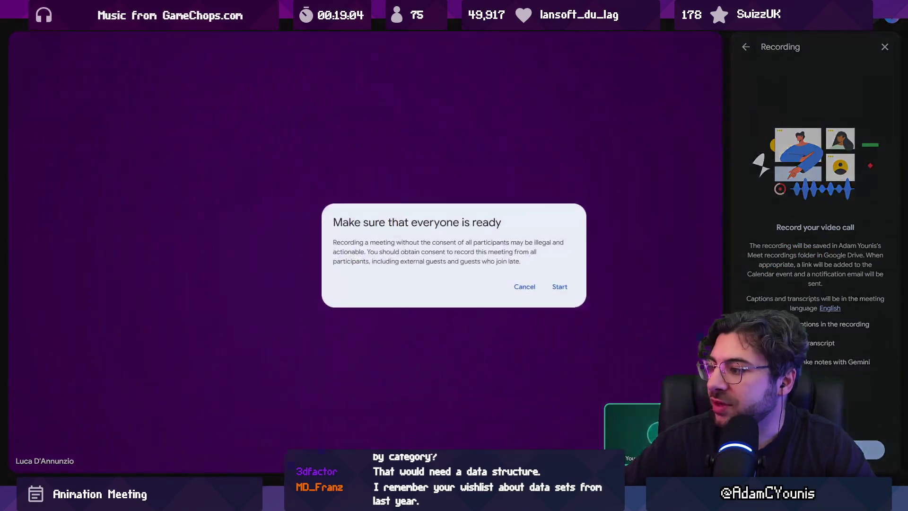
left_click(557, 287)
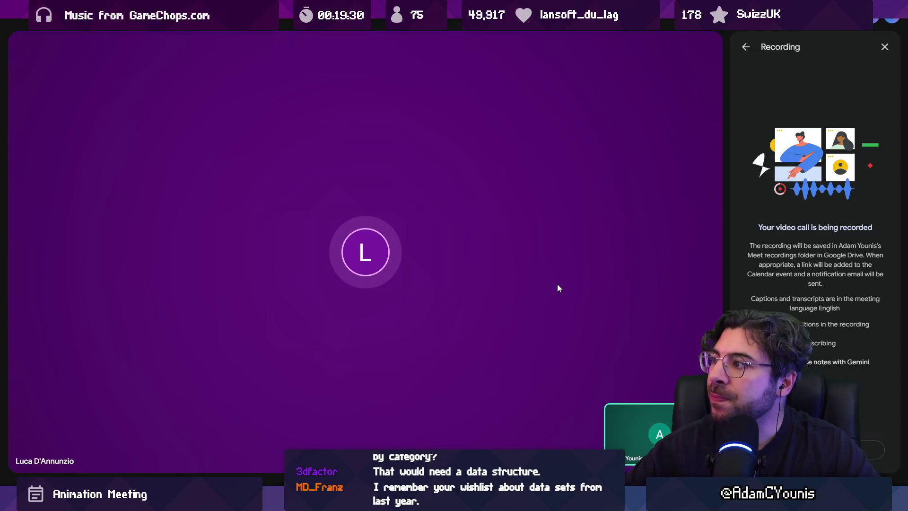
left_click(884, 47)
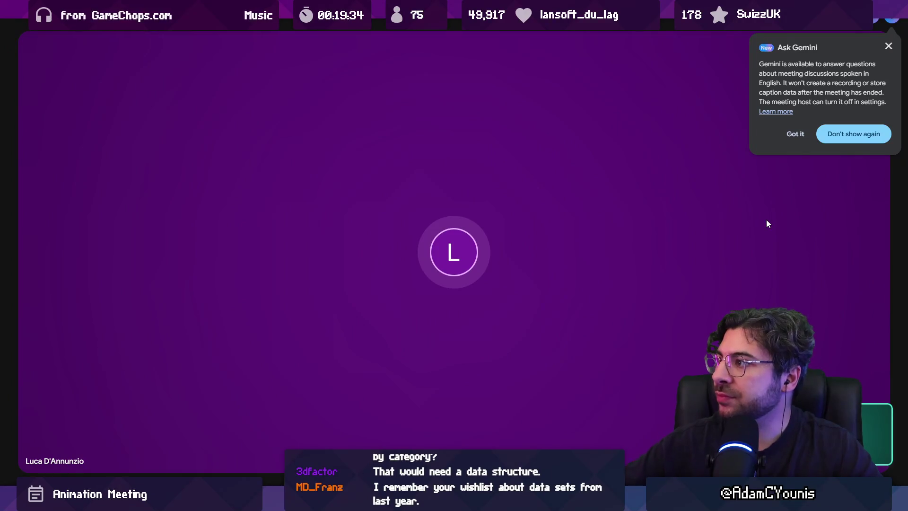
left_click(888, 46)
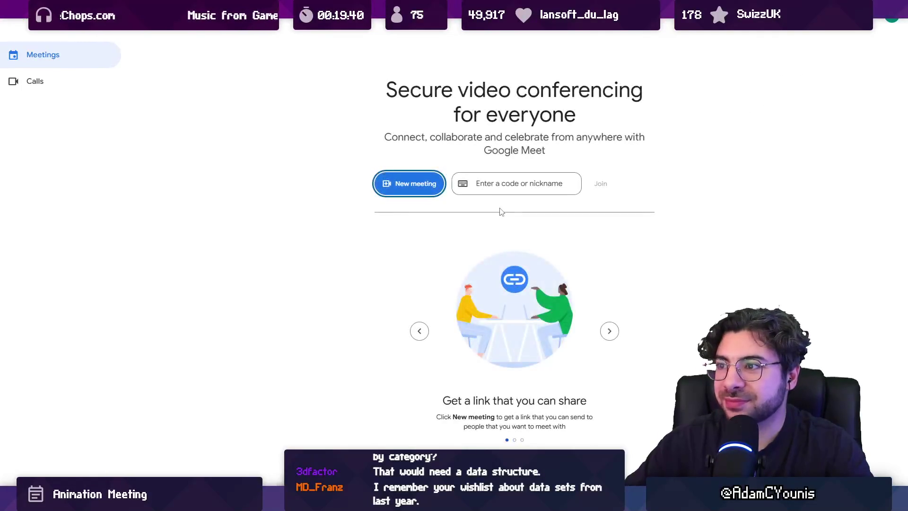
Step: Join the recorded Web Catchup call from a new-tab shortcut and dismiss the Gemini notice
key("ctrl+w")
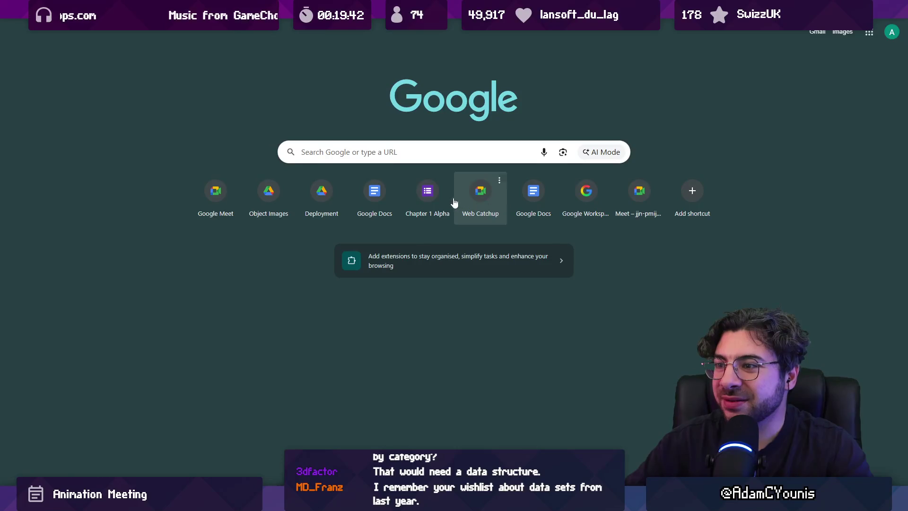
left_click(454, 202)
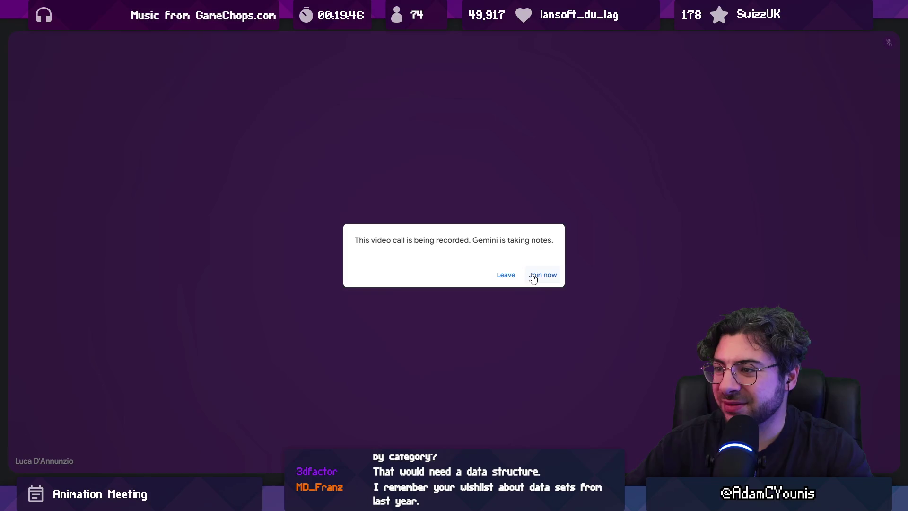
left_click(533, 276)
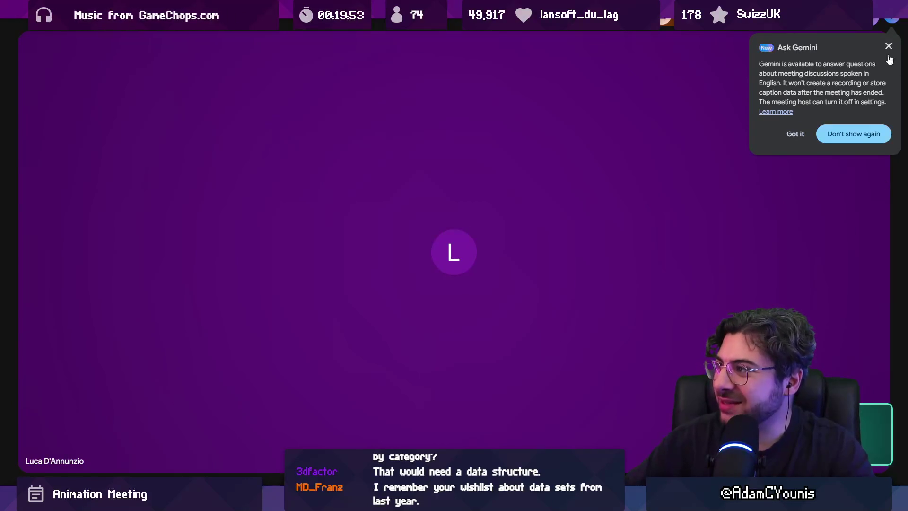
left_click(868, 132)
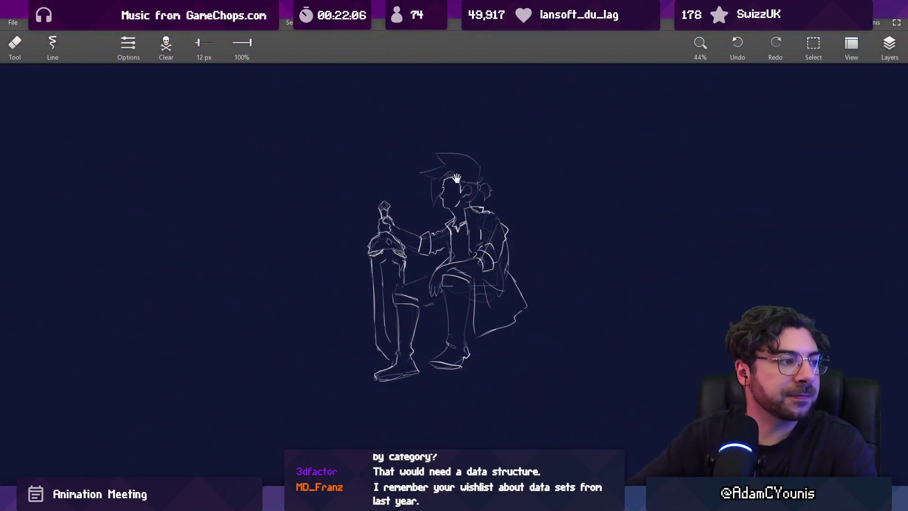
Step: With a thicker brush, handwrite the [0, 1, 2, 3, 4] list and undo the stray underline
scroll(411, 189, "right", 5)
scroll(481, 149, "up", 4)
scroll(481, 149, "up", 2)
key("b")
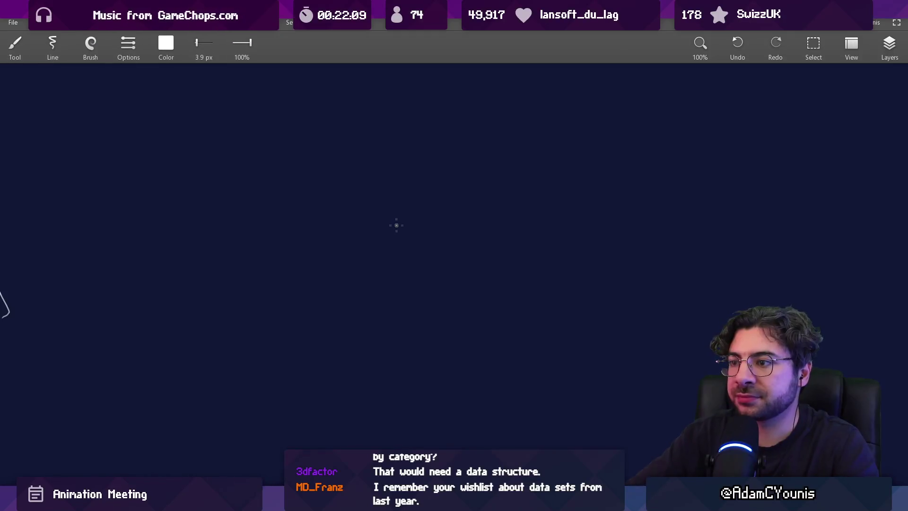
key("bracketright")
left_click_drag(320, 232, 290, 232)
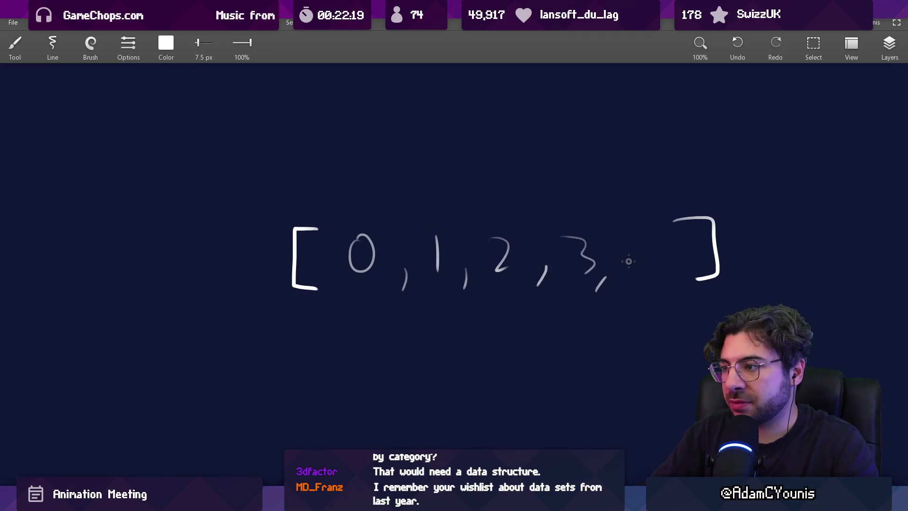
scroll(641, 265, "down", 1)
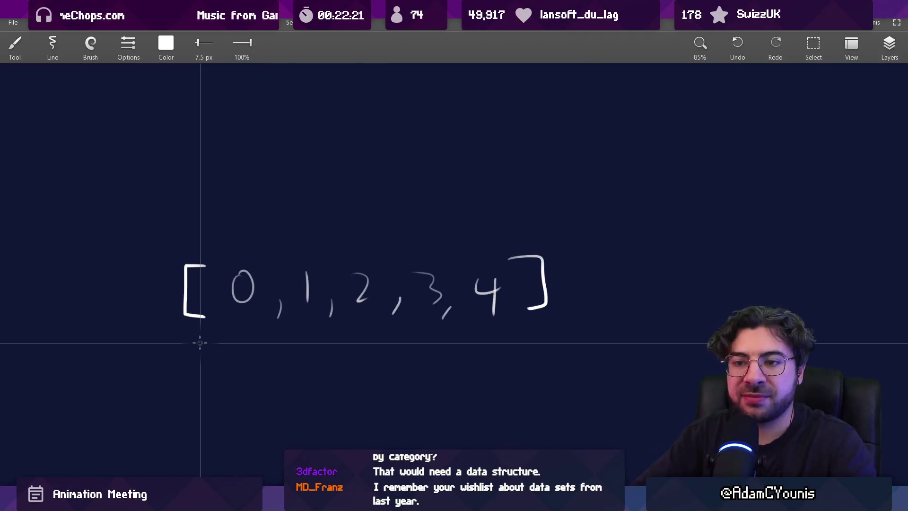
left_click_drag(200, 342, 577, 337)
key("ctrl+z")
scroll(369, 233, "up", 3)
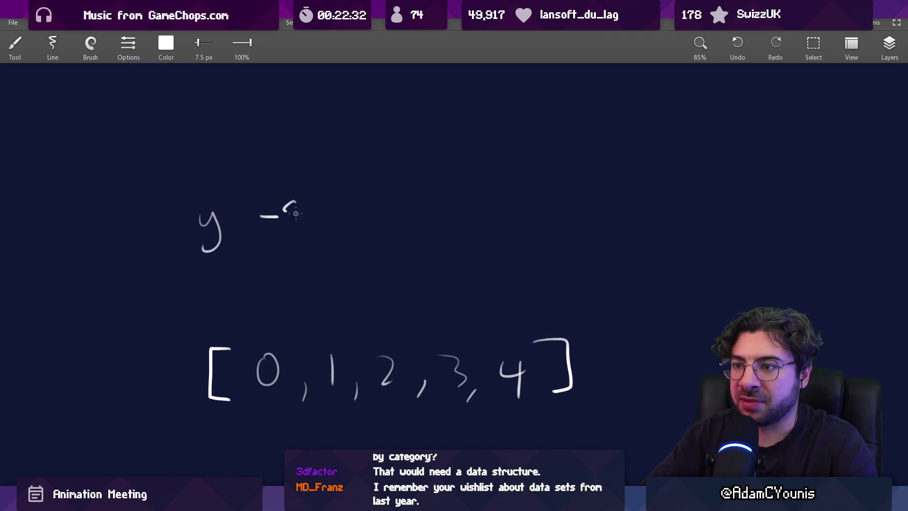
Step: Lasso-move the S next to y and reposition the -S label to its right
key("s")
left_click_drag(299, 177, 262, 240)
left_click_drag(517, 204, 676, 199)
left_click_drag(532, 187, 265, 210)
key("Escape")
left_click_drag(676, 196, 532, 213)
key("Escape")
Step: Turn the line above S into an up arrow, undoing trial vertical strokes toward the list
key("b")
left_click_drag(260, 152, 272, 147)
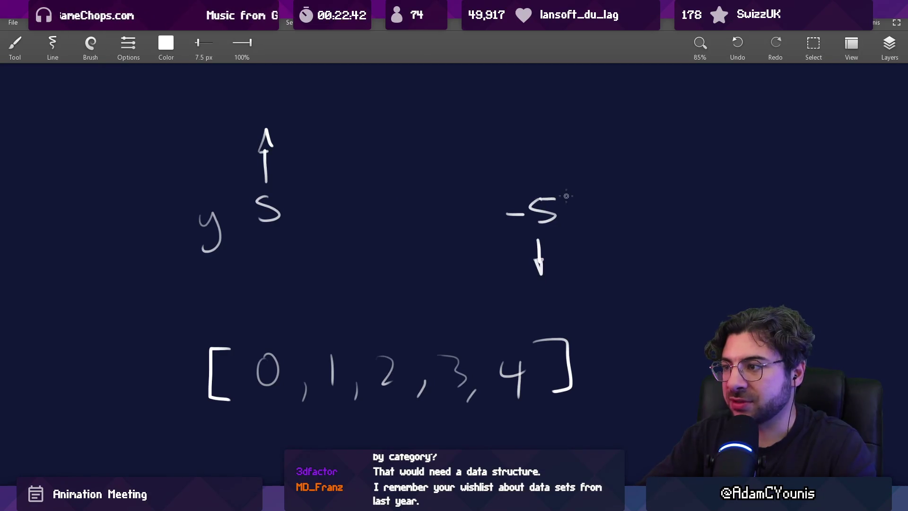
scroll(511, 236, "up", 2)
scroll(307, 263, "down", 1)
left_click_drag(279, 245, 283, 326)
key("ctrl+z")
left_click_drag(395, 240, 397, 314)
left_click_drag(459, 243, 466, 318)
left_click_drag(520, 245, 532, 329)
key("ctrl+z")
key("ctrl+z")
key("ctrl+z")
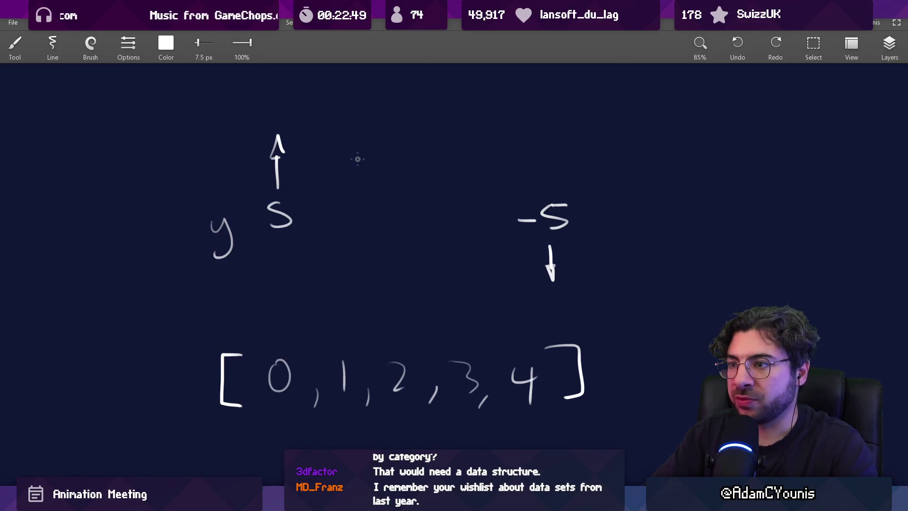
Step: Write an underlined 0 between S and -S and move it lower
left_click_drag(385, 133, 416, 131)
mouse_move(392, 92)
left_mouse_down()
mouse_move(400, 88)
mouse_move(360, 142)
mouse_move(369, 238)
mouse_move(402, 343)
left_mouse_up()
left_click(420, 350)
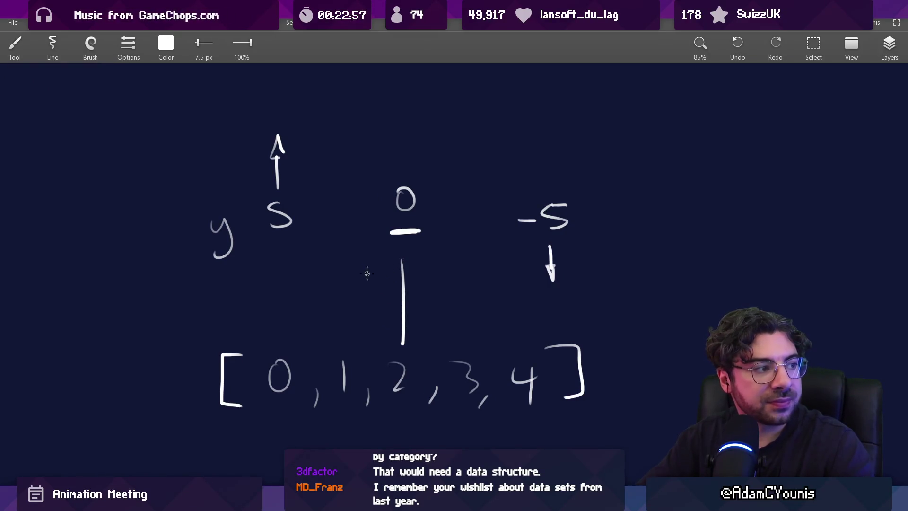
scroll(365, 200, "up", 3)
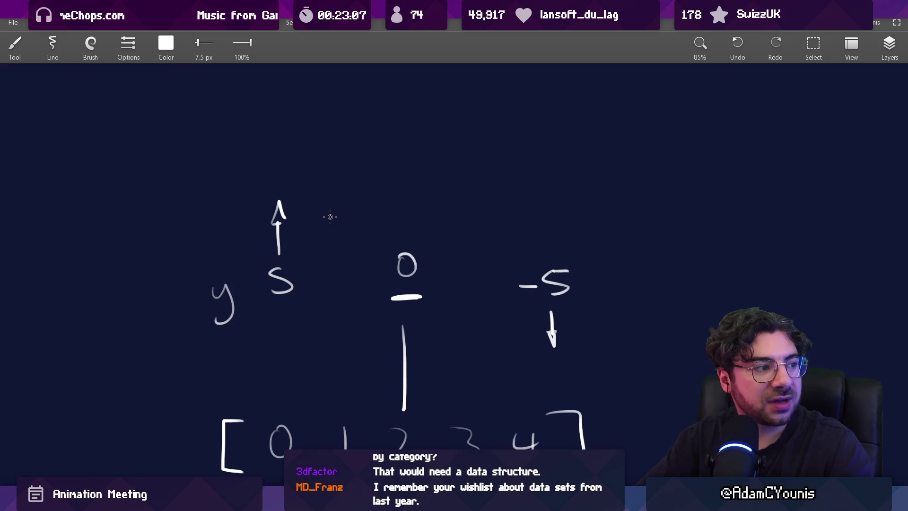
Step: Draw an arc from S over to -S with tick marks and lines down toward the list
mouse_move(307, 239)
left_mouse_down()
mouse_move(393, 115)
mouse_move(522, 236)
left_mouse_up()
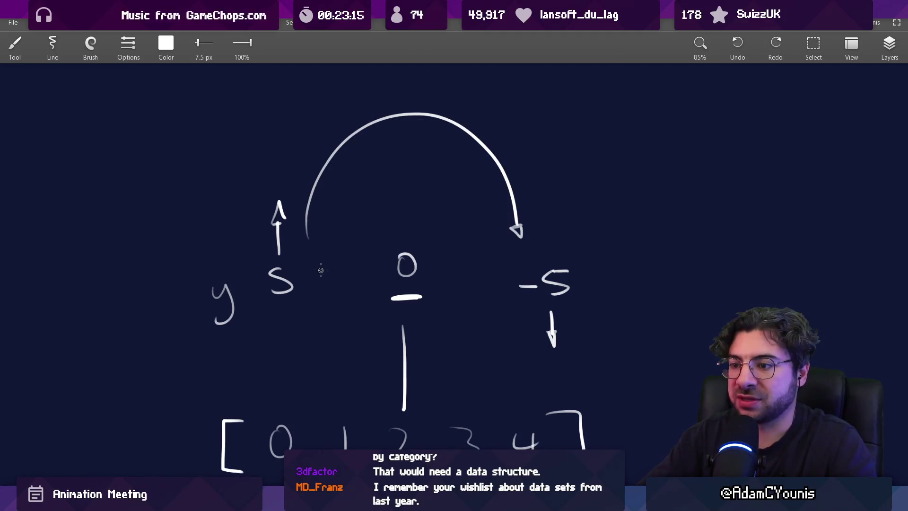
left_click_drag(288, 391, 310, 284)
left_click_drag(330, 181, 344, 357)
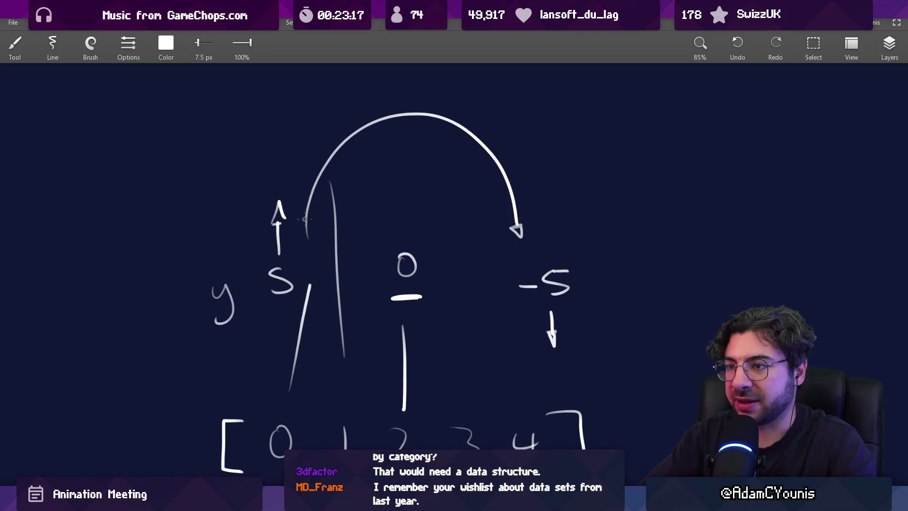
left_click_drag(356, 131, 364, 130)
left_click_drag(414, 104, 417, 109)
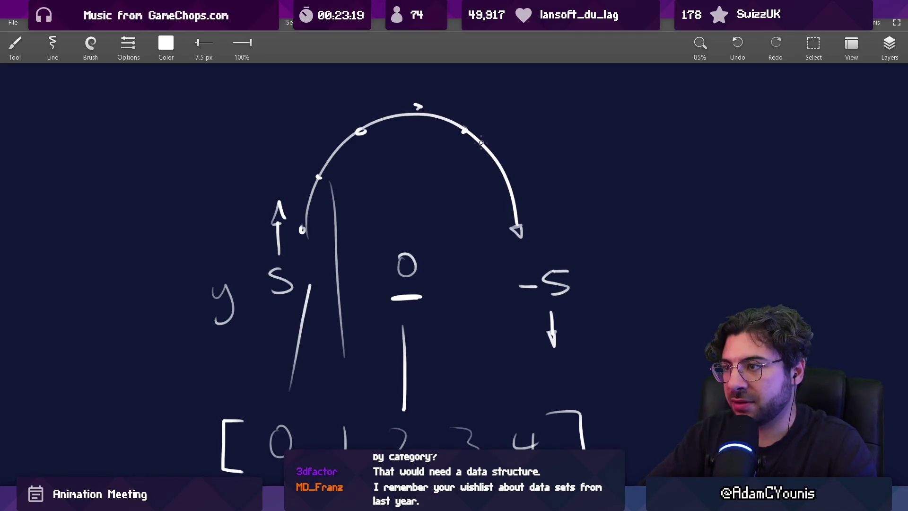
scroll(414, 180, "down", 5)
scroll(402, 224, "up", 4)
scroll(402, 224, "up", 1)
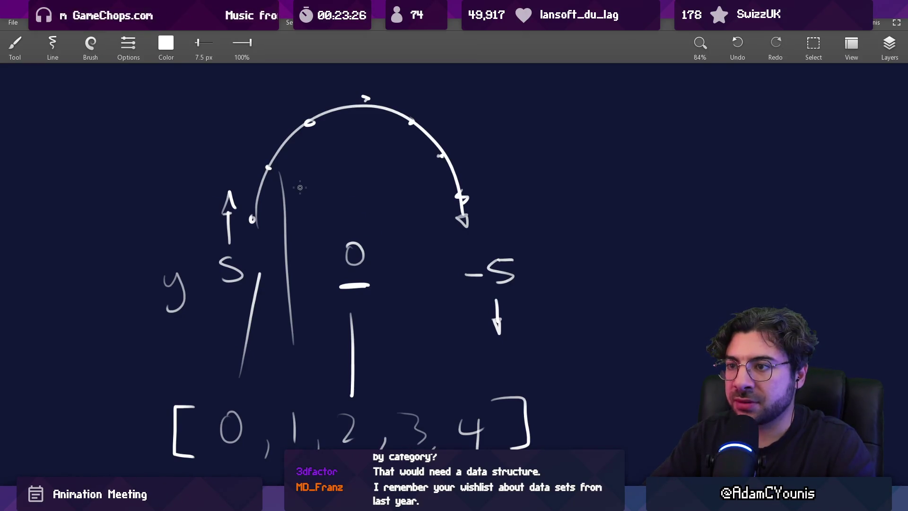
Step: Erase the stray vertical lines and undo the extra horizontal arrow under the arc
key("e")
mouse_move(279, 178)
left_mouse_down()
mouse_move(290, 320)
mouse_move(278, 260)
mouse_move(246, 349)
left_mouse_up()
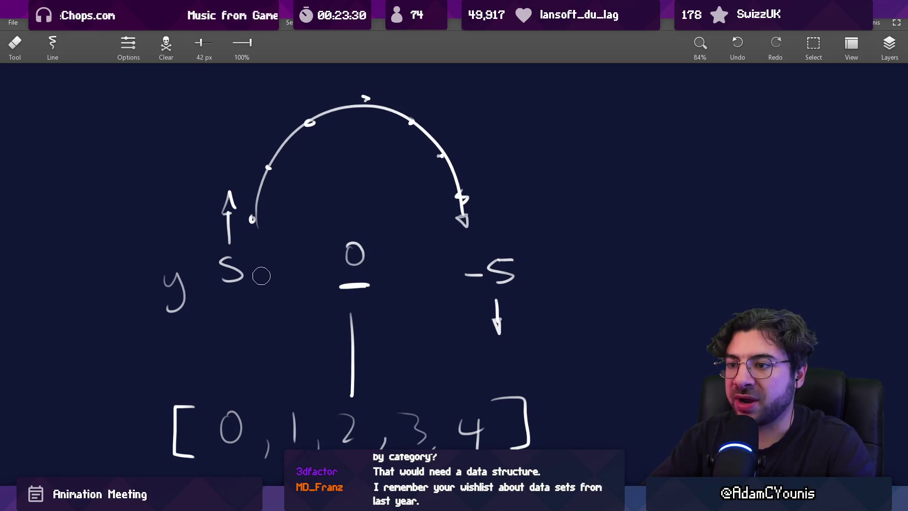
key("b")
mouse_move(277, 220)
left_mouse_down()
mouse_move(400, 216)
mouse_move(410, 225)
left_mouse_up()
key("ctrl+z")
key("ctrl+z")
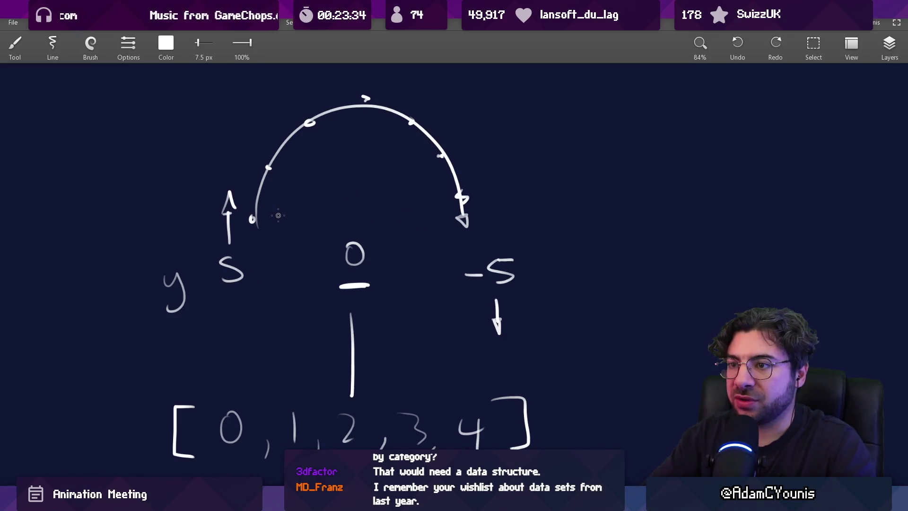
left_click_drag(284, 366, 290, 247)
mouse_move(233, 274)
left_mouse_down()
mouse_move(293, 358)
mouse_move(257, 268)
left_mouse_up()
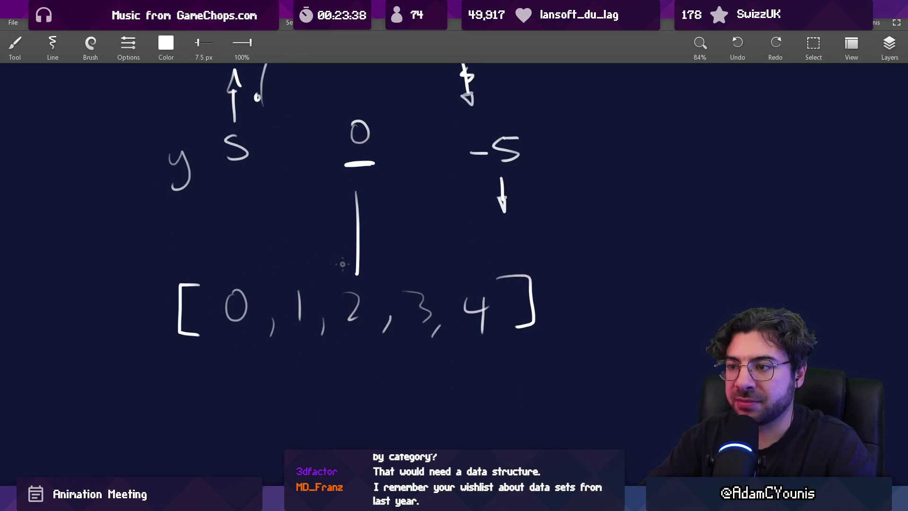
scroll(421, 254, "up", 2)
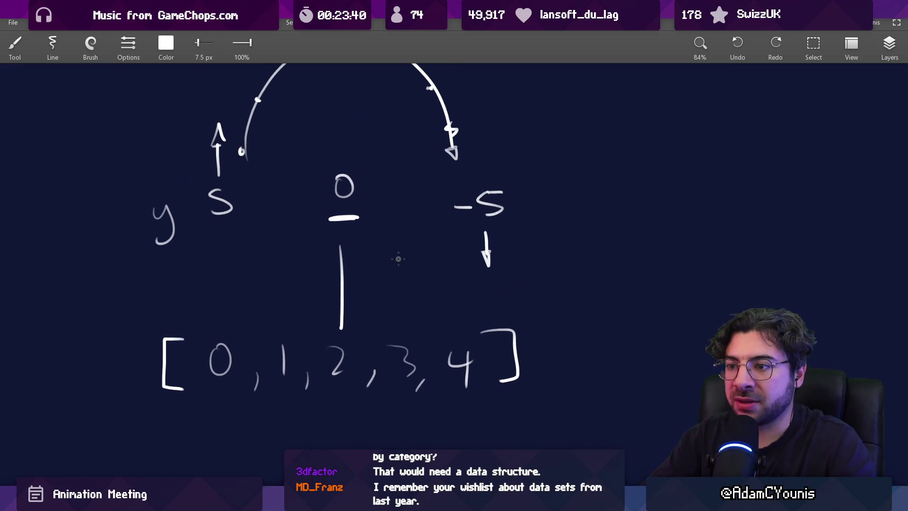
left_click_drag(382, 224, 381, 266)
scroll(233, 386, "down", 2)
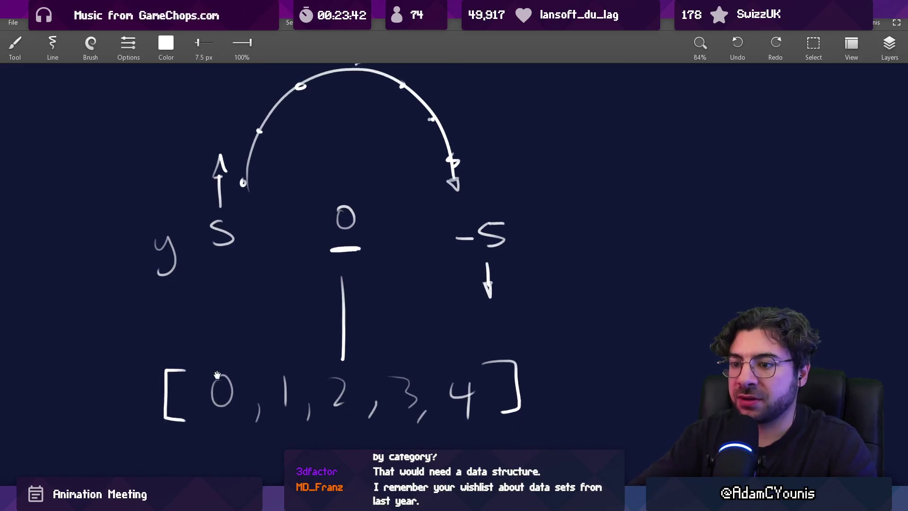
Step: Undo a trial move of the closing bracket and remove the three stray marks
key("s")
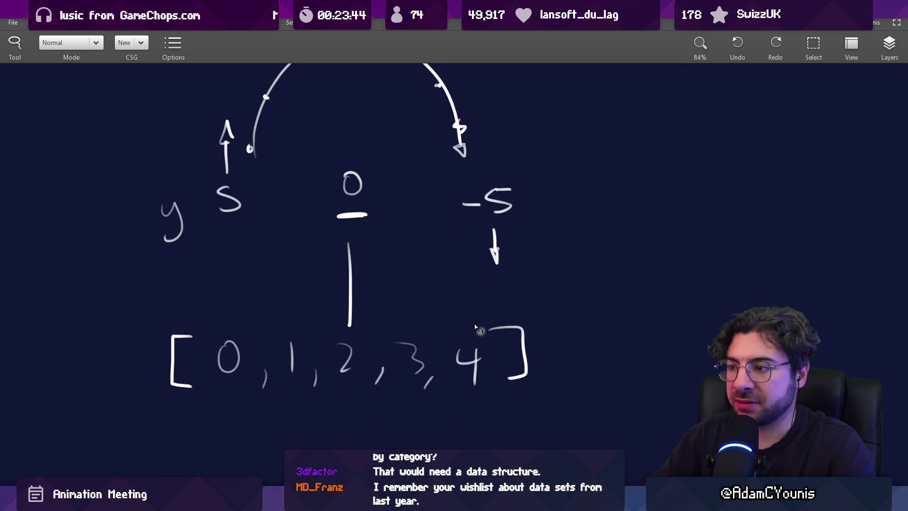
mouse_move(491, 309)
left_mouse_down()
mouse_move(487, 340)
mouse_move(554, 318)
left_mouse_up()
left_click_drag(516, 352, 676, 354)
key("b")
scroll(450, 296, "up", 1)
key("ctrl+z")
scroll(304, 323, "down", 1)
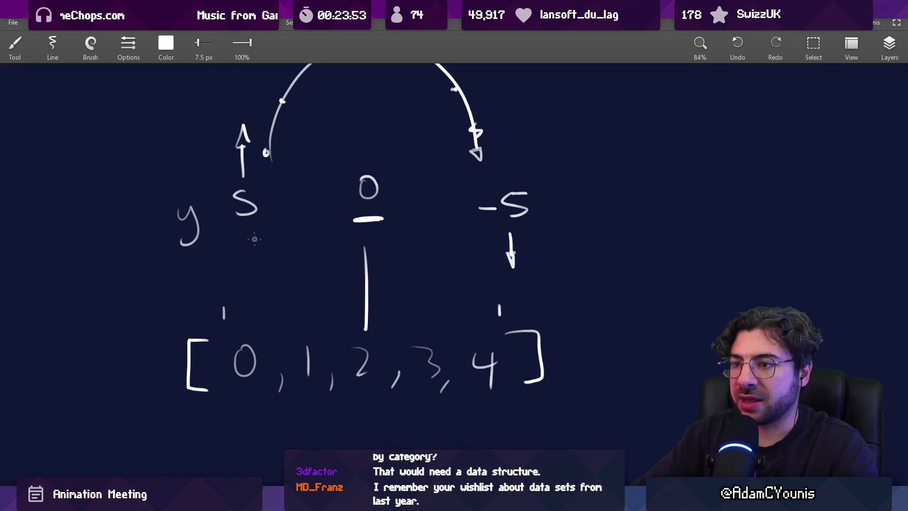
key("ctrl+z")
key("ctrl+z")
key("ctrl+z")
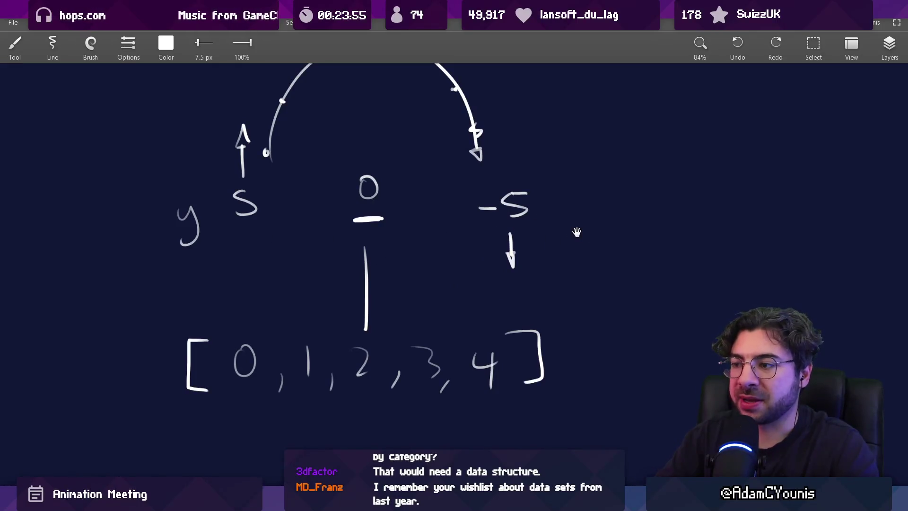
Step: Write map(x to the right of the -S label
scroll(576, 231, "right", 5)
mouse_move(423, 242)
left_mouse_down()
mouse_move(487, 237)
mouse_move(380, 251)
left_mouse_up()
mouse_move(396, 222)
left_mouse_down()
mouse_move(377, 251)
mouse_move(395, 273)
left_mouse_up()
mouse_move(416, 244)
left_mouse_down()
mouse_move(413, 256)
mouse_move(436, 254)
left_mouse_up()
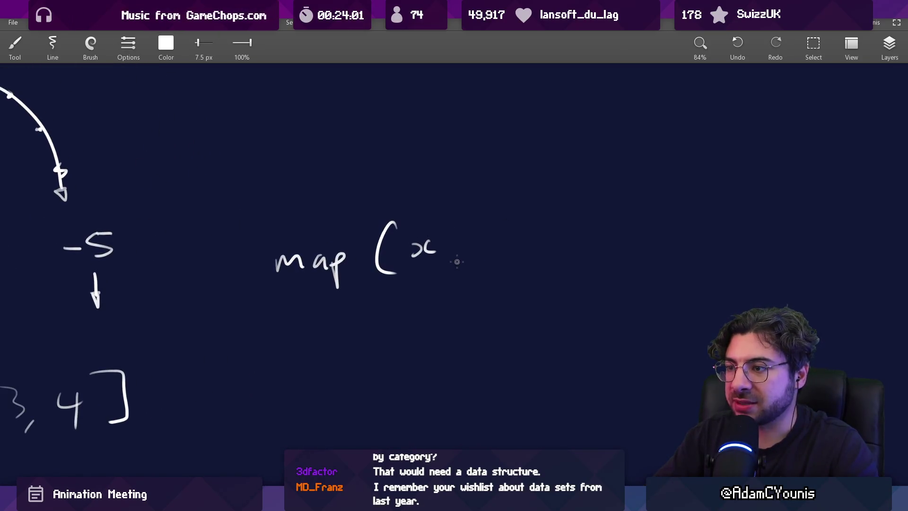
Step: Complete the call as map(x, a, b, y, z) with a closing parenthesis
mouse_move(532, 236)
left_mouse_down()
mouse_move(547, 250)
mouse_move(491, 244)
left_mouse_up()
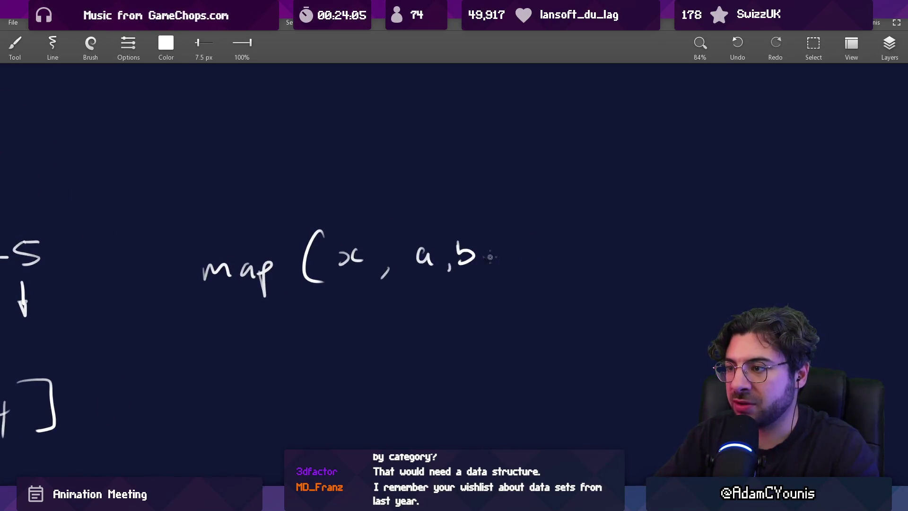
mouse_move(521, 248)
left_mouse_down()
mouse_move(535, 248)
mouse_move(531, 278)
left_mouse_up()
mouse_move(556, 258)
left_mouse_down()
mouse_move(552, 271)
mouse_move(580, 261)
left_mouse_up()
left_click_drag(596, 226, 597, 283)
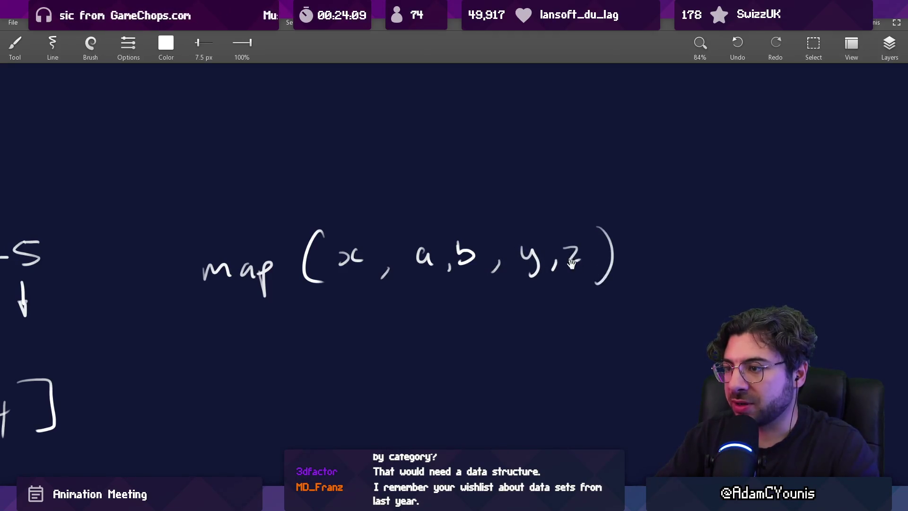
scroll(498, 237, "up", 2)
Step: Label the arguments above with S, -S and 0, adding a down arrow at x
left_click_drag(367, 226, 373, 229)
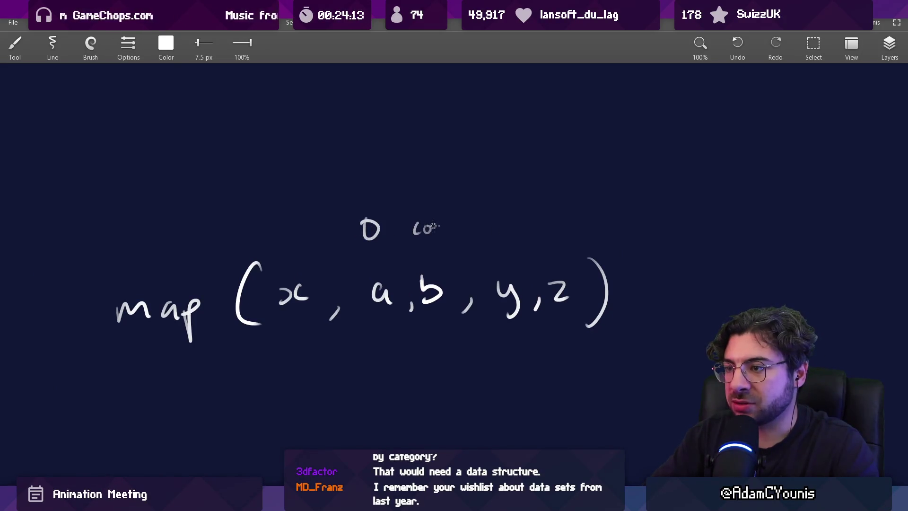
key("ctrl+z")
key("ctrl+z")
key("ctrl+z")
mouse_move(300, 216)
left_mouse_down()
mouse_move(300, 246)
mouse_move(310, 244)
left_mouse_up()
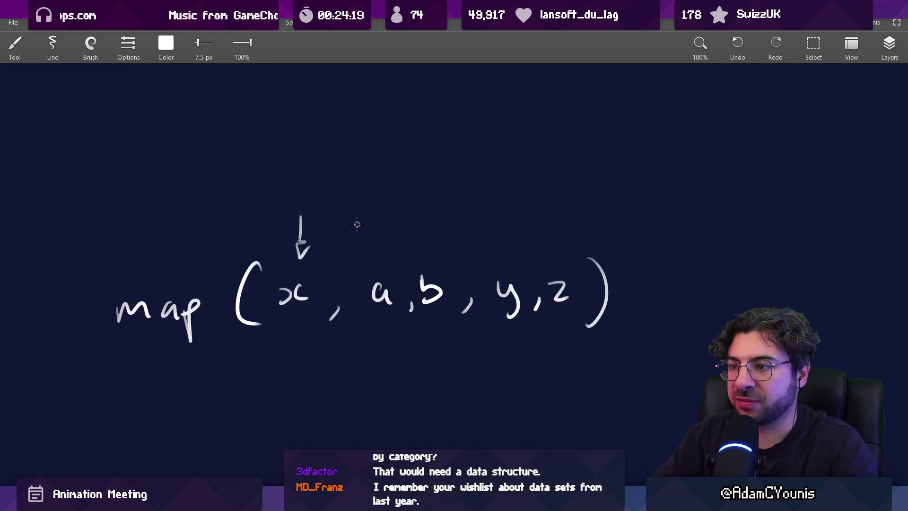
left_click_drag(380, 218, 364, 238)
left_click_drag(443, 216, 431, 233)
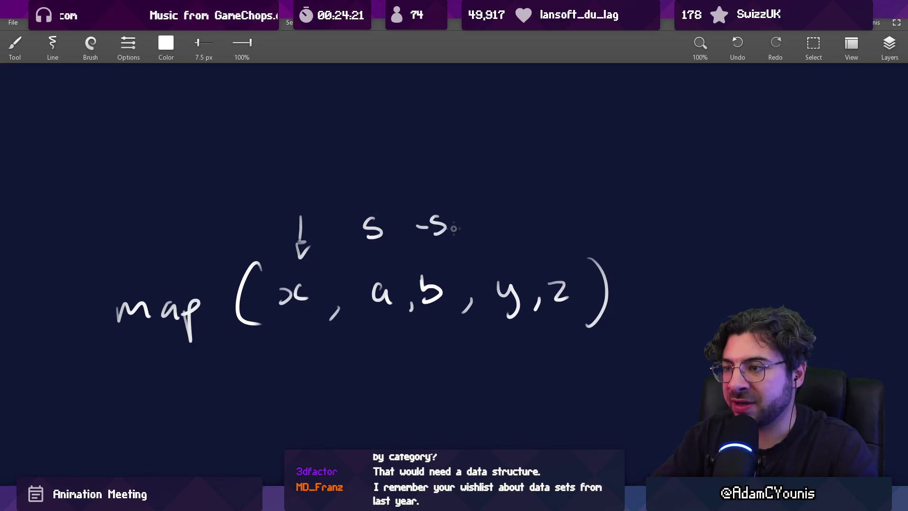
left_click_drag(503, 218, 503, 219)
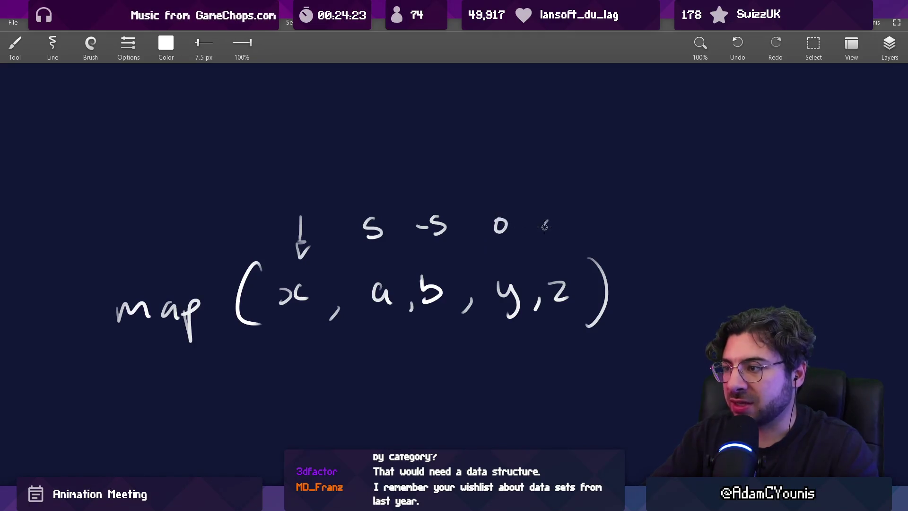
scroll(540, 209, "down", 3)
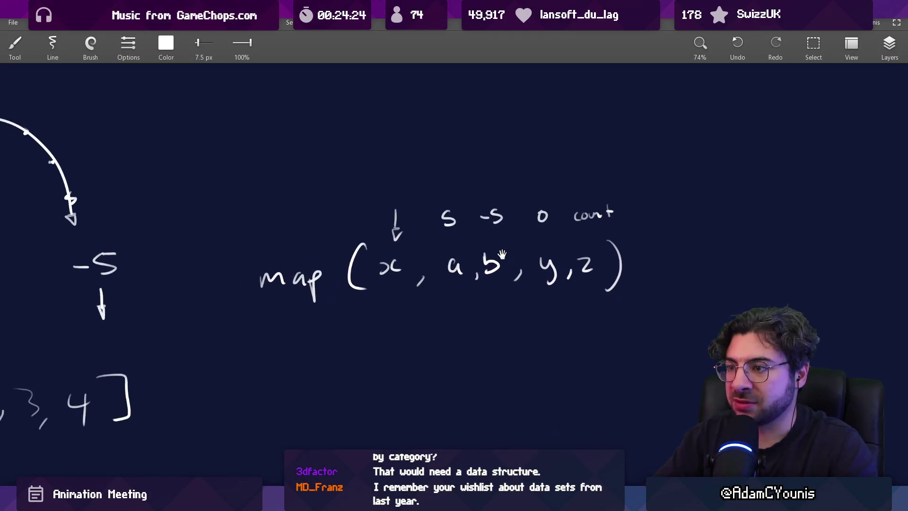
scroll(485, 239, "up", 3)
Step: Erase the S above a and write 10 there, undoing a stray stroke
key("e")
left_click_drag(385, 240, 395, 244)
key("e")
mouse_move(449, 238)
left_mouse_down()
mouse_move(461, 253)
mouse_move(451, 253)
mouse_move(475, 264)
left_mouse_up()
key("b")
key("ctrl+z")
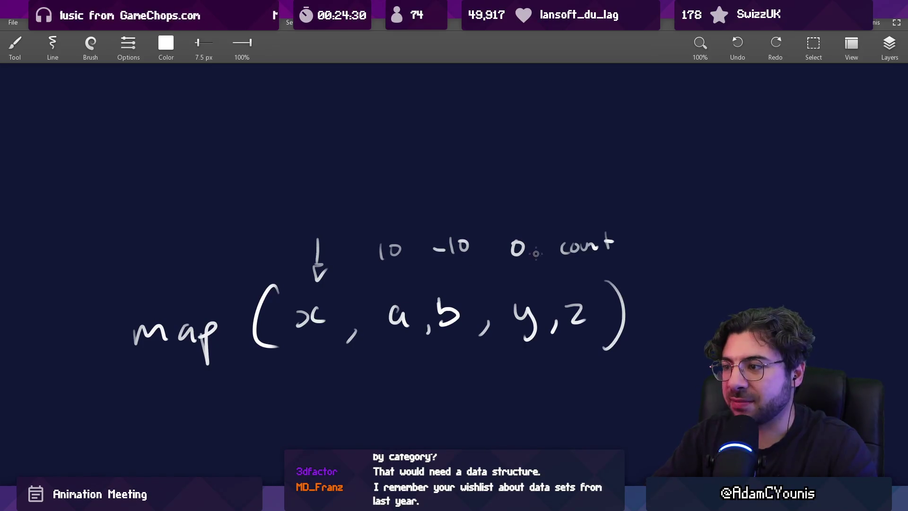
scroll(500, 255, "down", 2)
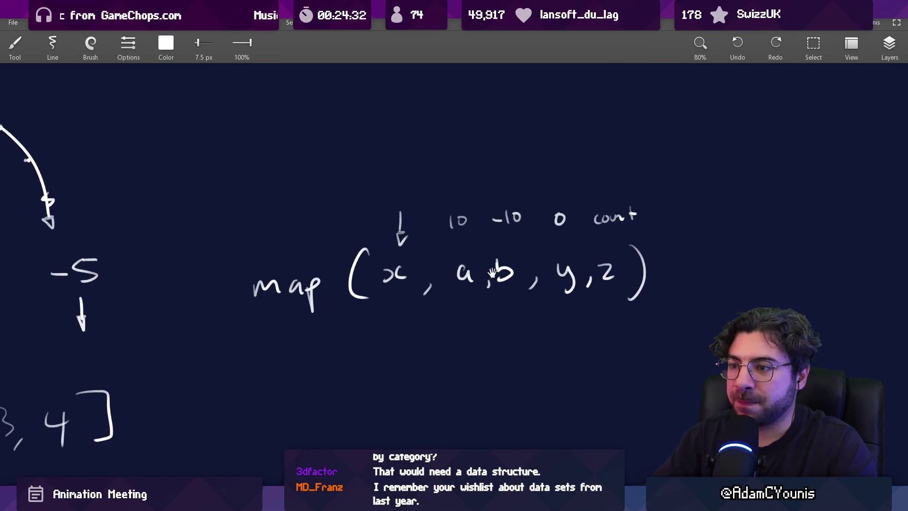
scroll(435, 283, "left", 5)
scroll(435, 283, "down", 2)
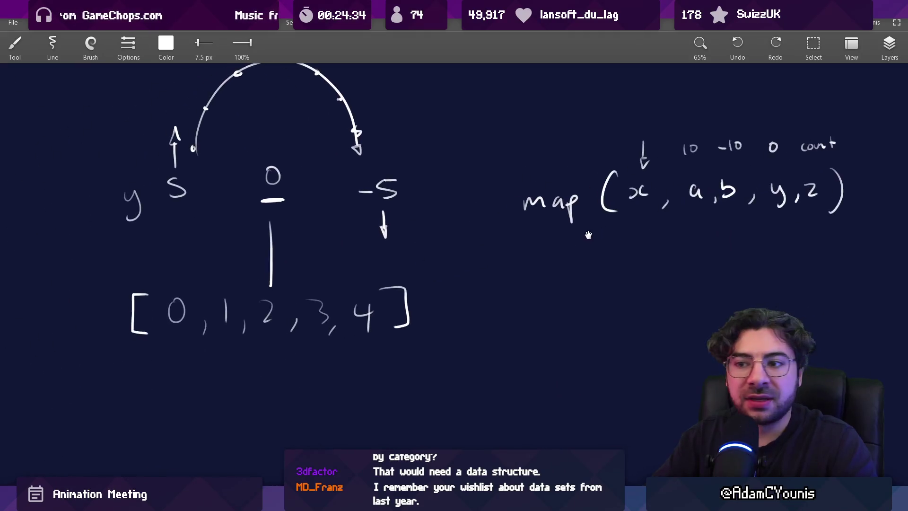
Step: Zoom around the arc diagram and the [0, 1, 2, 3, 4] array to review them
scroll(420, 313, "up", 1)
scroll(356, 312, "up", 1)
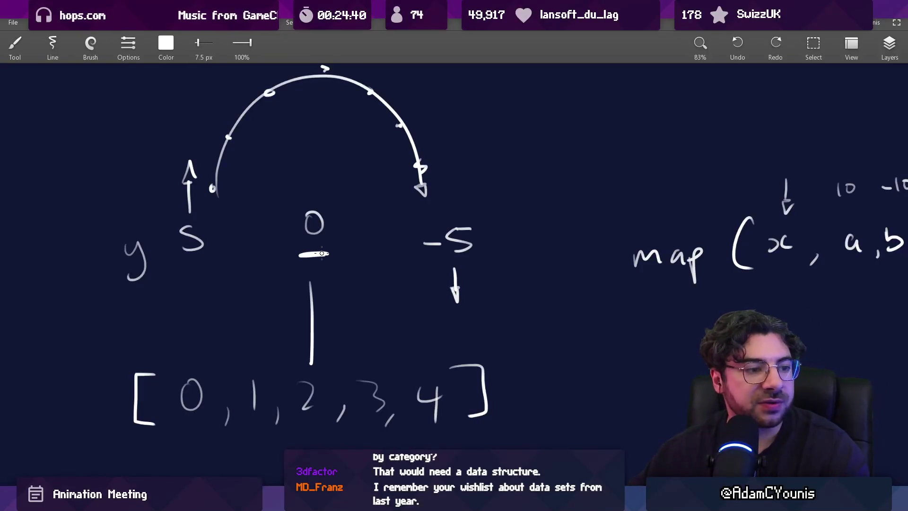
scroll(415, 430, "down", 2)
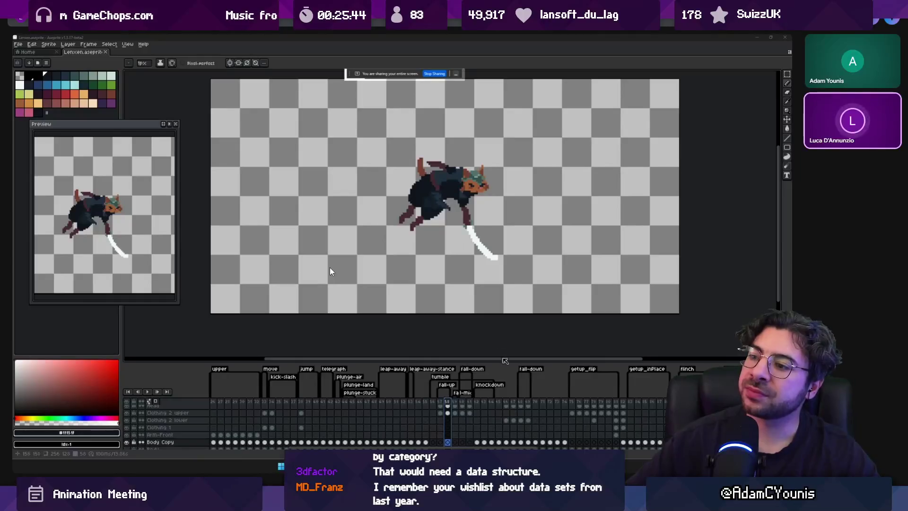
Step: Switch the shared screen to Unity, toggle the Hot Reload and Inspector tabs, and widen the Retrobox preview
key("alt+Tab")
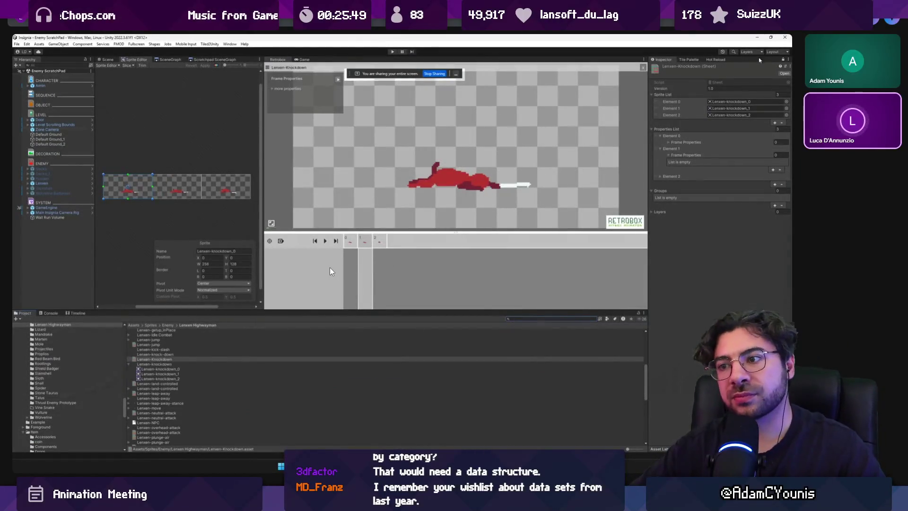
left_click(711, 59)
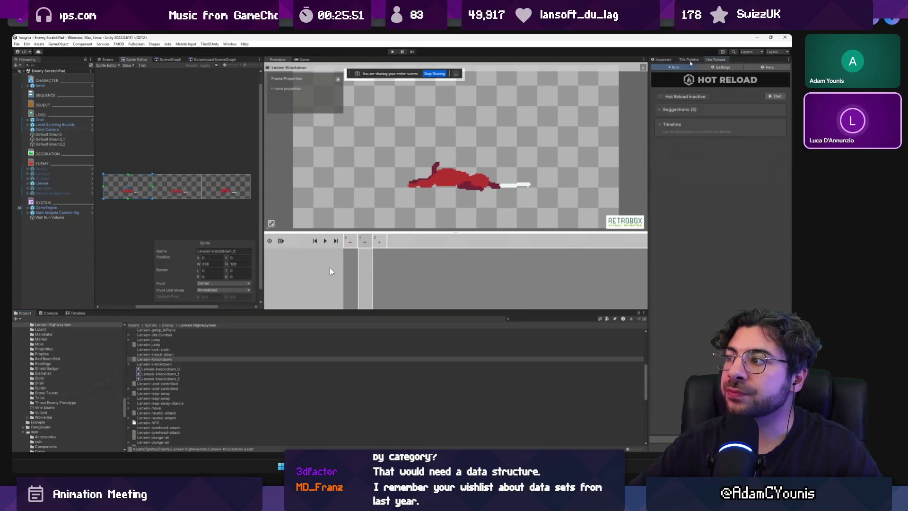
left_click(663, 60)
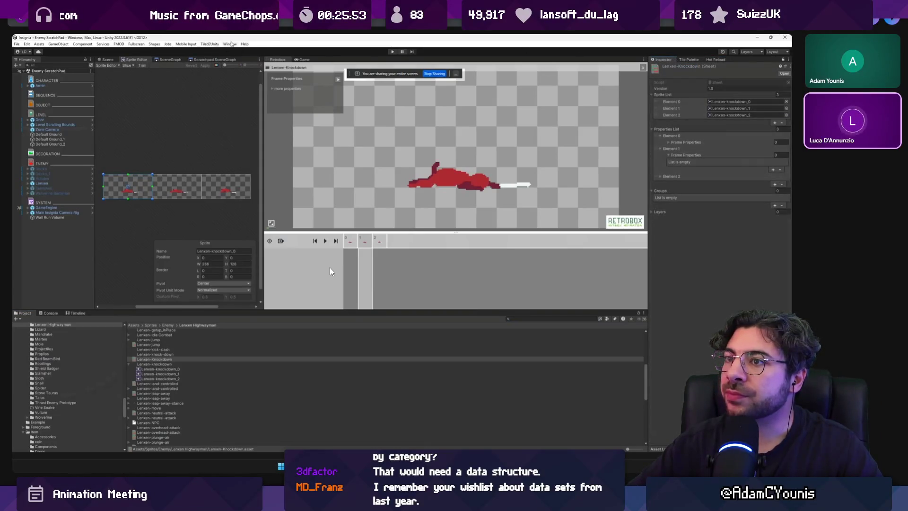
left_click_drag(263, 90, 238, 90)
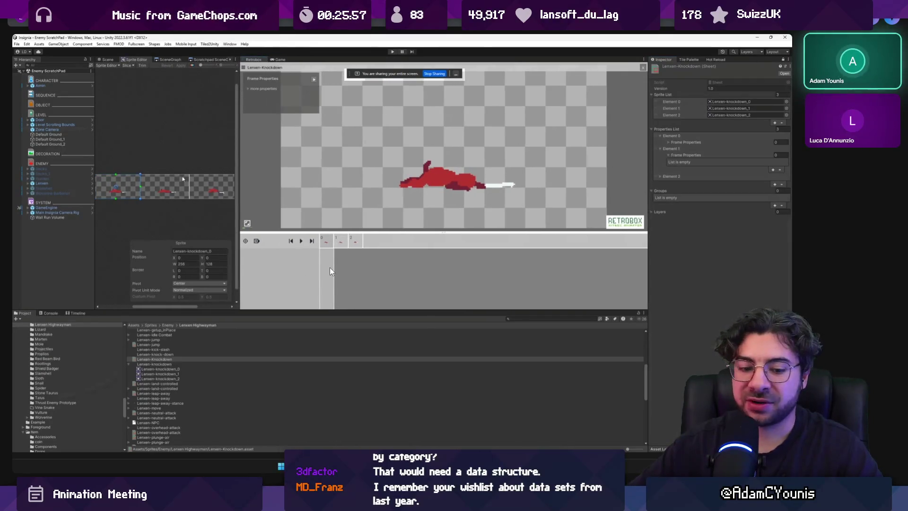
left_click(229, 44)
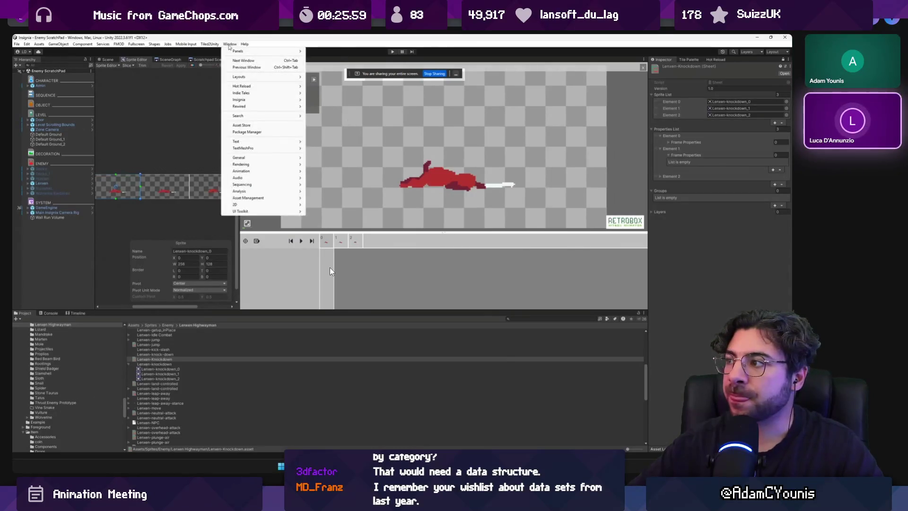
key("Escape")
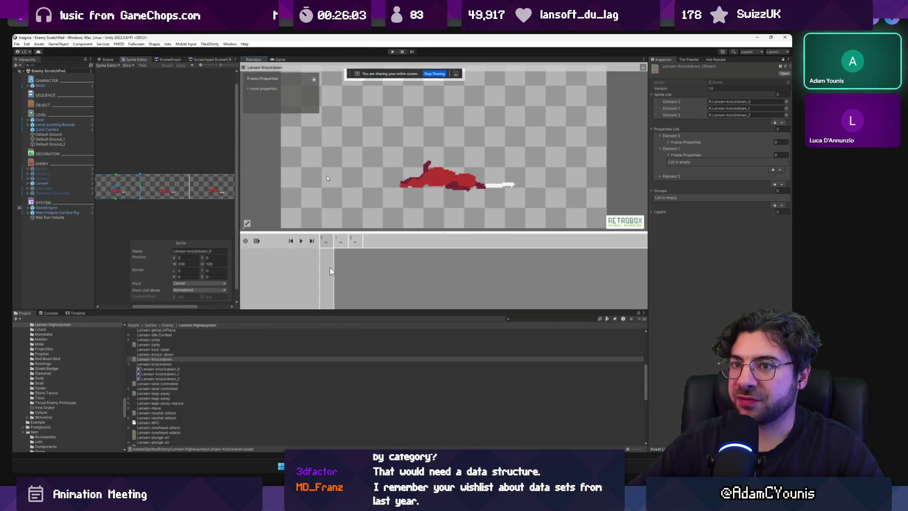
Step: Select the Lenxen enemy in the Hierarchy and switch the preview to the Game view
left_click(42, 184)
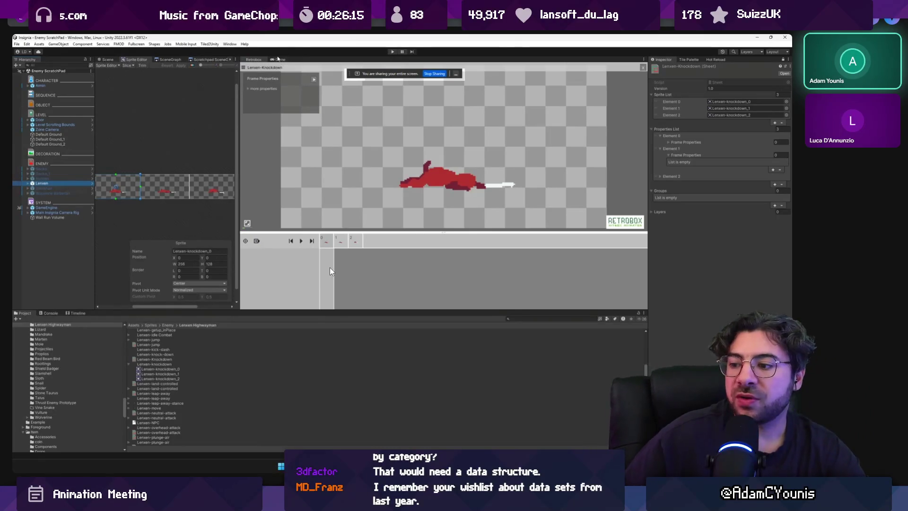
key("ctrl+Tab")
key("alt+w")
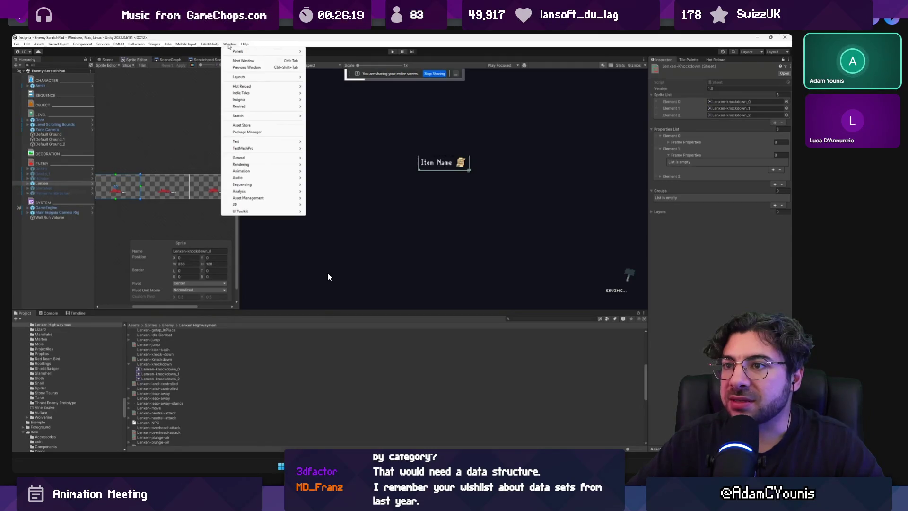
Step: Open the StateTree Editor from Window > Insignia and dock it beside the Inspector
mouse_move(246, 102)
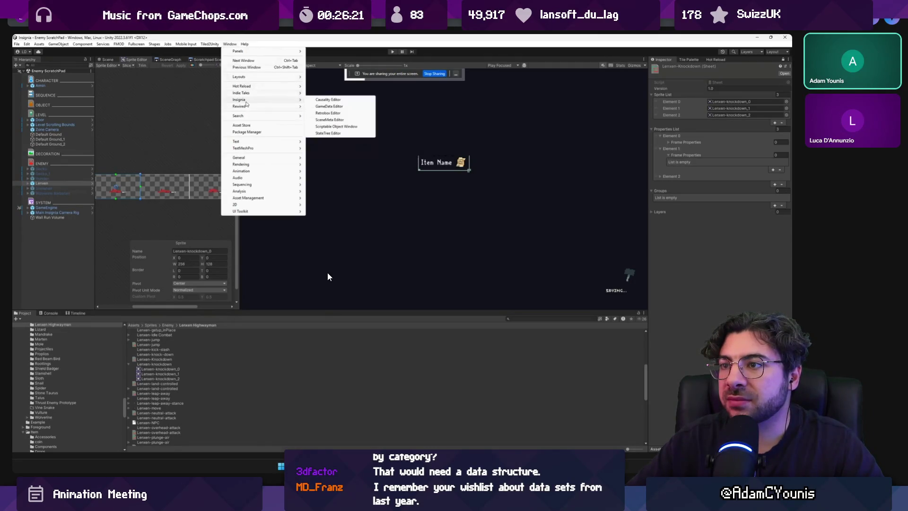
left_click(327, 133)
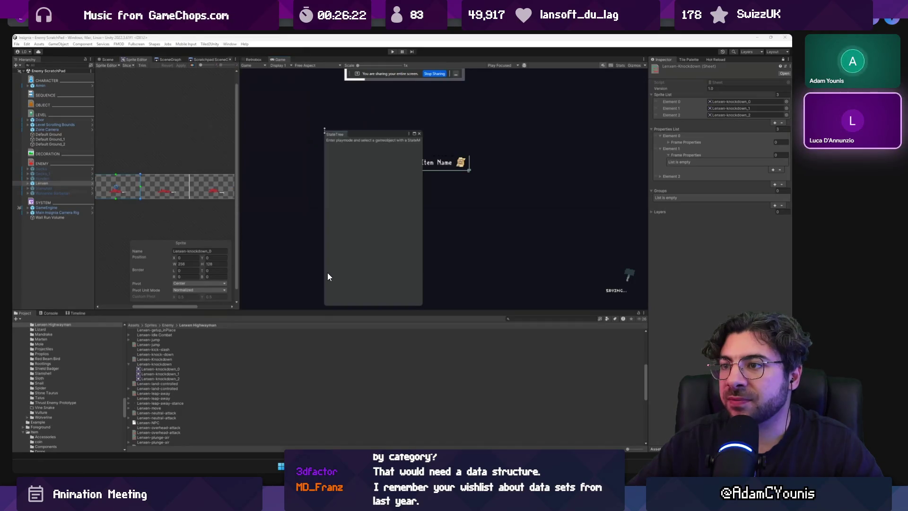
mouse_move(342, 135)
left_mouse_down()
mouse_move(591, 104)
mouse_move(730, 66)
left_mouse_up()
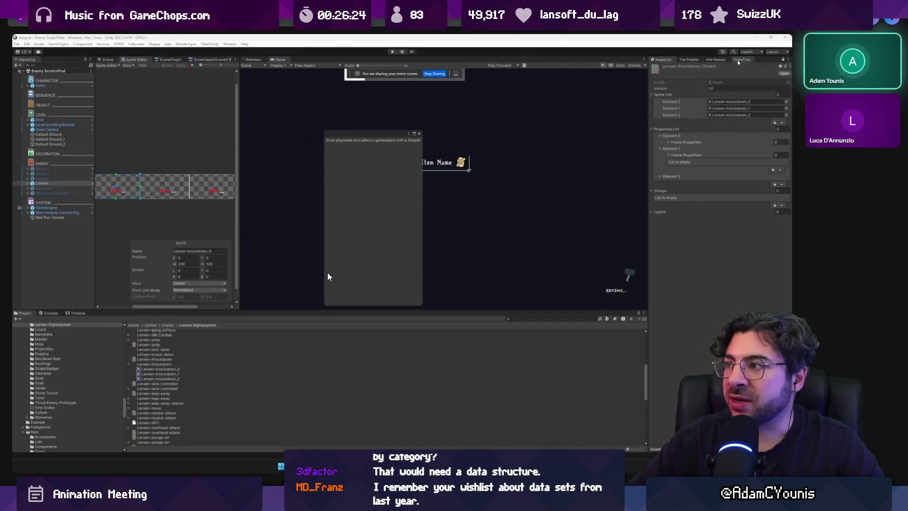
left_click_drag(649, 103, 621, 103)
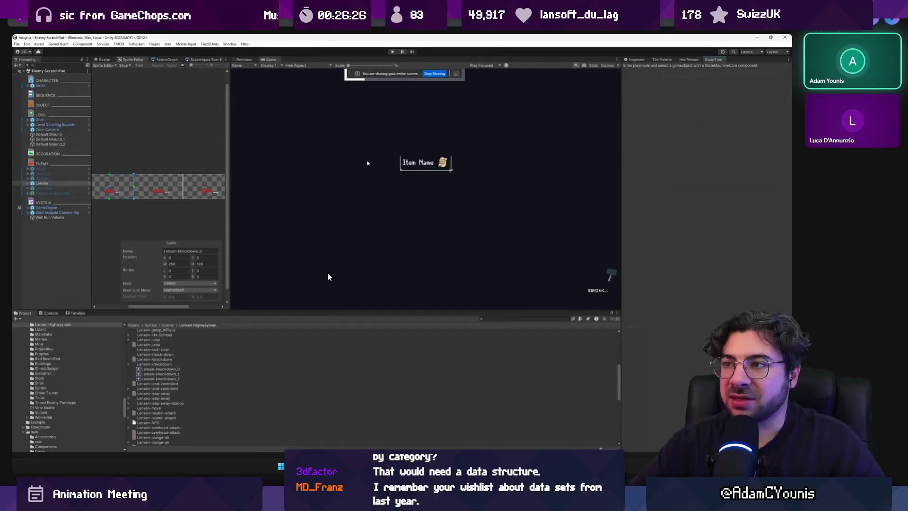
Step: Play the scene, select Lenxen, Force State to view its state graph, then stop playing
left_click(395, 52)
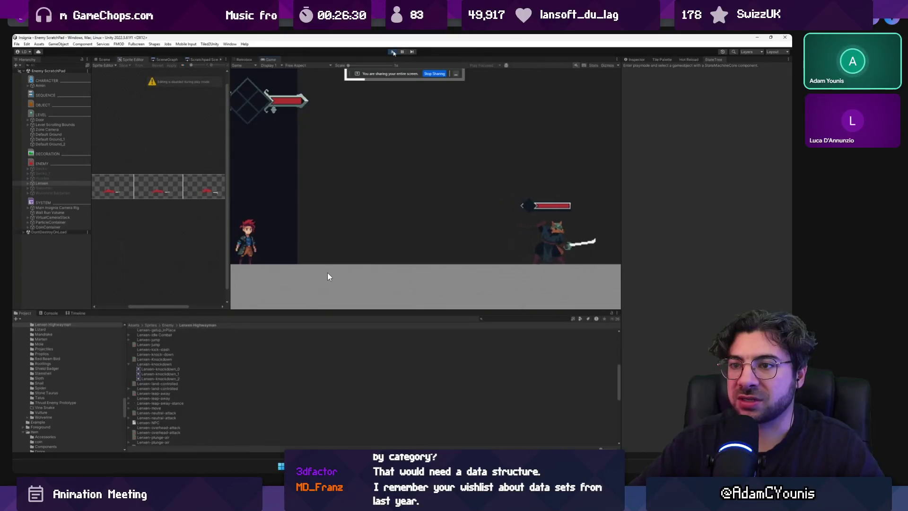
left_click(104, 60)
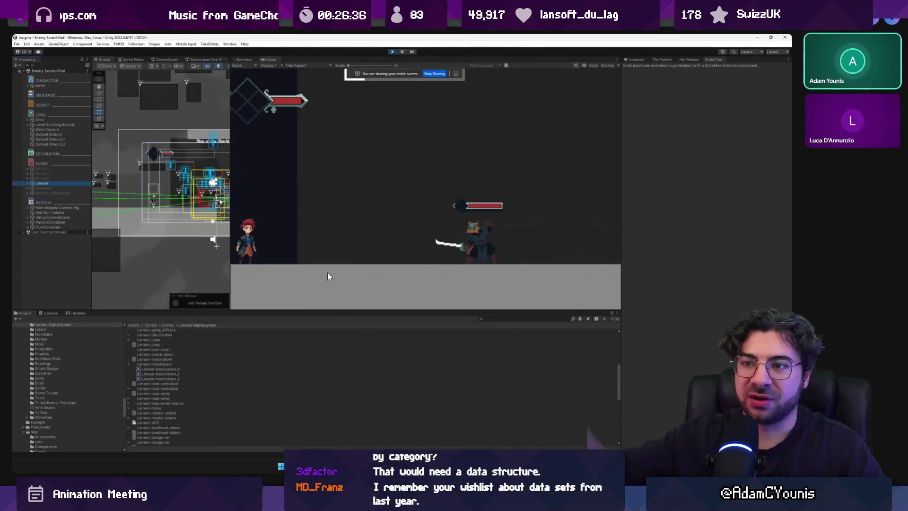
left_click(39, 188)
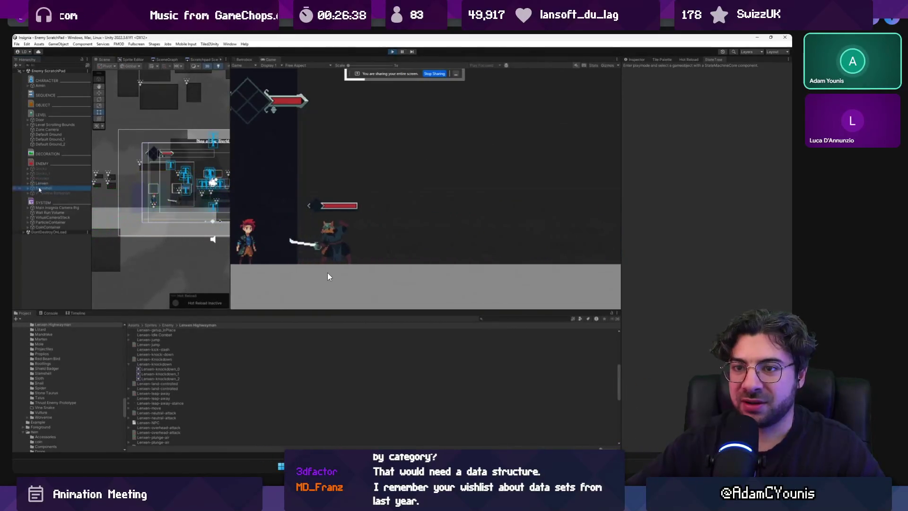
left_click(40, 183)
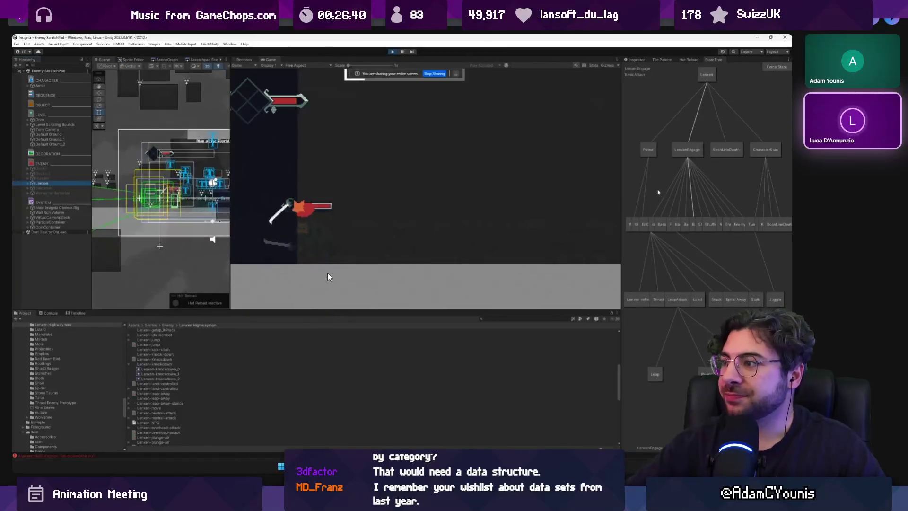
left_click(777, 69)
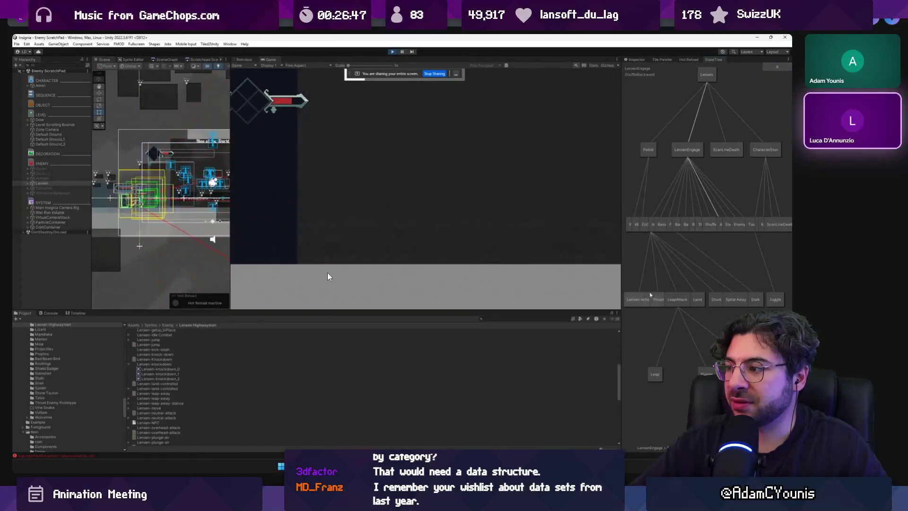
left_click_drag(620, 194, 492, 199)
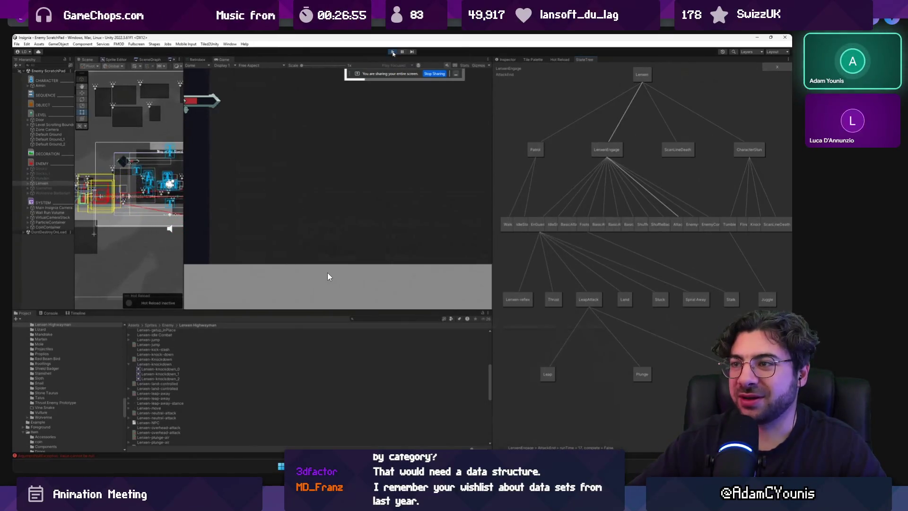
left_click(392, 51)
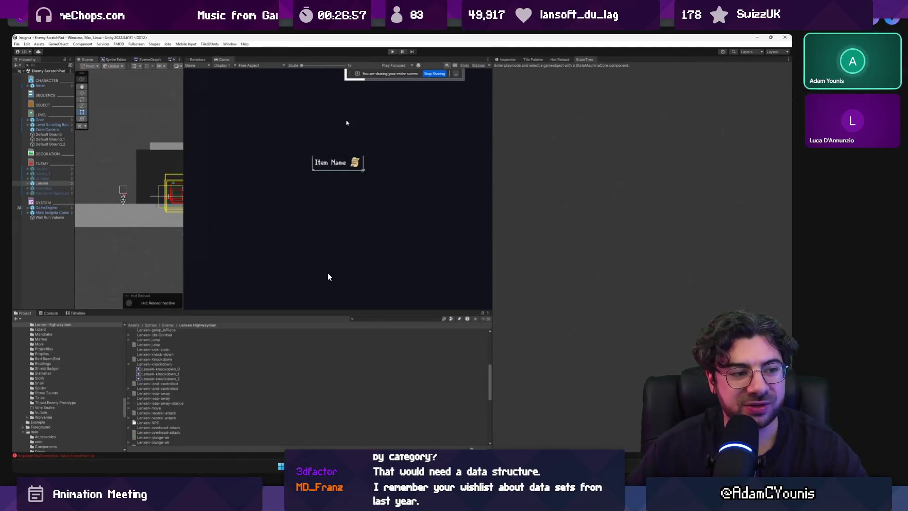
Step: Shrink the StateTree panel, widen the Scene view, and switch to Lenxen.aseprite in Aseprite
left_click_drag(499, 216, 649, 221)
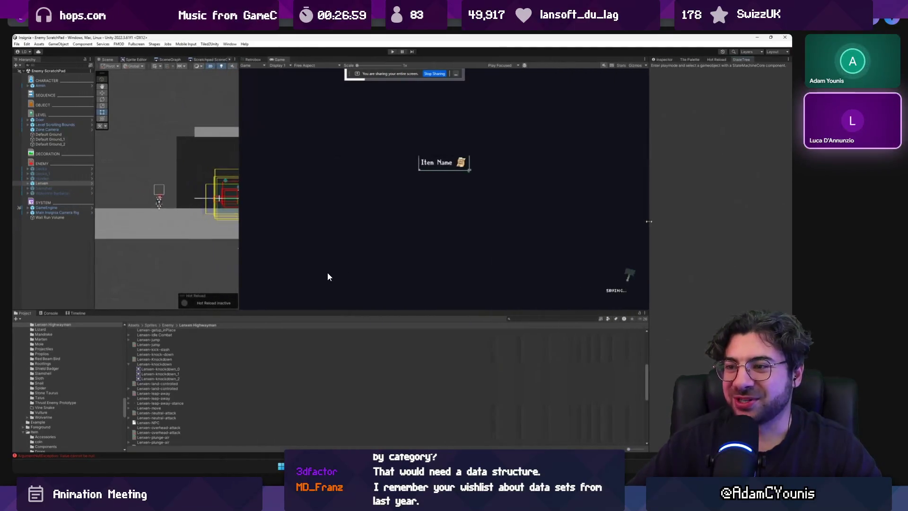
left_click_drag(239, 216, 366, 218)
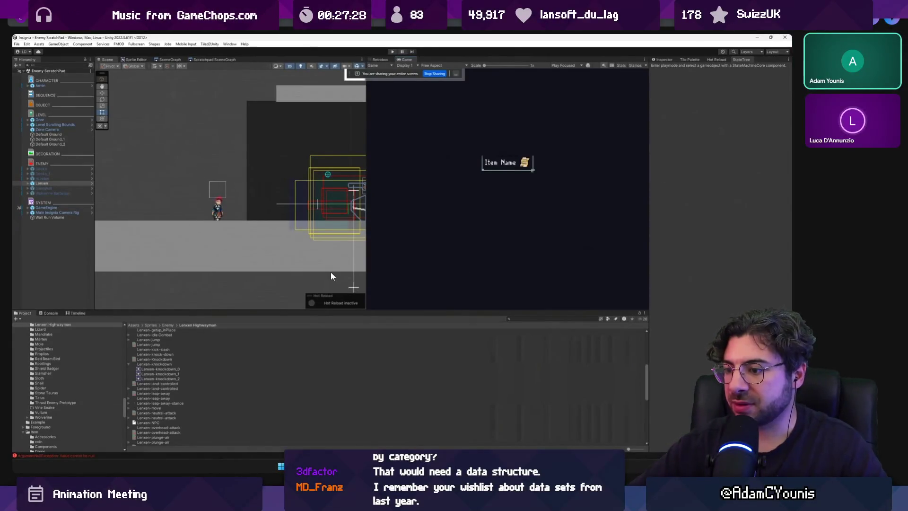
left_click(391, 431)
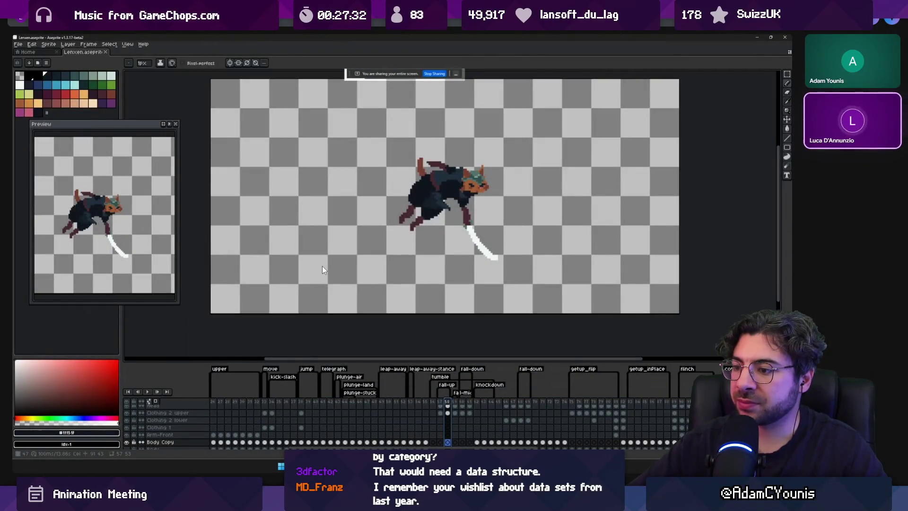
scroll(348, 403, "left", 5)
left_click(359, 401)
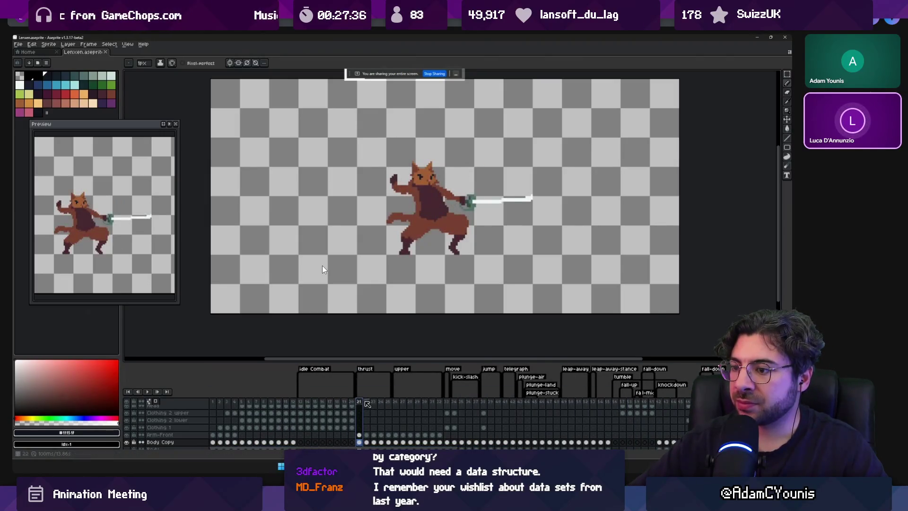
left_click(368, 402)
left_click(374, 401)
left_click(382, 401)
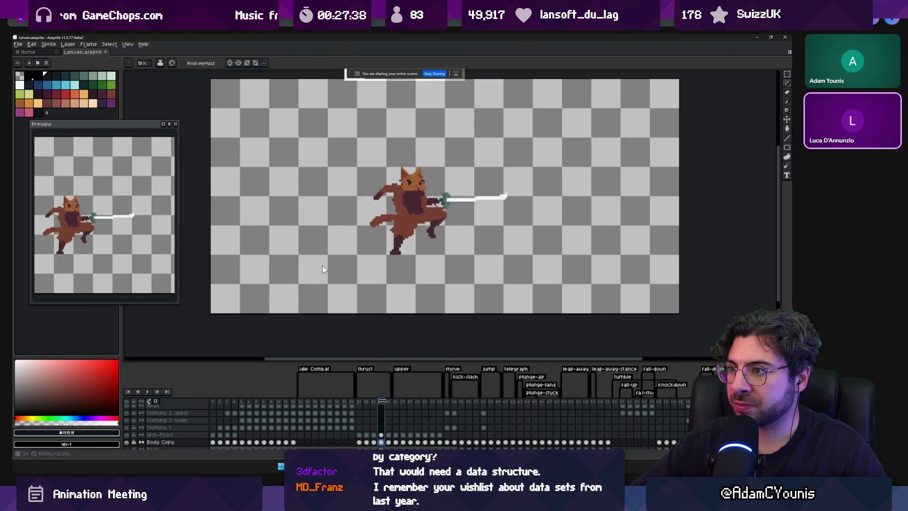
key("Right")
left_click(382, 401)
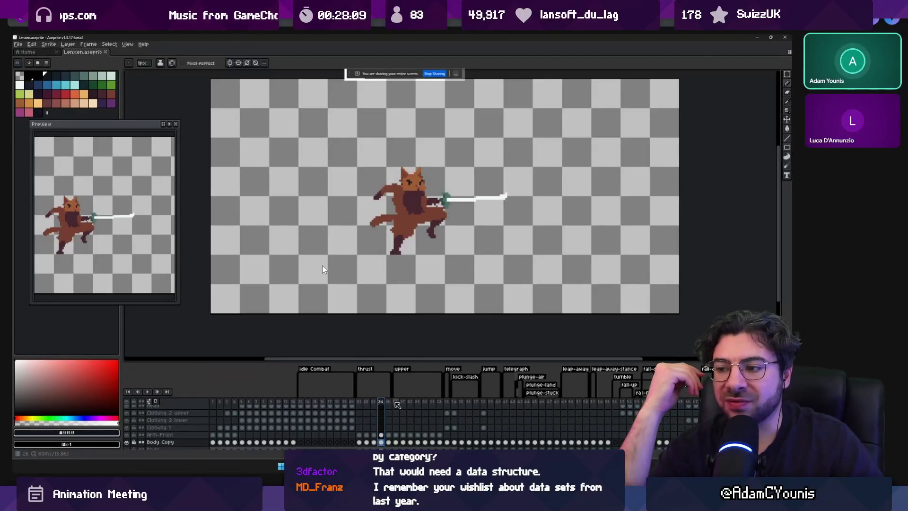
left_click(395, 401)
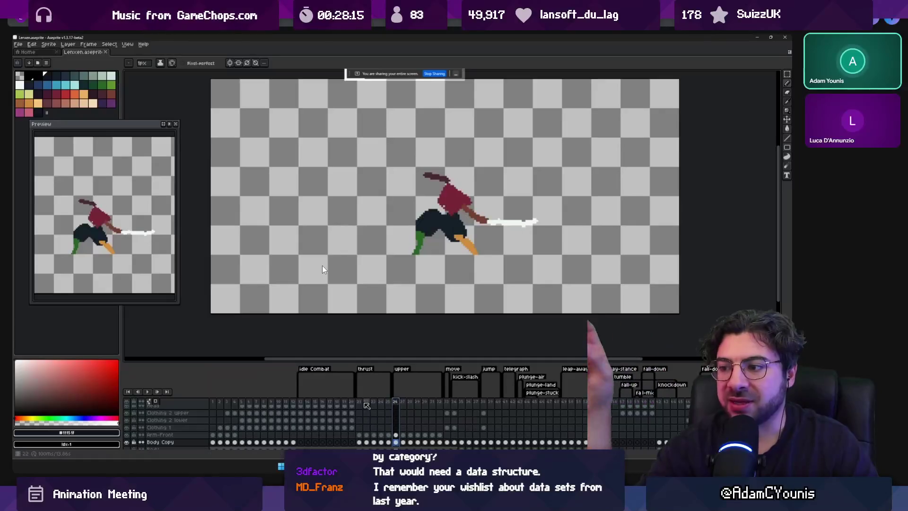
left_click(360, 402)
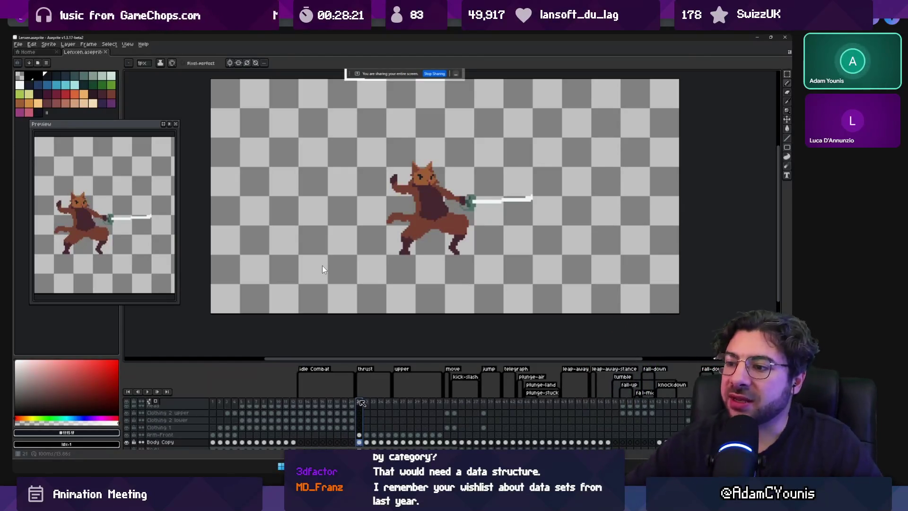
scroll(420, 399, "right", 10)
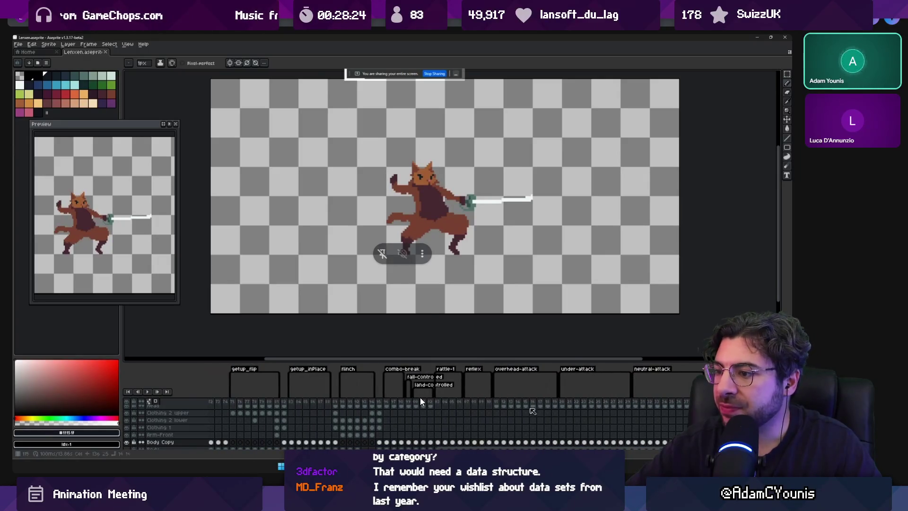
Step: View the first overhead-attack frame, then jump to two later sword-attack frames
left_click(496, 401)
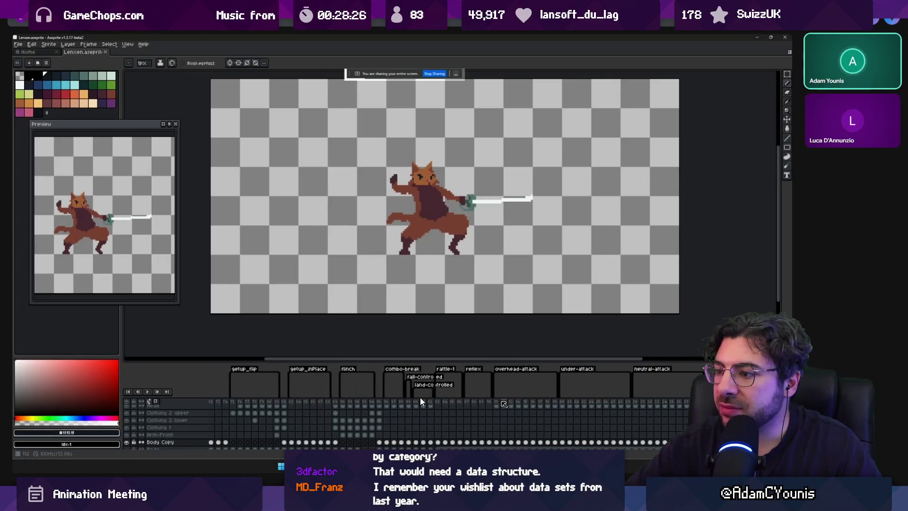
left_click(562, 402)
left_click(634, 402)
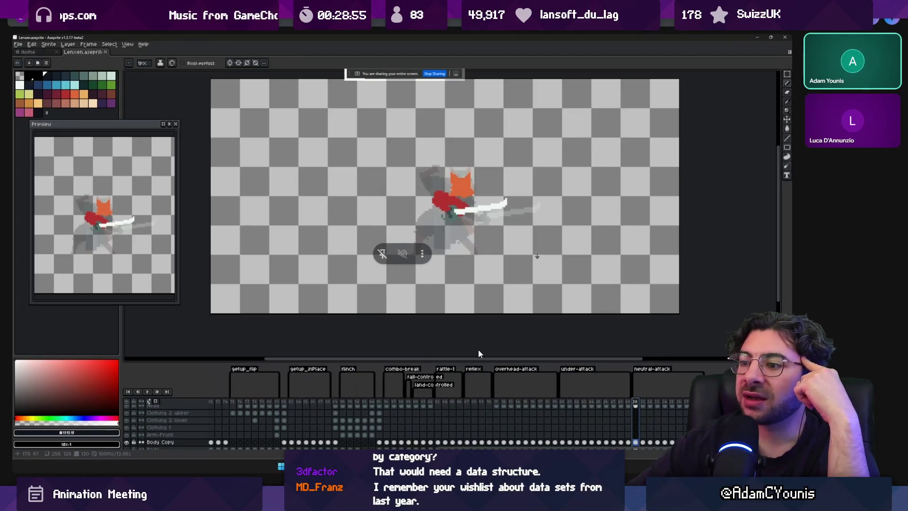
Step: Return to the overhead-attack start and step backward frame by frame to the earlier red poses
left_click(495, 403)
key("Right")
key("Right")
key("Right")
key("Left")
key("Left")
key("Left")
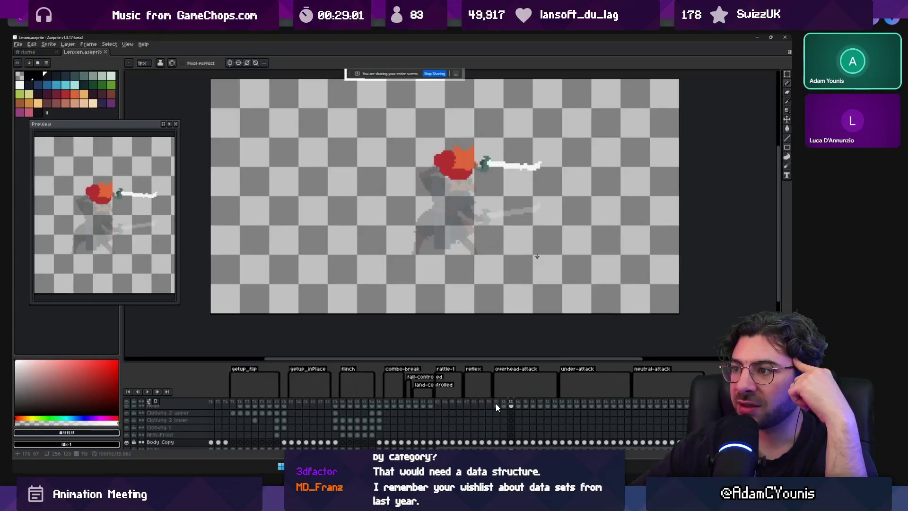
key("Left")
key("Left")
key("Left")
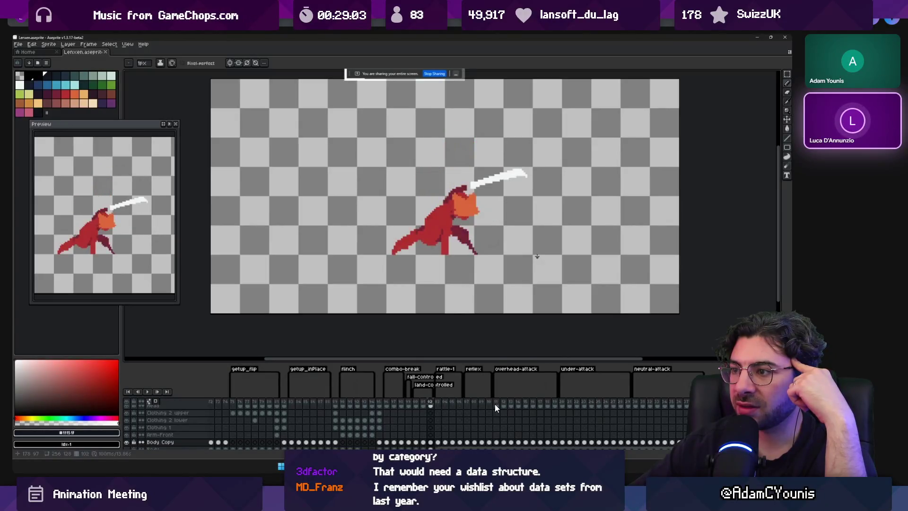
key("Left")
key("Left")
key("Left")
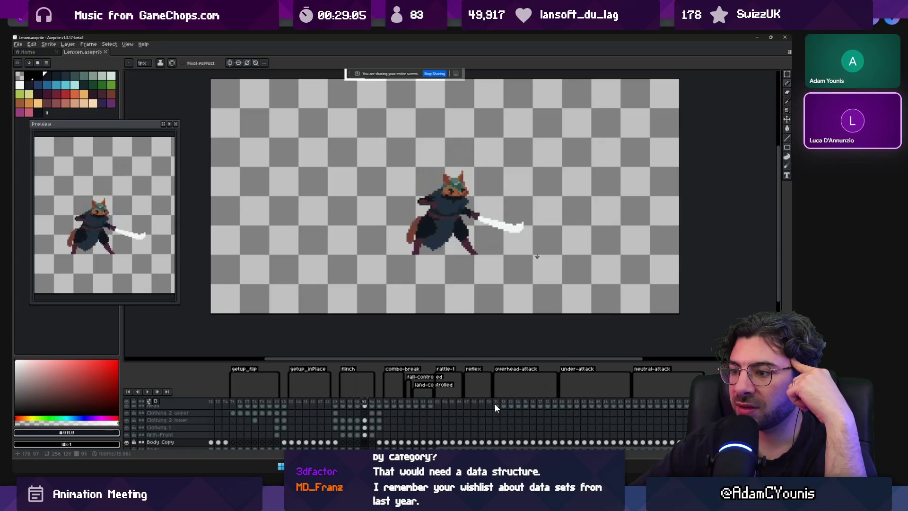
key("Left")
key("Right")
key("Left")
key("Right")
key("Left")
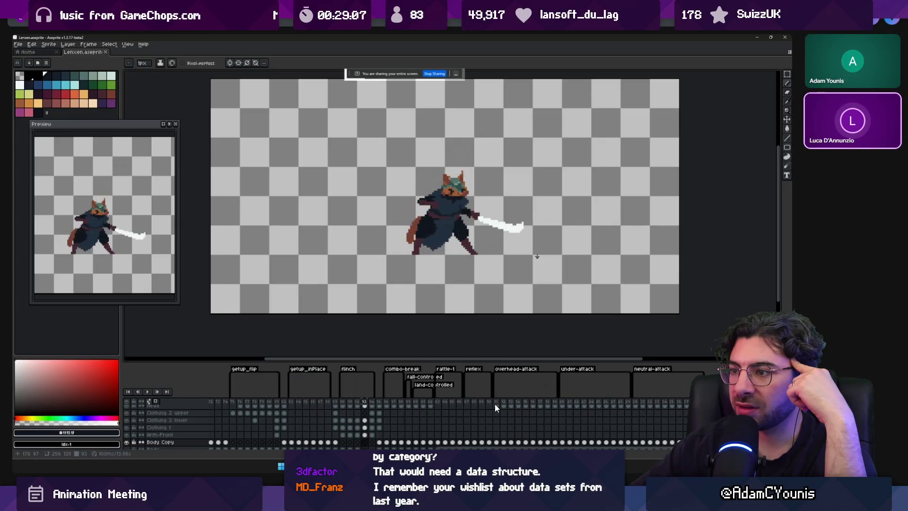
key("Left")
key("Left")
key("Left")
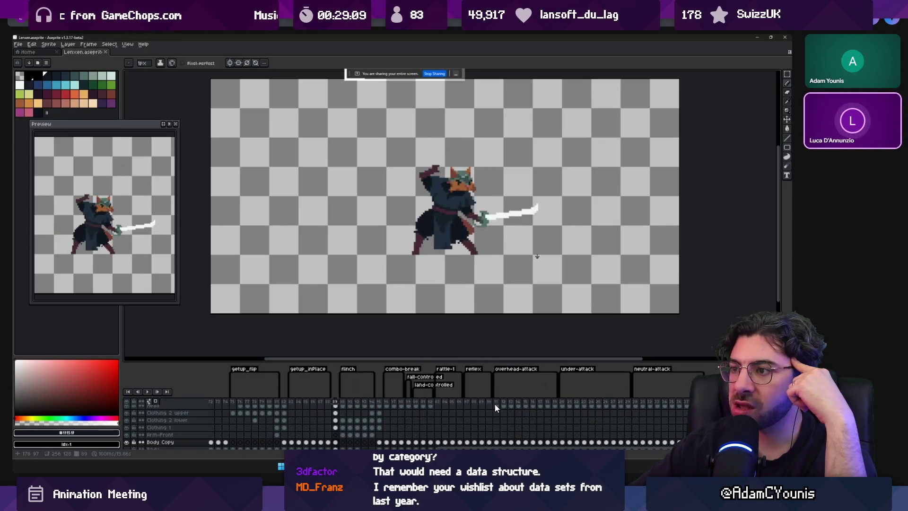
key("Left")
key("Left")
key("Left")
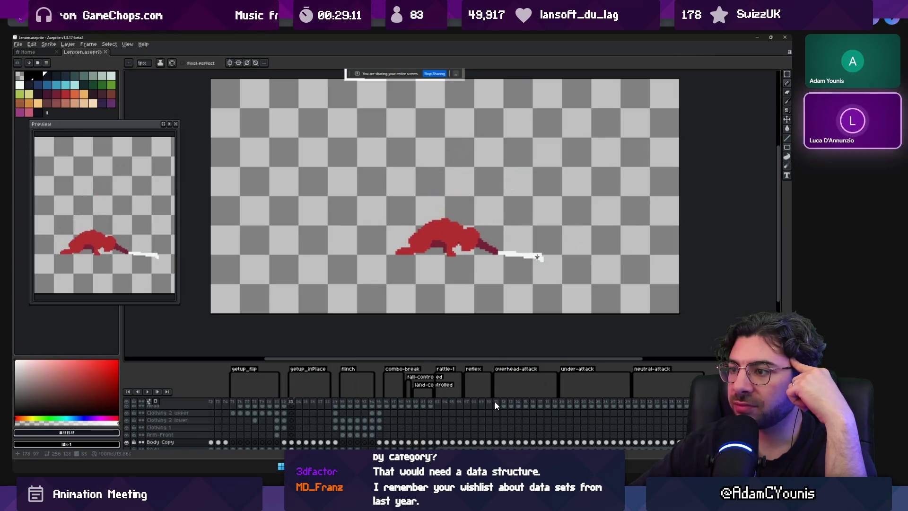
key("Left")
key("Left")
key("Left")
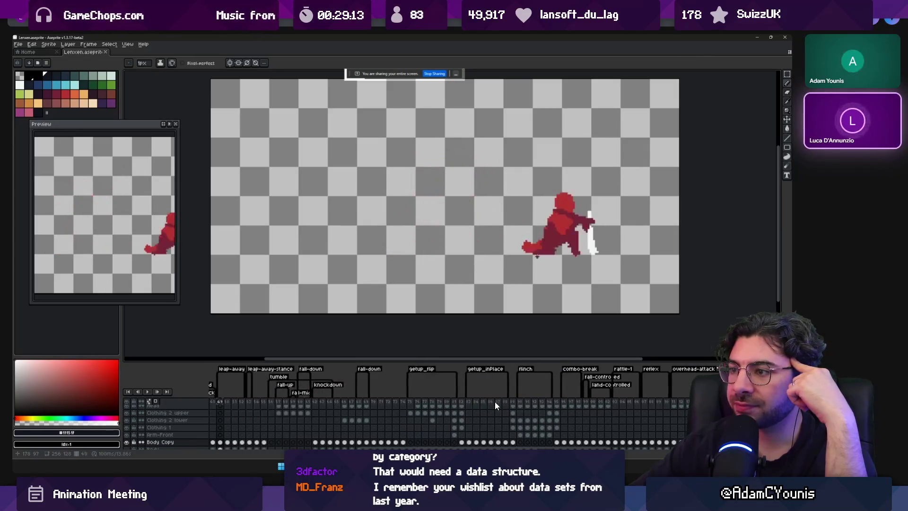
key("Left")
key("Left")
key("Left")
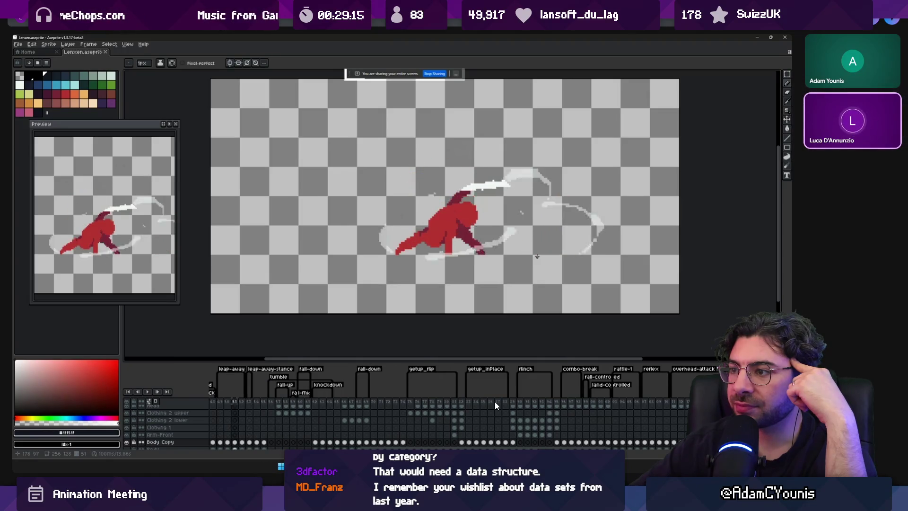
Step: Step forward to the knockdown pose, back to the sword-raised pose, and play the animation
key("Right")
key("Right")
key("Right")
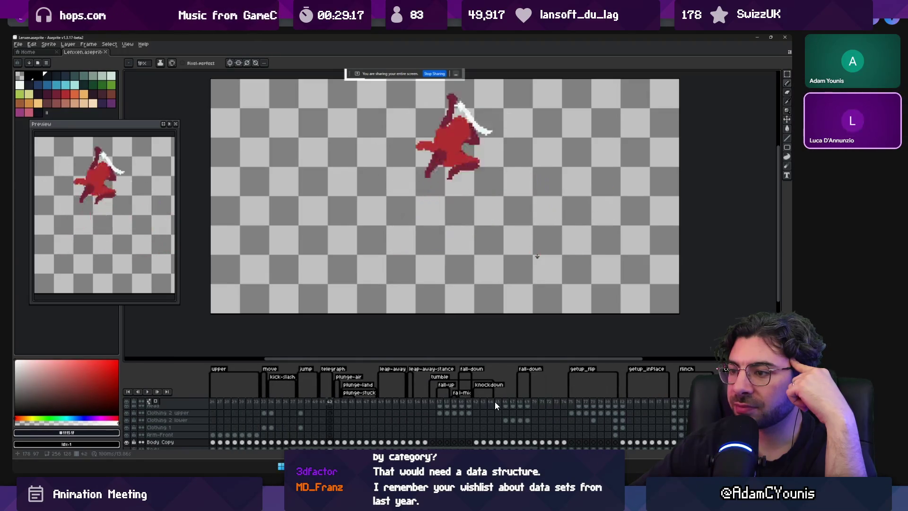
key("Right")
key("Right")
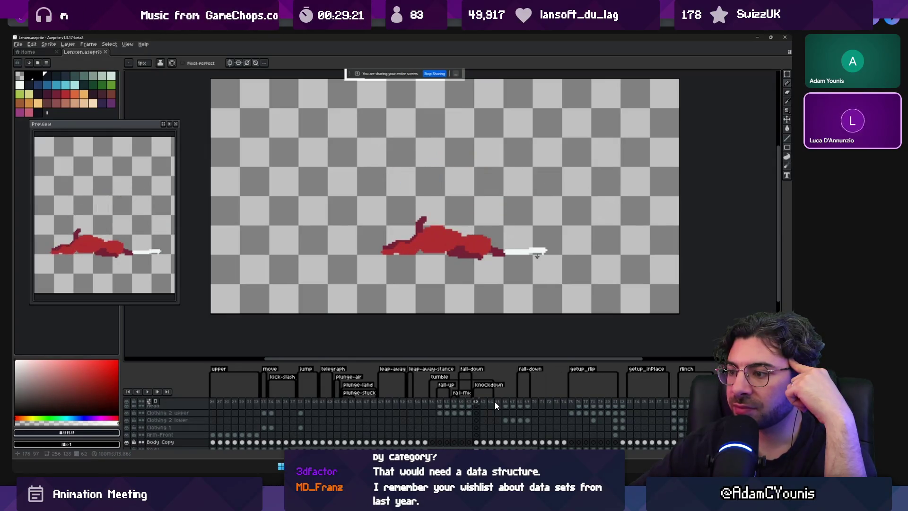
key("Left")
key("Left")
key("Left")
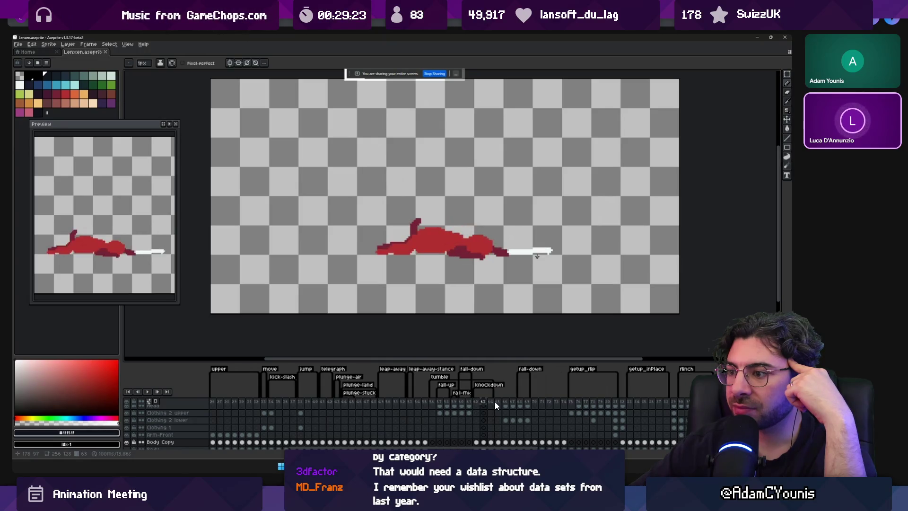
key("Left")
key("Left")
key("Left")
key("Left")
key("Left")
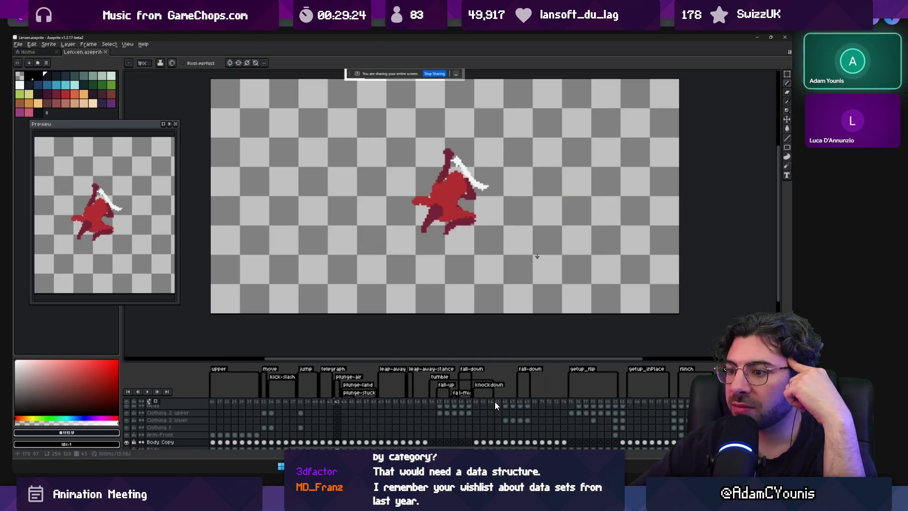
key("Return")
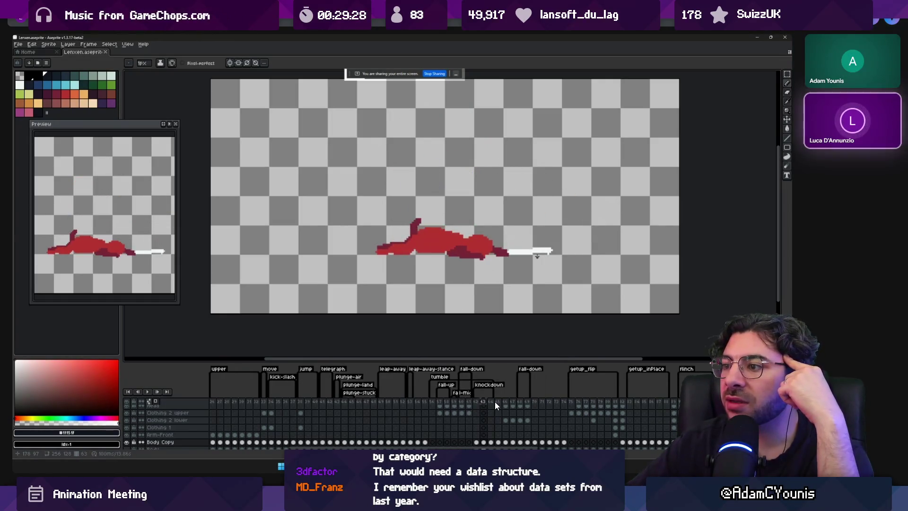
Step: Step back through the slashing frames and settle on frame 26
key("Left")
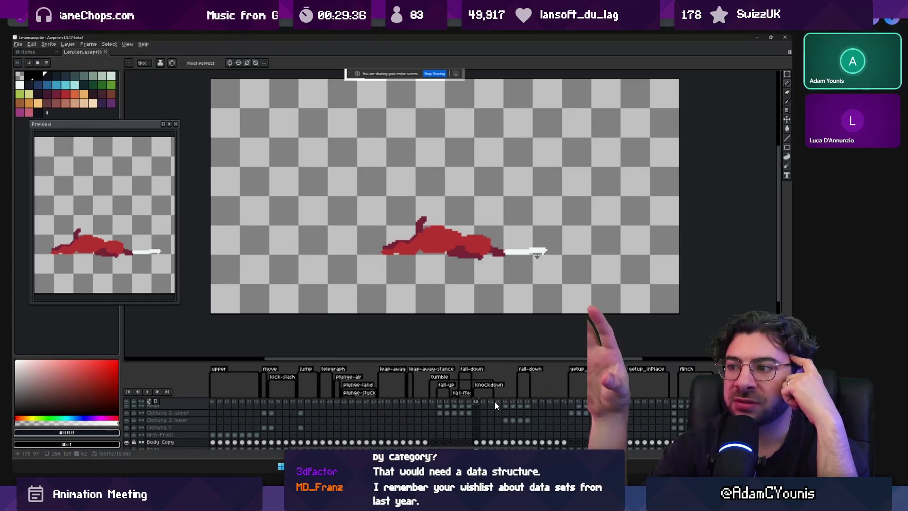
key("Left")
key("Left")
key("Left")
key("Left")
key("Left")
key("Left")
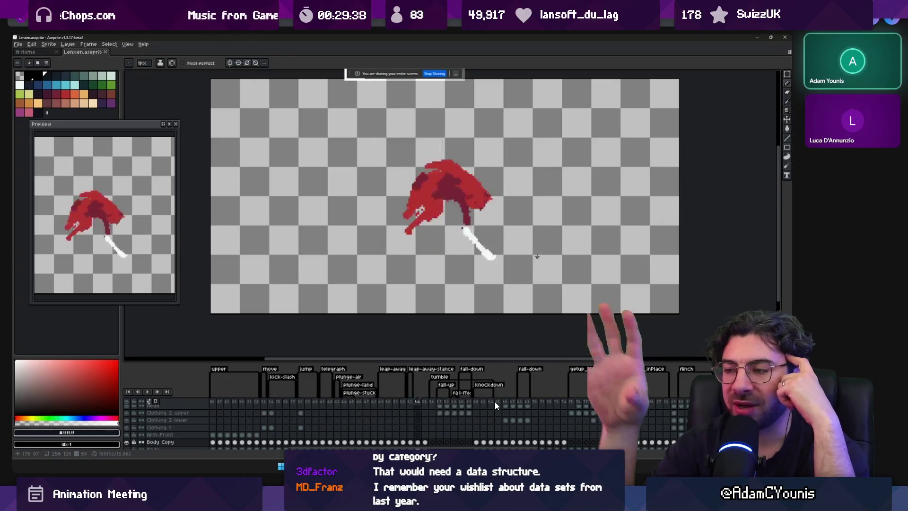
key("Left")
key("Left")
key("Left")
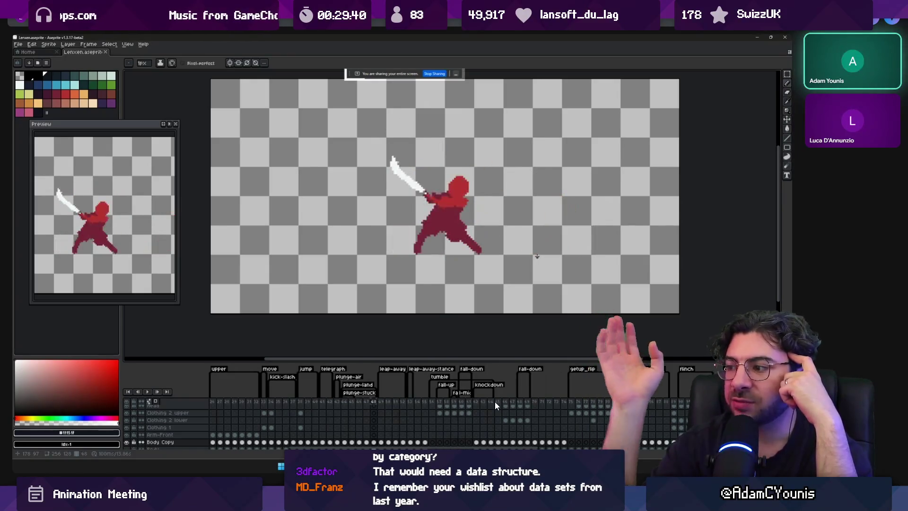
key("Left")
key("Left")
key("Left")
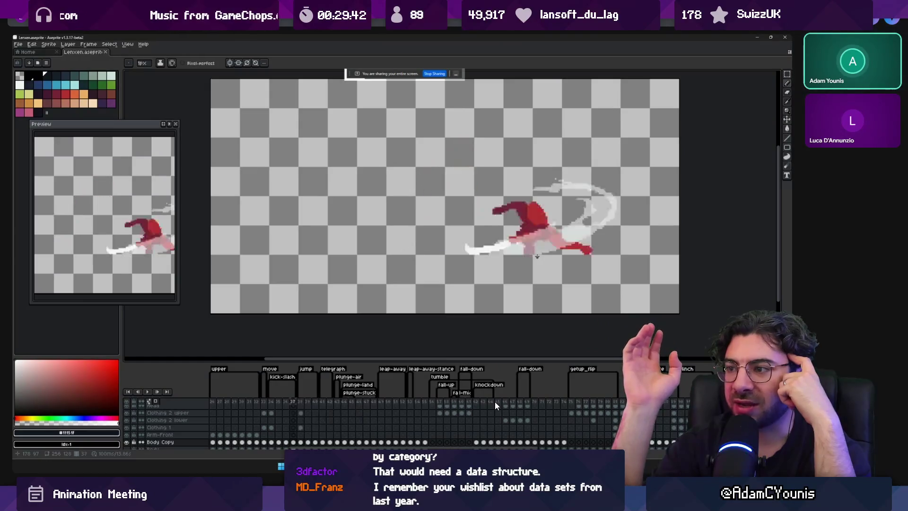
key("Left")
key("Left")
key("Left")
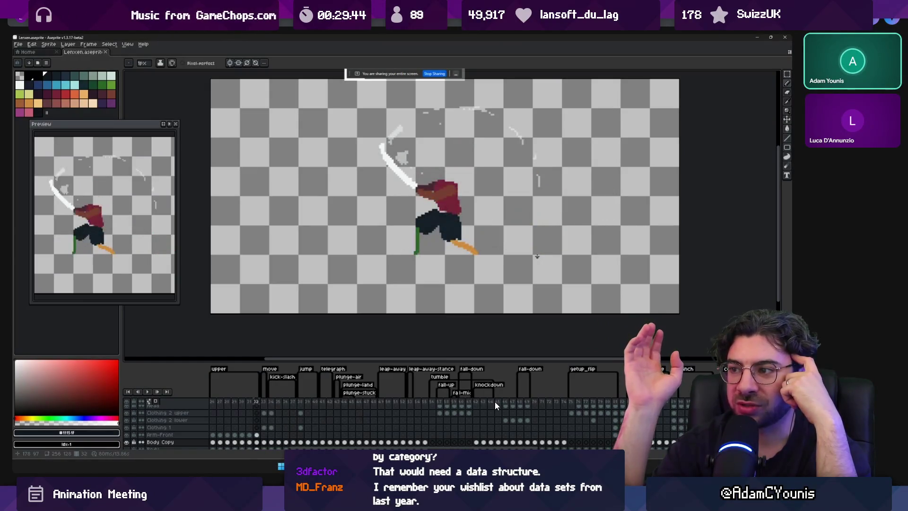
key("Left")
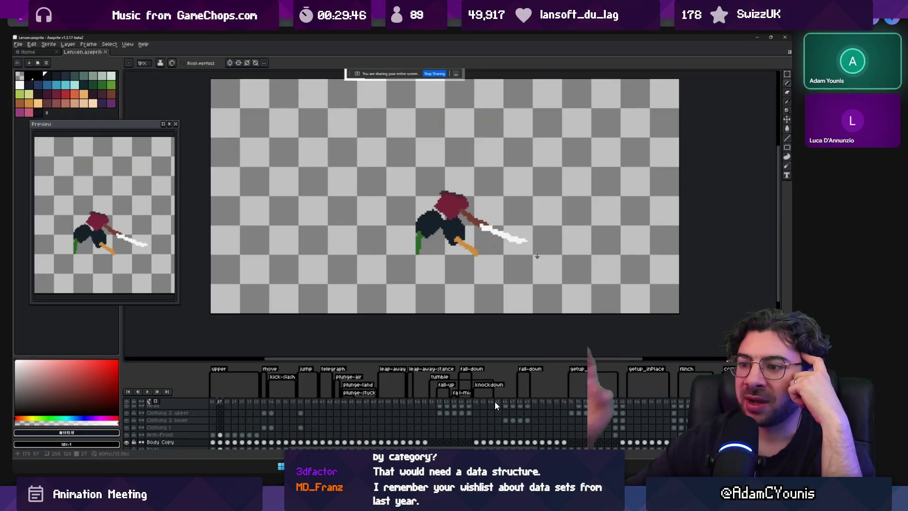
key("Left")
key("Left")
key("Left")
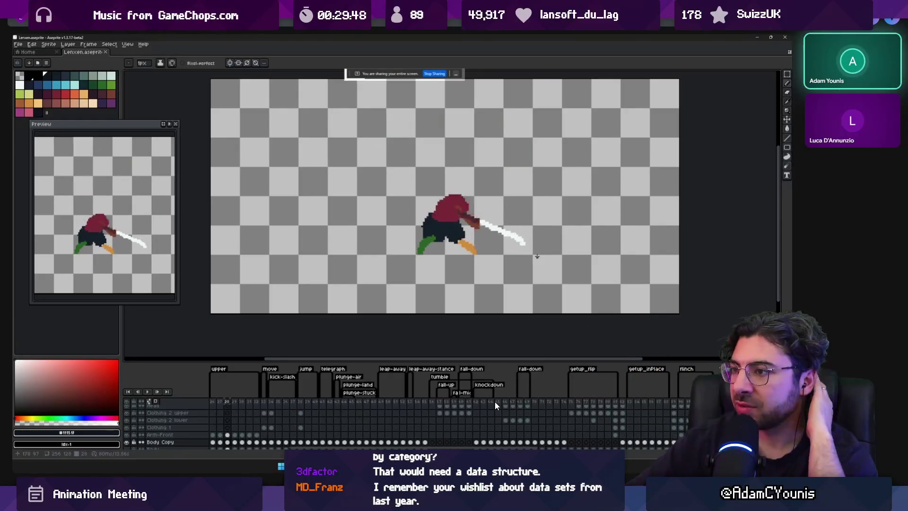
key("Right")
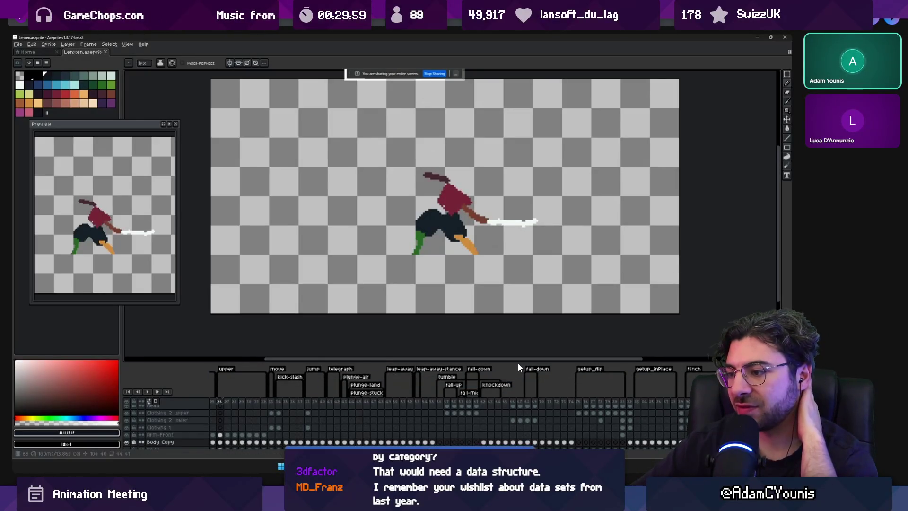
scroll(517, 363, "left", 5)
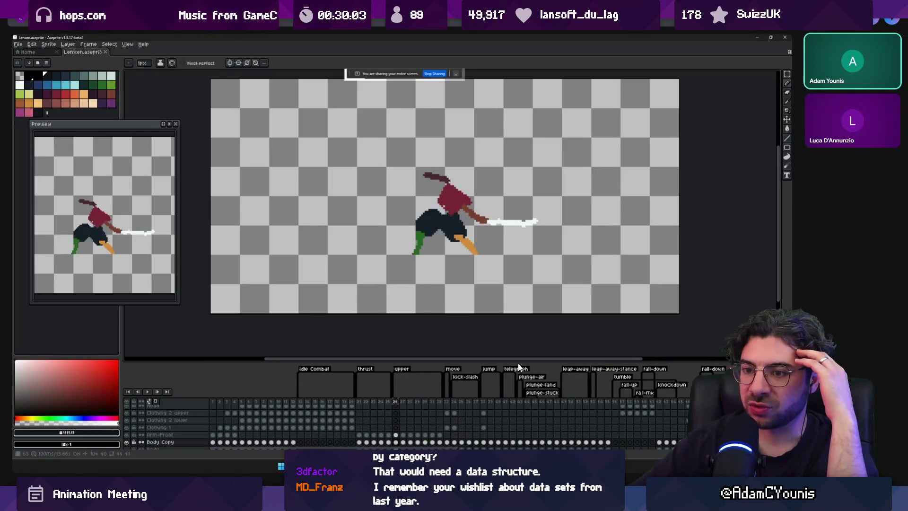
scroll(518, 363, "right", 1)
scroll(518, 363, "right", 10)
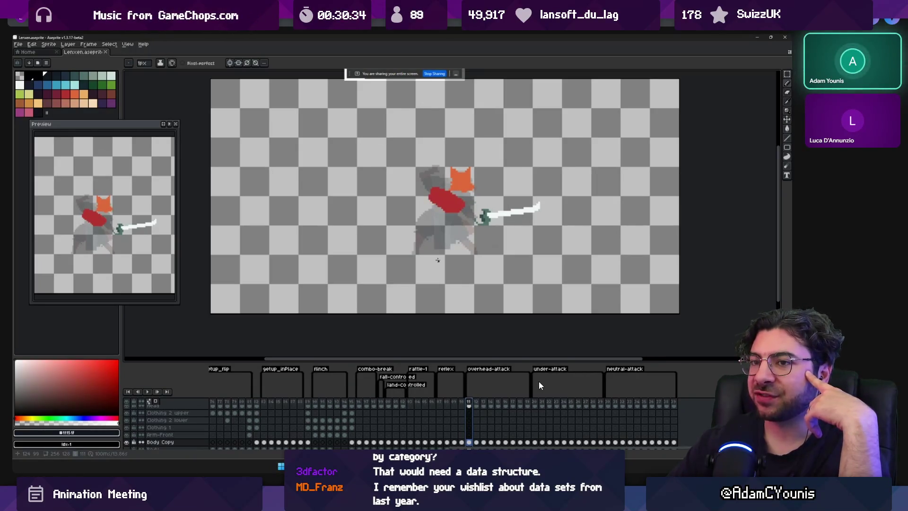
key("Return")
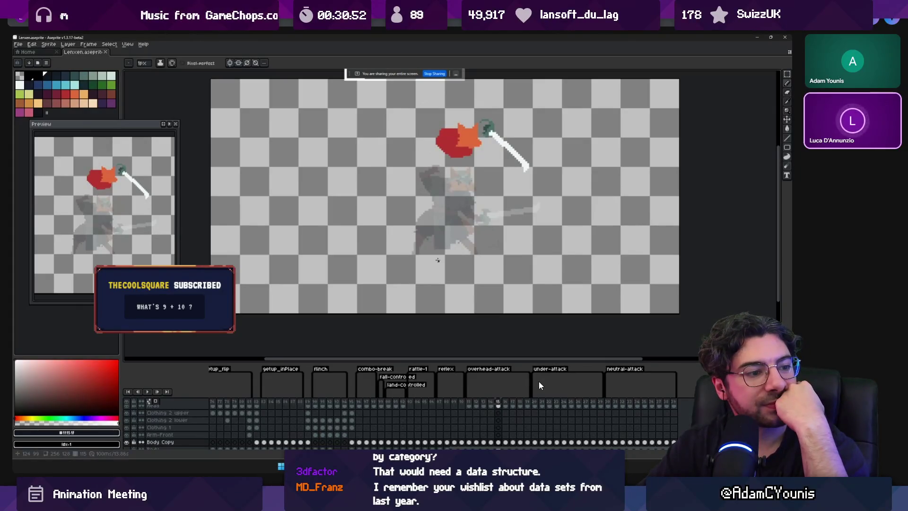
Step: Play the animation a few frames, then nudge forward and back to the under-attack tag's first frame
key("Return")
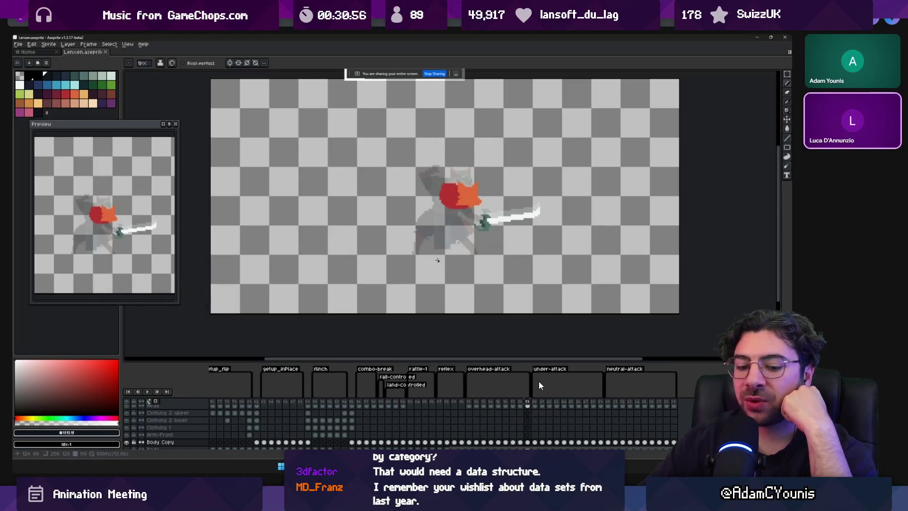
key("Right")
key("Right")
key("Left")
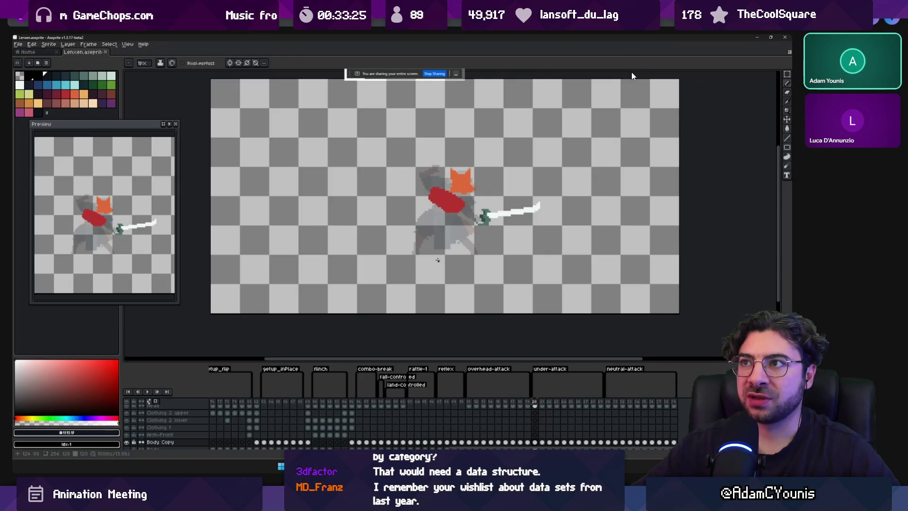
mouse_move(591, 81)
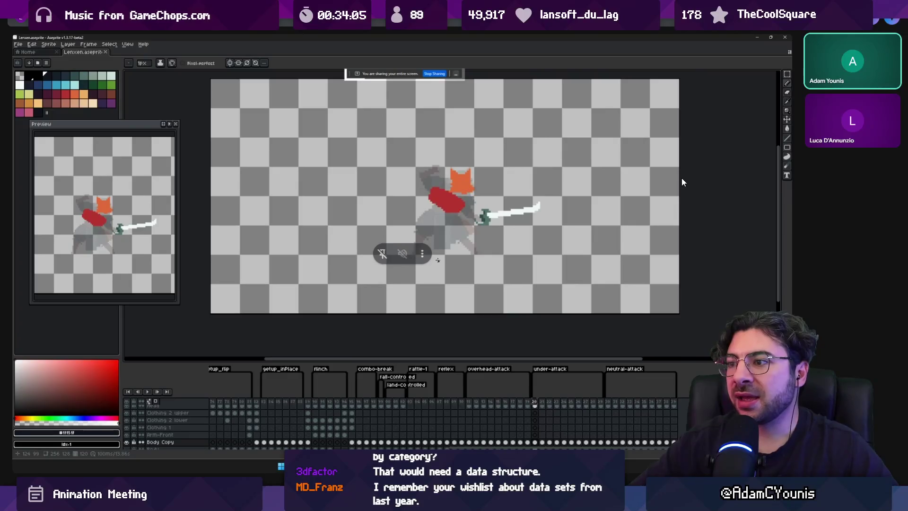
Step: Scroll the timeline, play the under-attack tag, and step back and forth around its opening frames
scroll(448, 407, "left", 1)
mouse_move(490, 448)
left_mouse_down()
mouse_move(293, 446)
mouse_move(515, 447)
mouse_move(502, 447)
left_mouse_up()
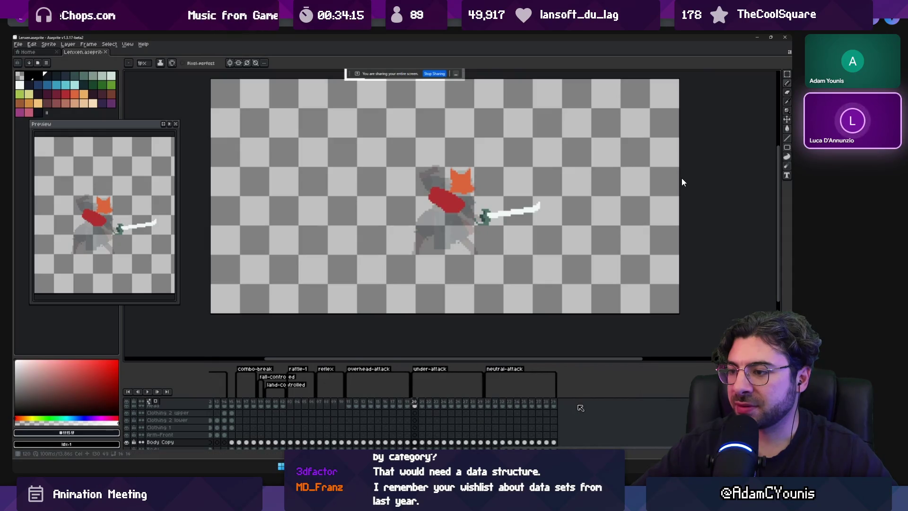
key("Return")
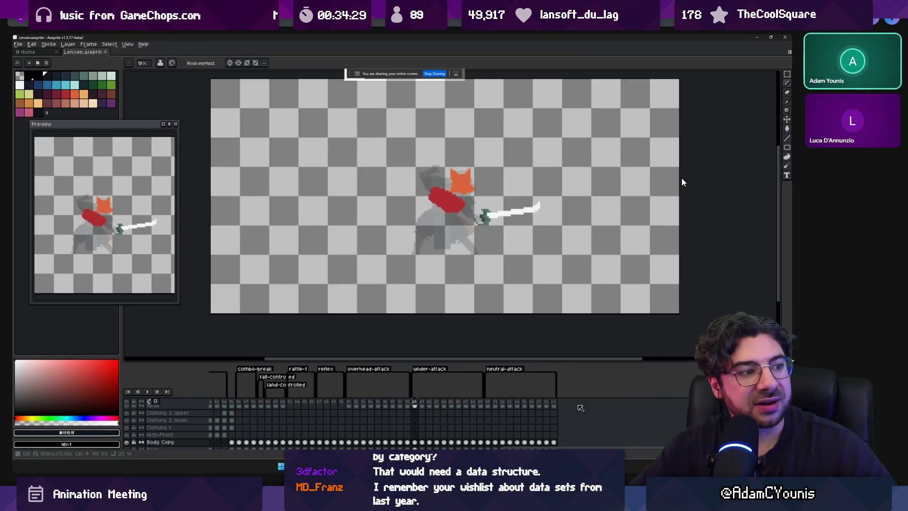
key("Right")
key("Right")
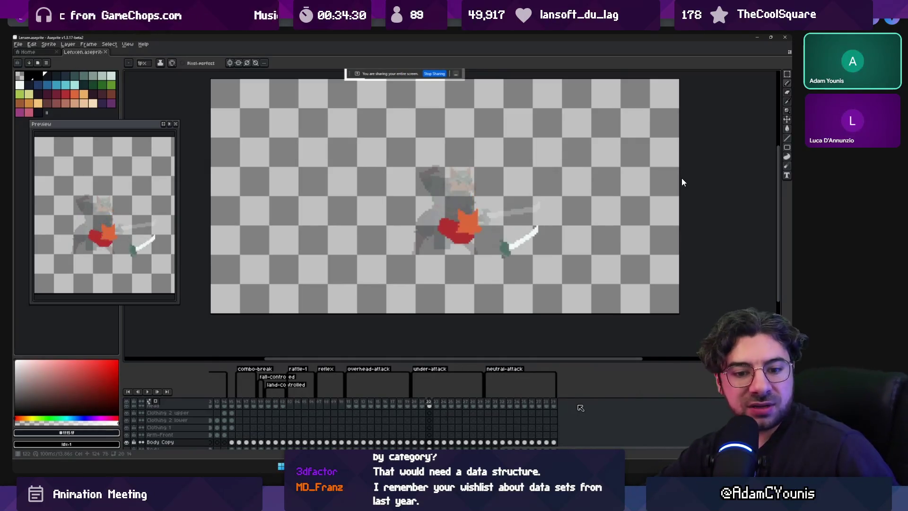
key("Right")
key("Right")
key("Right")
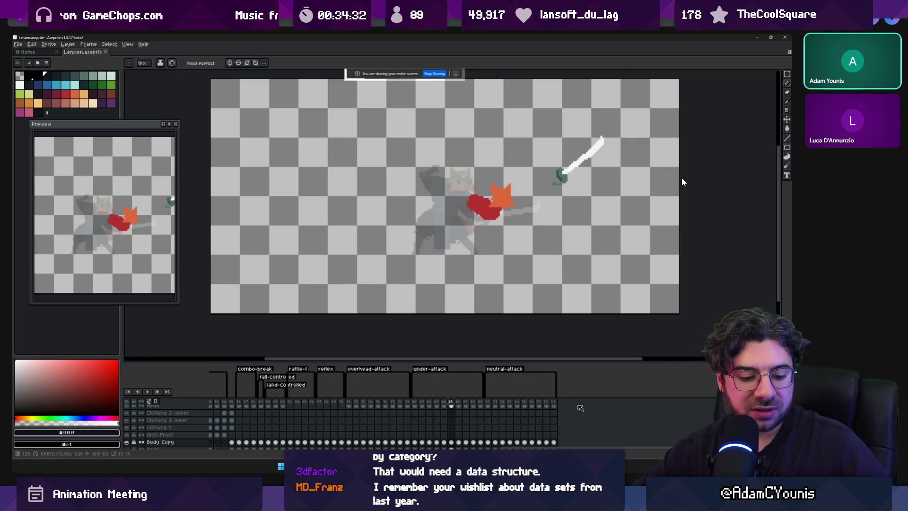
key("Left")
key("Left")
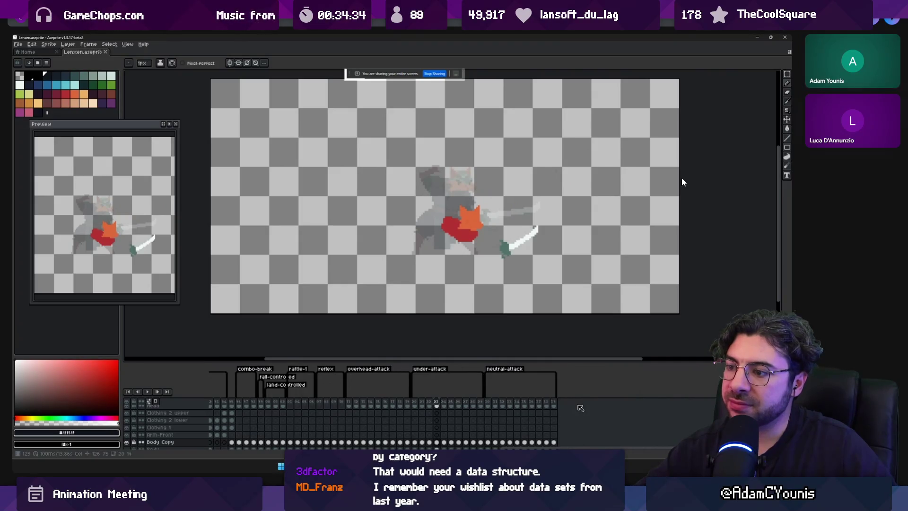
key("Left")
key("Left")
key("Left")
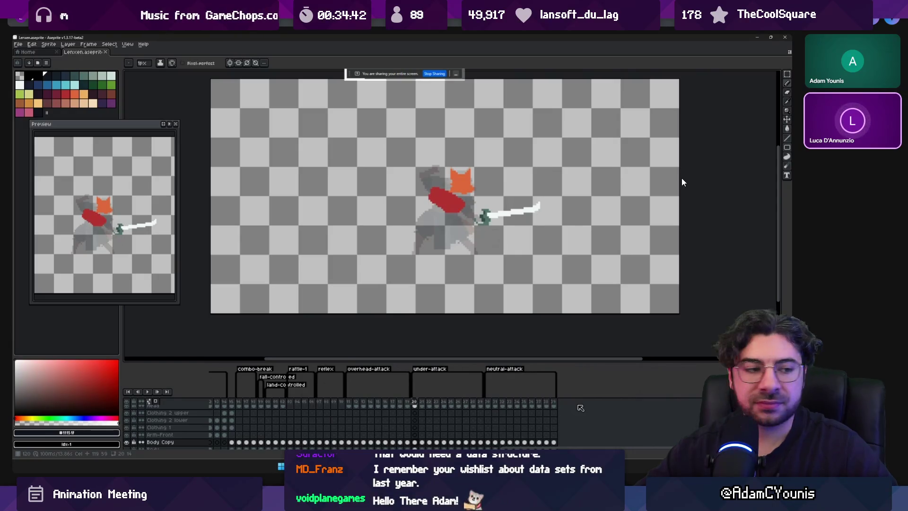
key("Right")
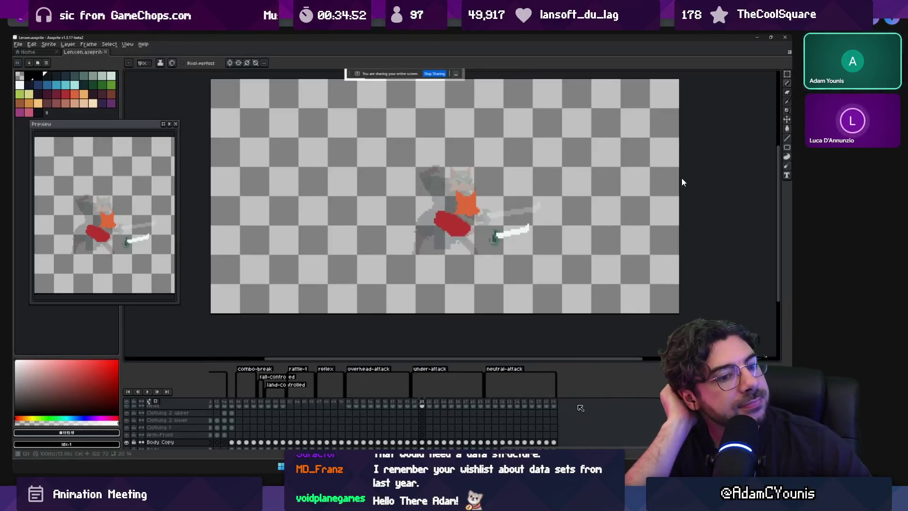
key("Left")
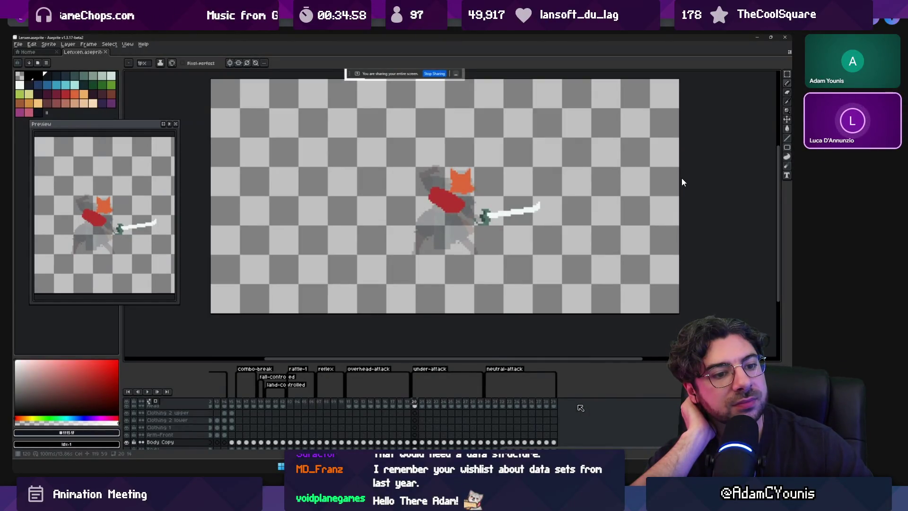
key("Right")
key("Right")
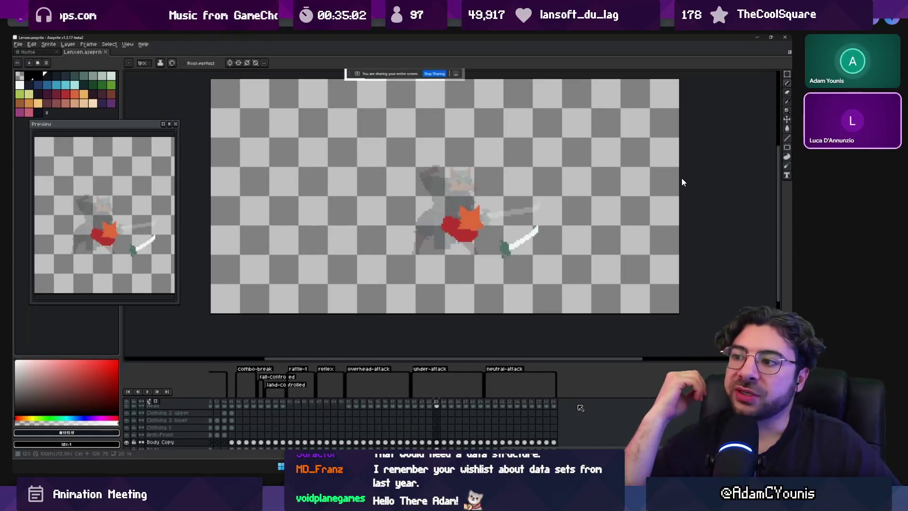
key("Left")
key("Left")
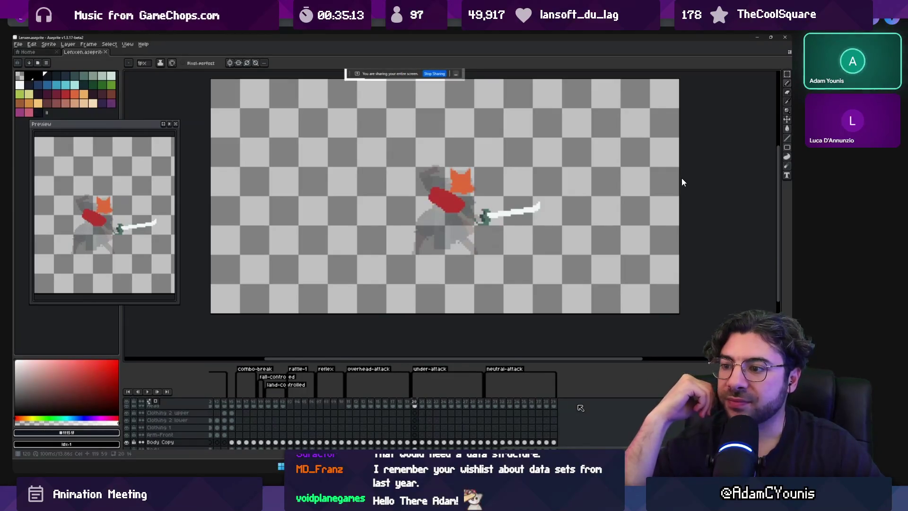
key("Left")
key("Left")
key("Left")
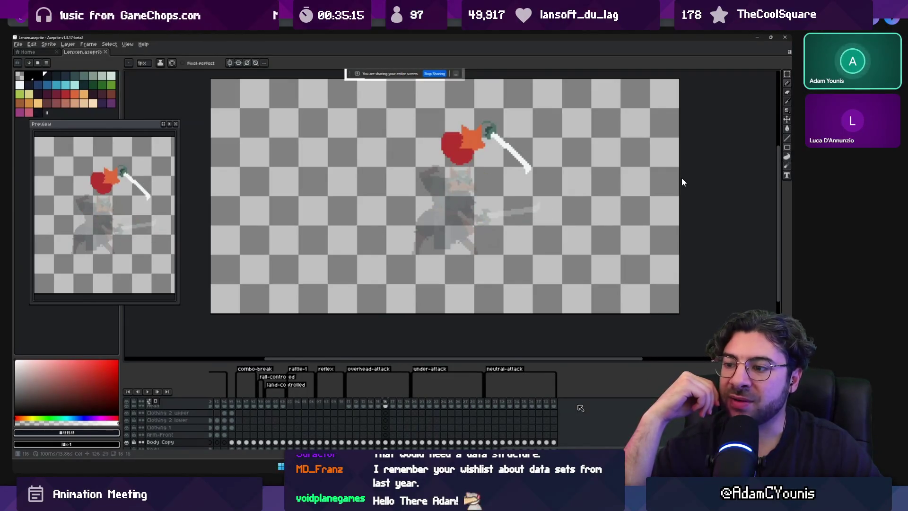
key("Left")
key("Left")
key("Left")
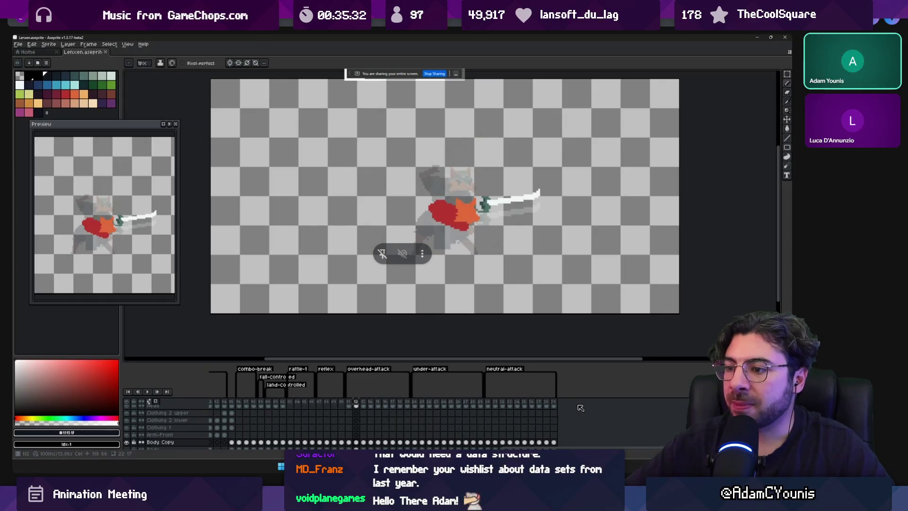
Step: Replay into under-attack and step frames until reaching frame 125, where the sword flies upward
key("Return")
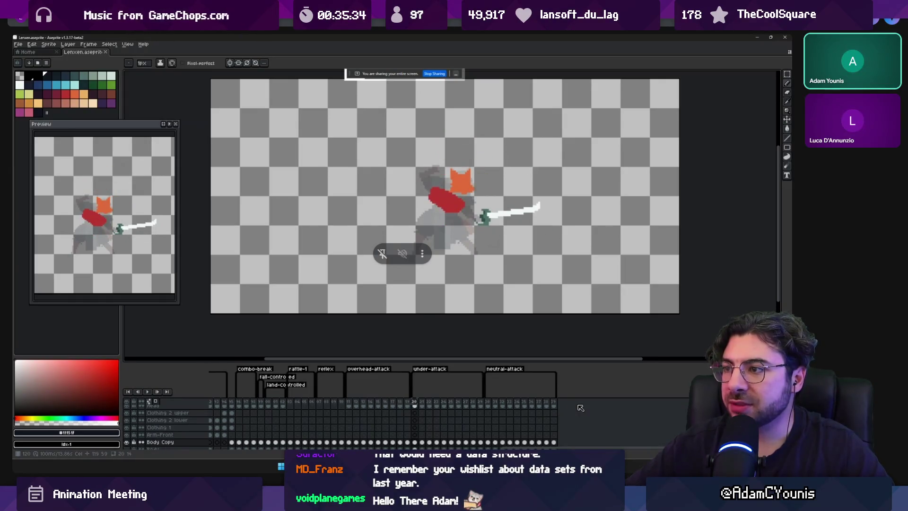
key("Right")
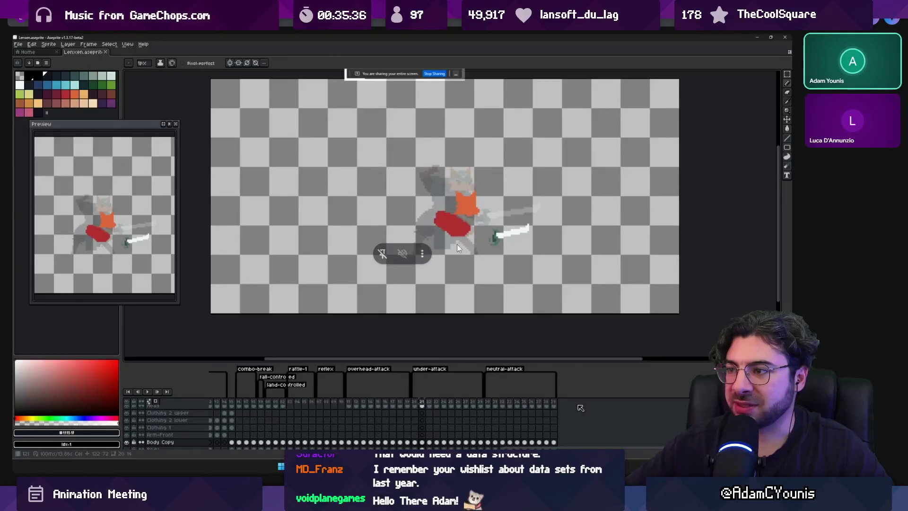
key("Left")
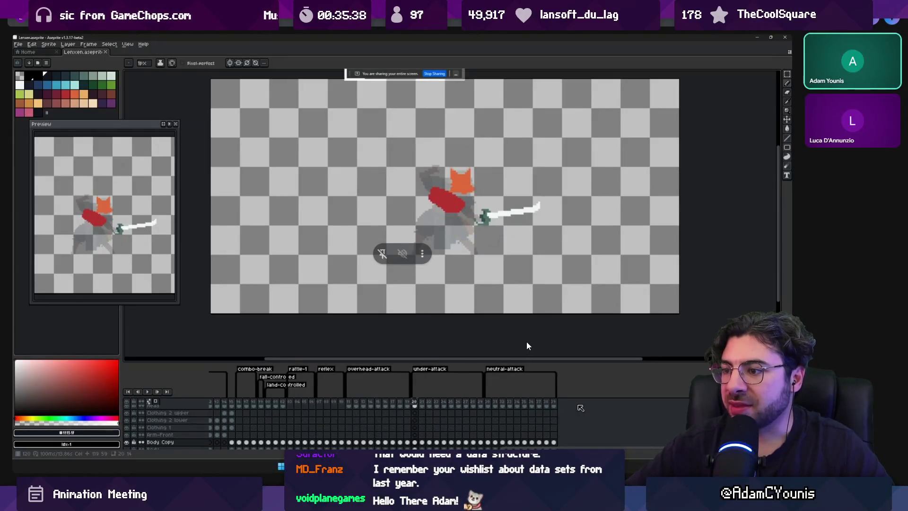
key("Right")
key("Right")
key("Right")
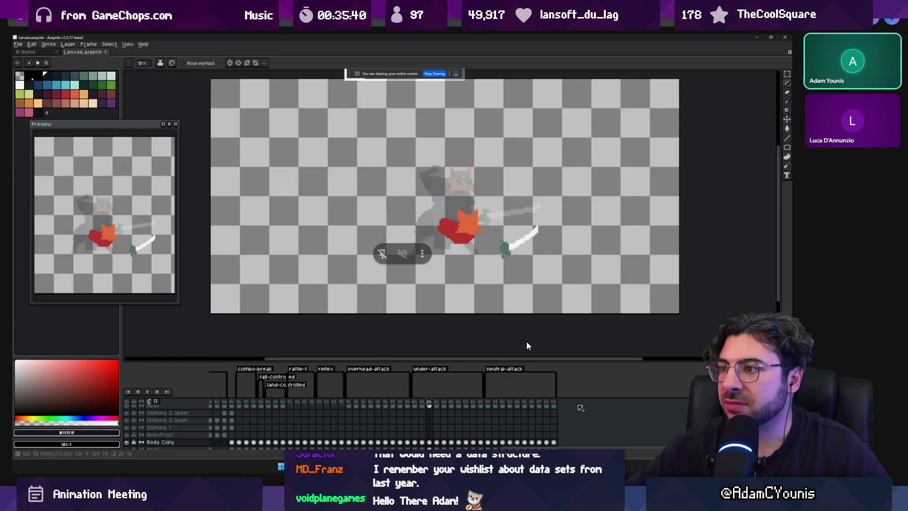
key("Left")
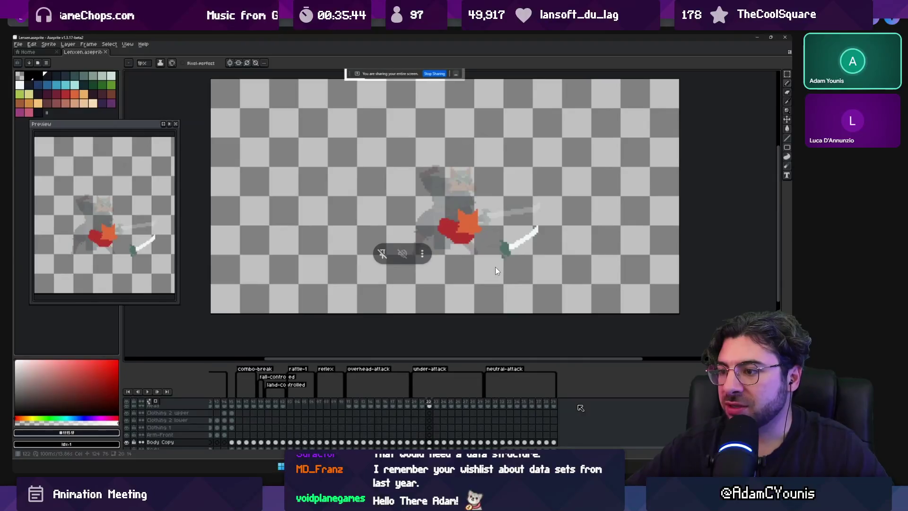
key("Right")
key("Right")
key("Right")
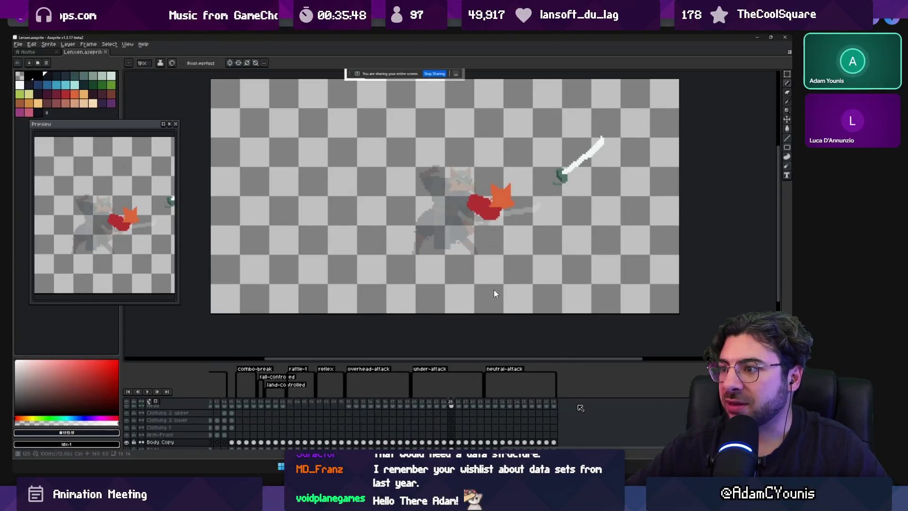
key("Right")
key("Left")
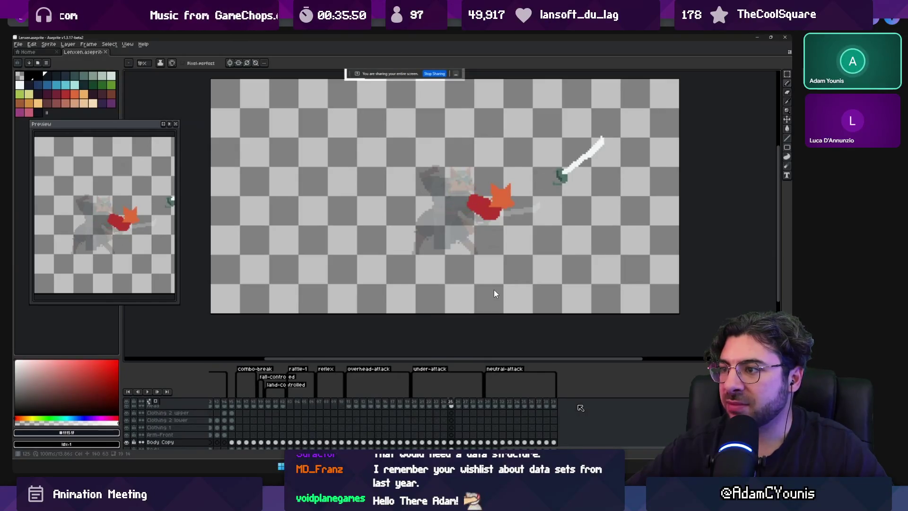
key("Right")
key("Right")
key("Right")
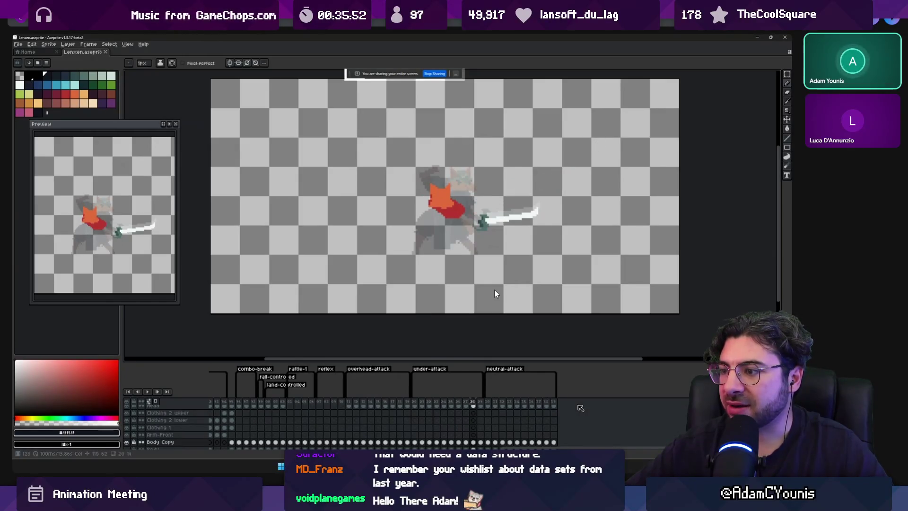
key("Right")
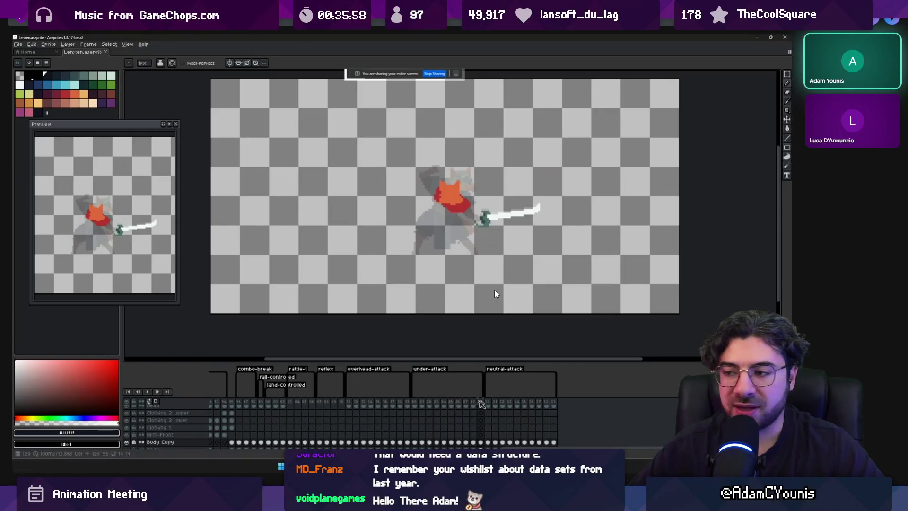
key("Return")
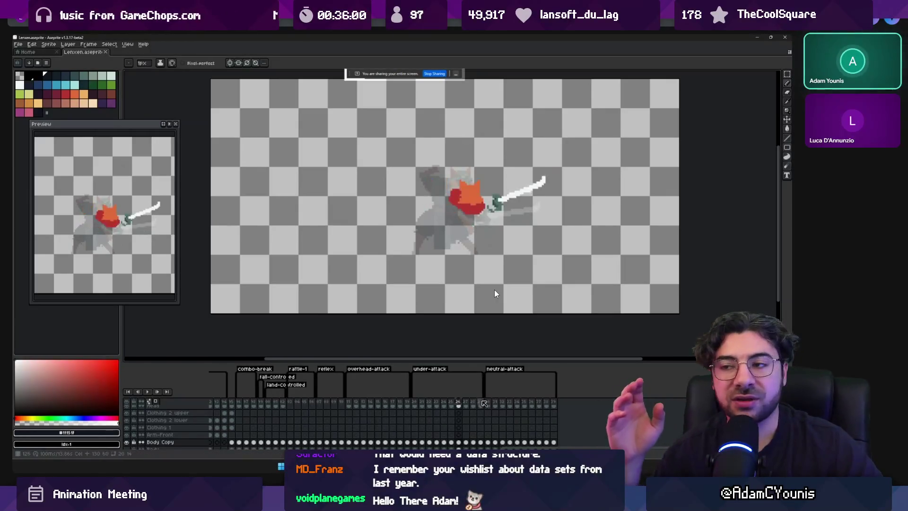
key("Right")
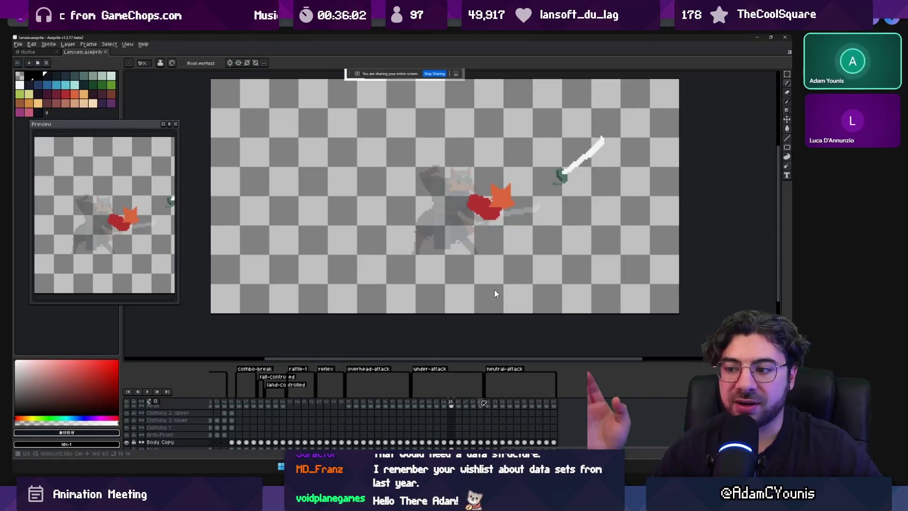
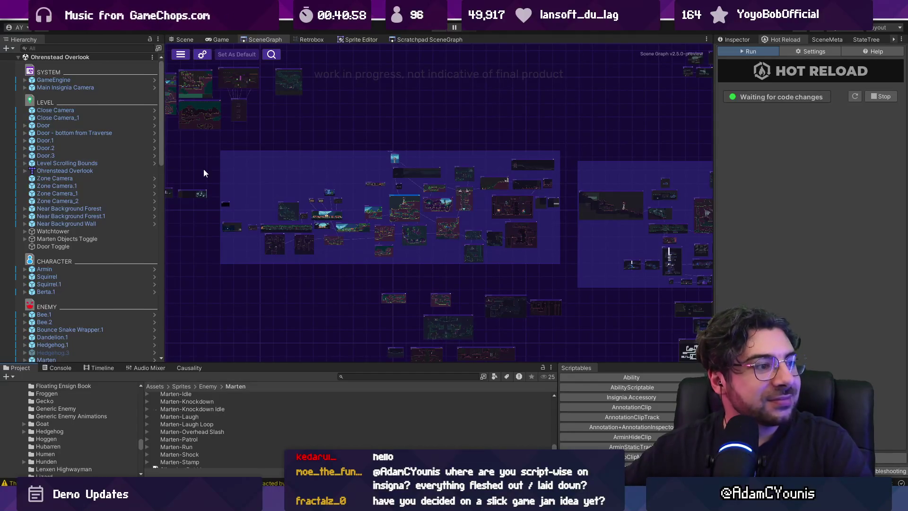
Step: Pan the scene graph, then switch to the Insignia - Working Design Document in Figma
scroll(306, 192, "down", 3)
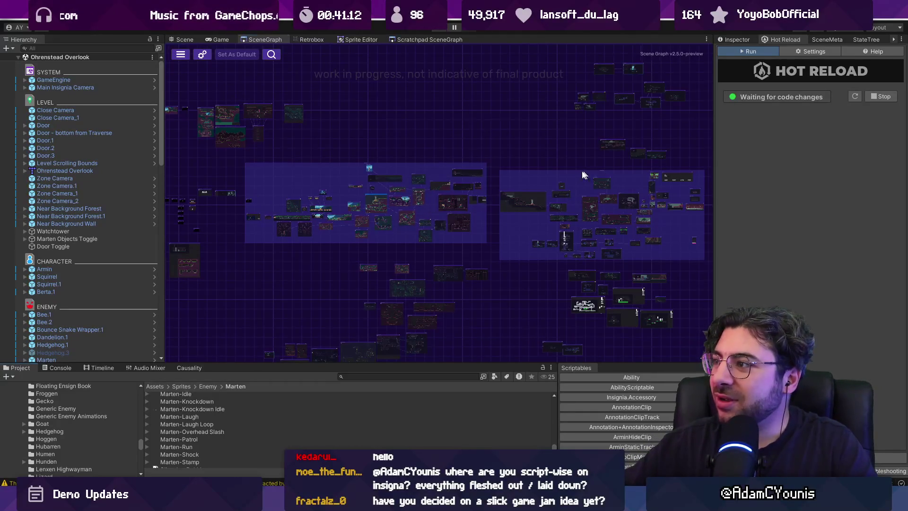
left_click_drag(582, 175, 564, 199)
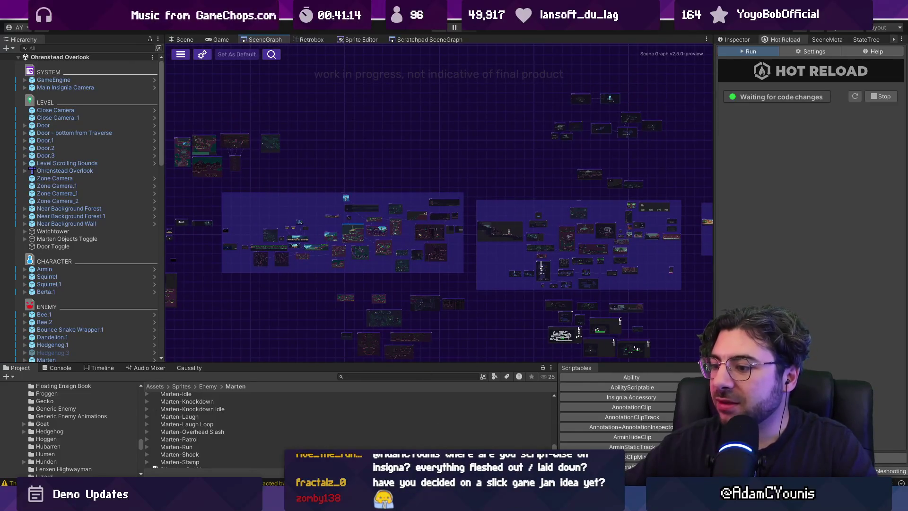
mouse_move(454, 501)
left_click(454, 436)
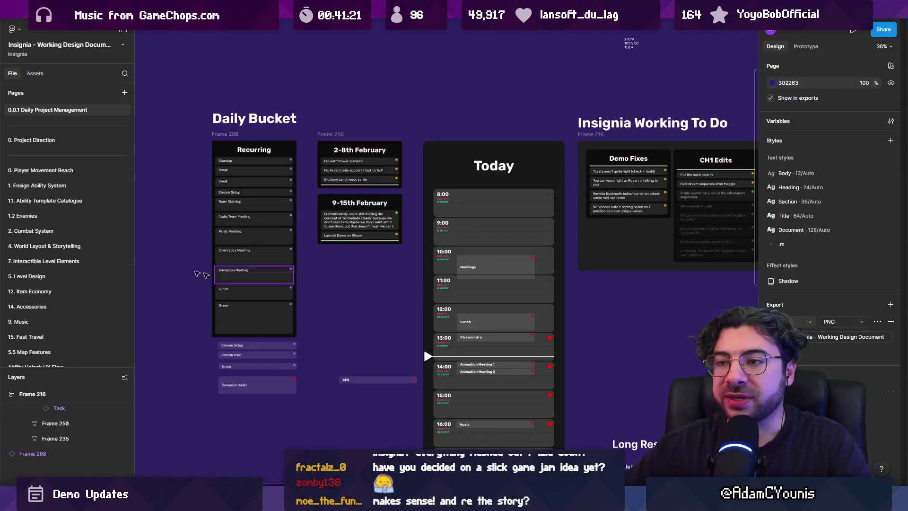
Step: Open the Insignia Story Map file and scroll through its All Chapters - Synopsis page
left_click(457, 14)
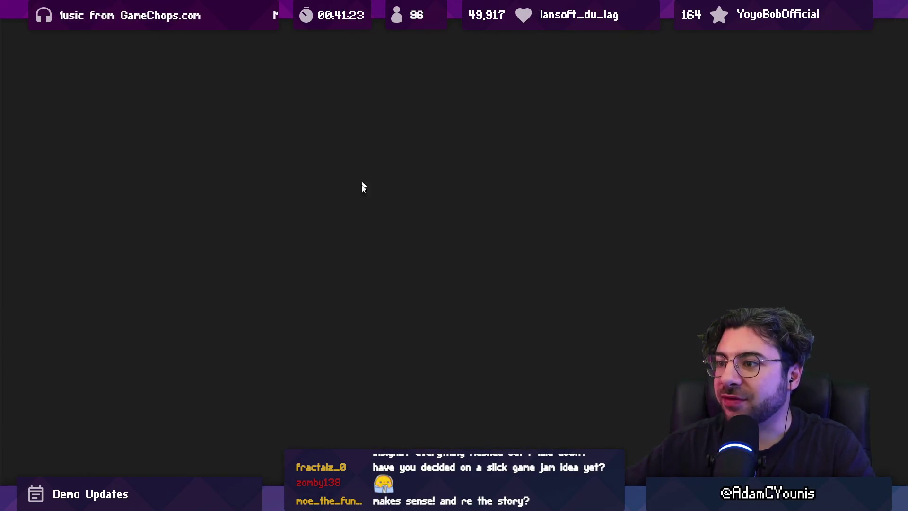
scroll(36, 133, "up", 1)
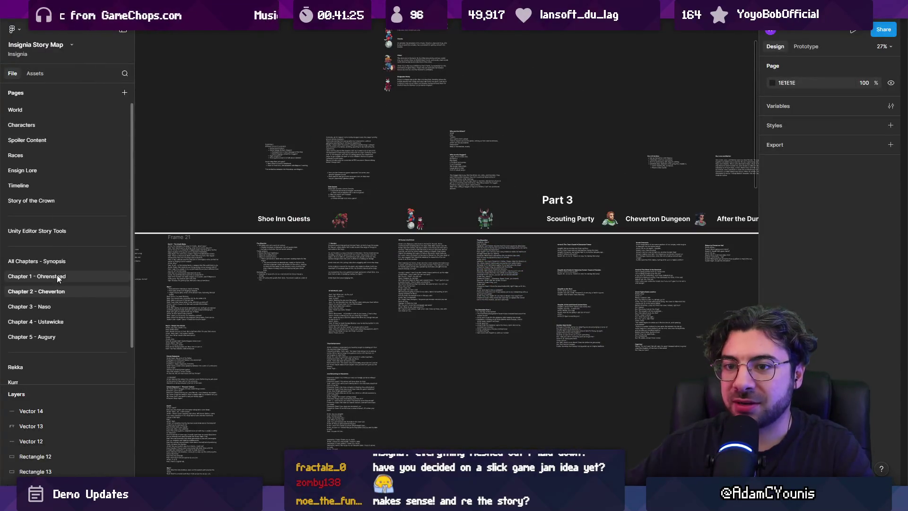
left_click(60, 263)
scroll(381, 265, "down", 5)
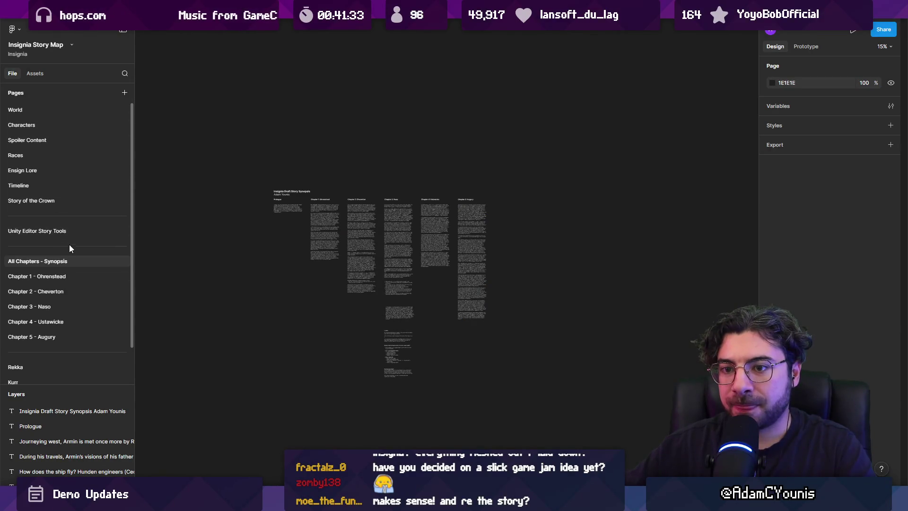
scroll(69, 244, "down", 2)
scroll(65, 317, "up", 2)
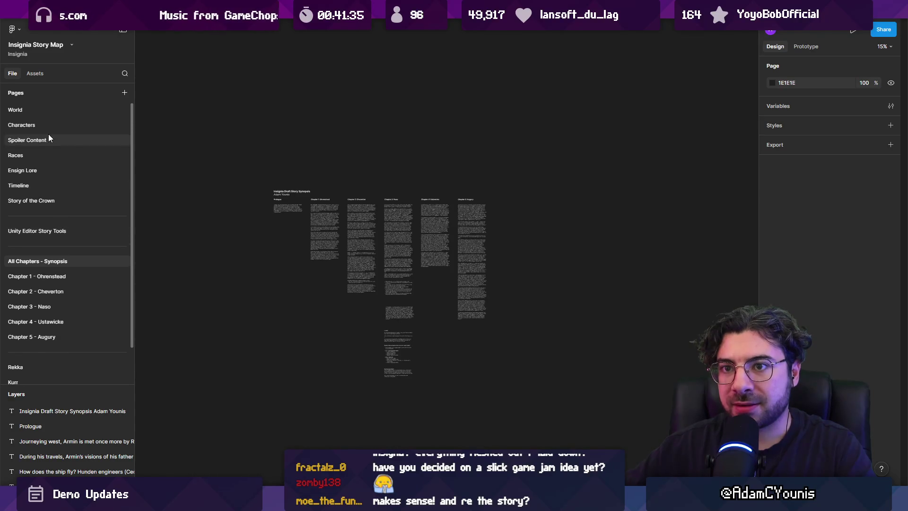
Step: Look over the Timeline and World pages, then go to Chapter 1 - Ohrenstead
left_click(55, 189)
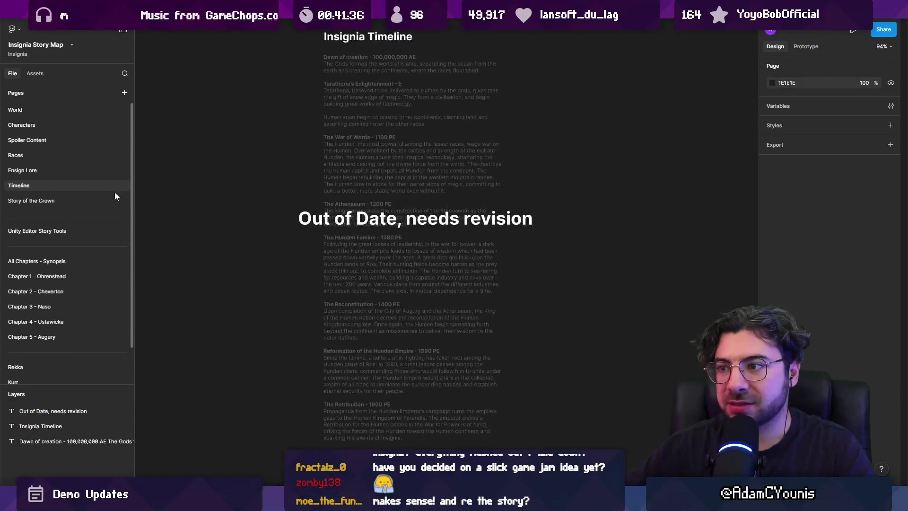
left_click(52, 109)
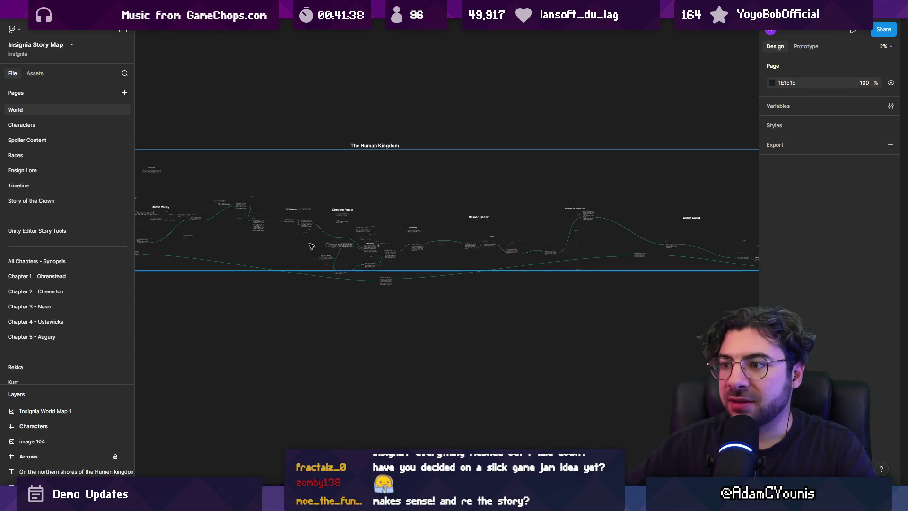
scroll(227, 235, "right", 5)
scroll(190, 235, "left", 8)
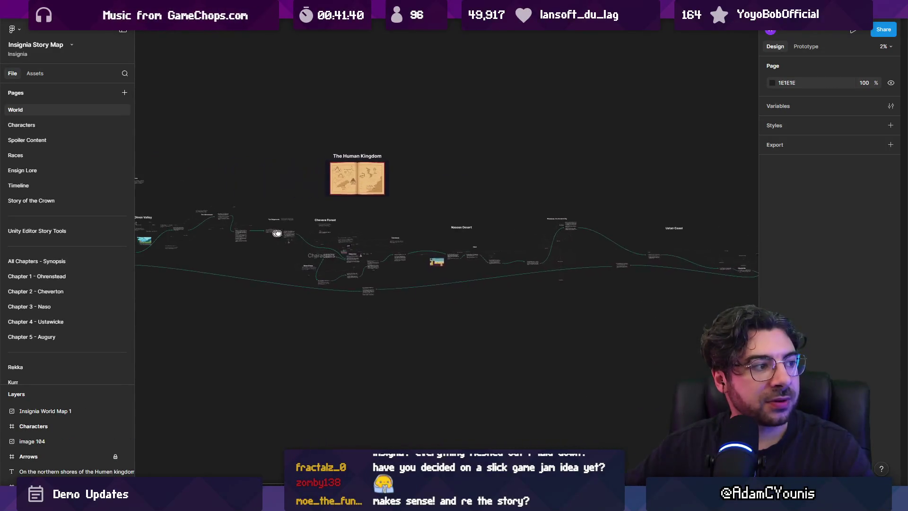
scroll(389, 238, "up", 5)
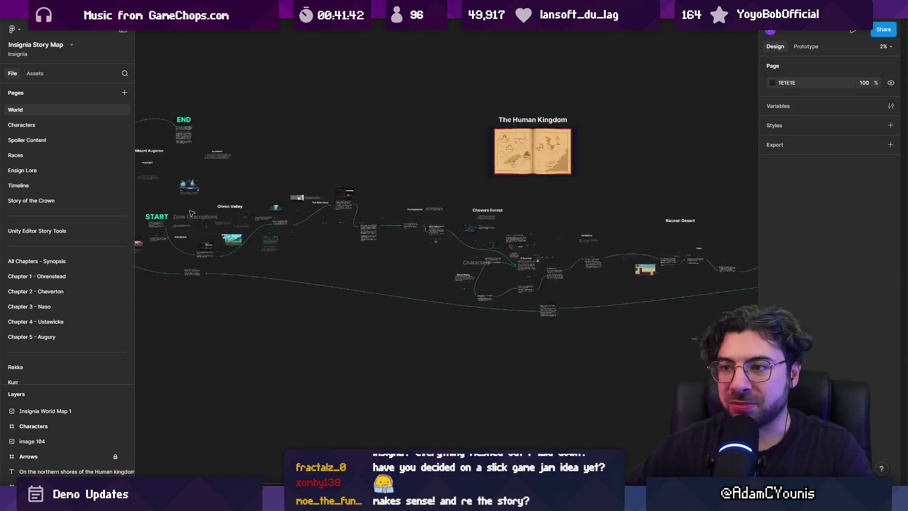
scroll(384, 235, "right", 10)
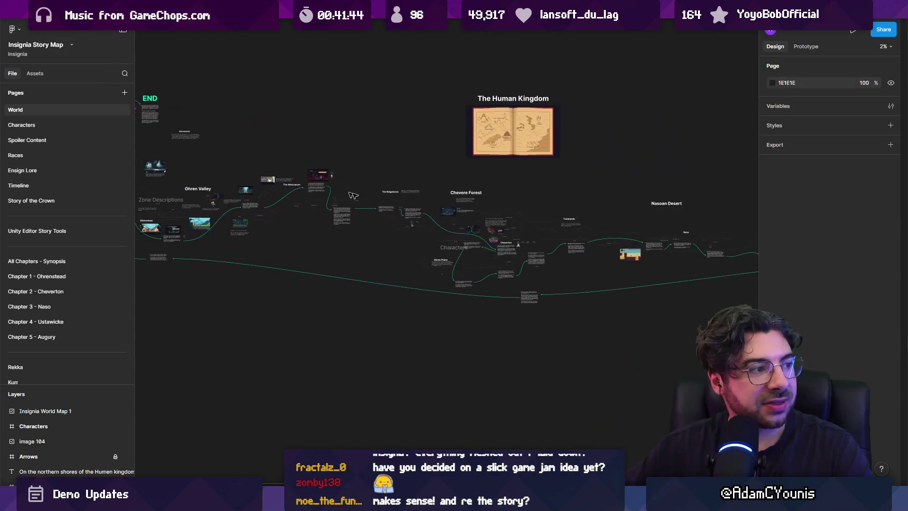
scroll(262, 235, "left", 12)
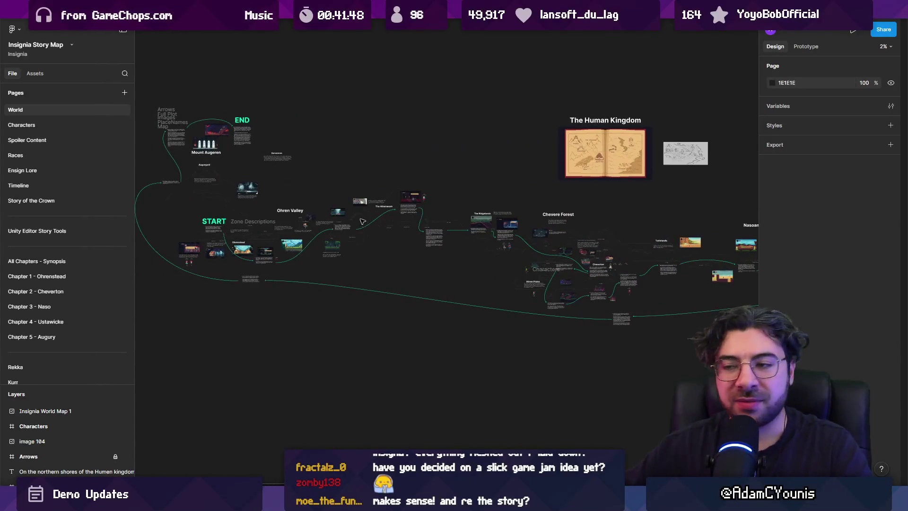
scroll(379, 231, "left", 1)
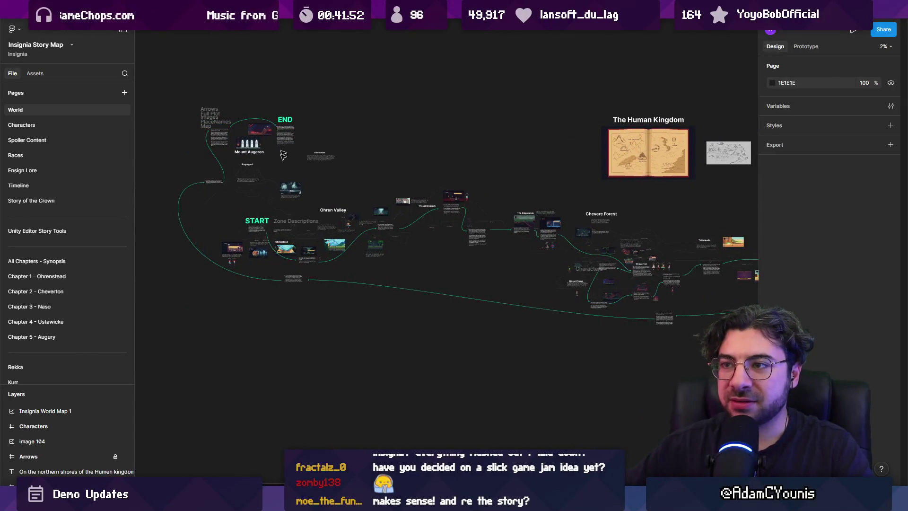
scroll(282, 155, "right", 10)
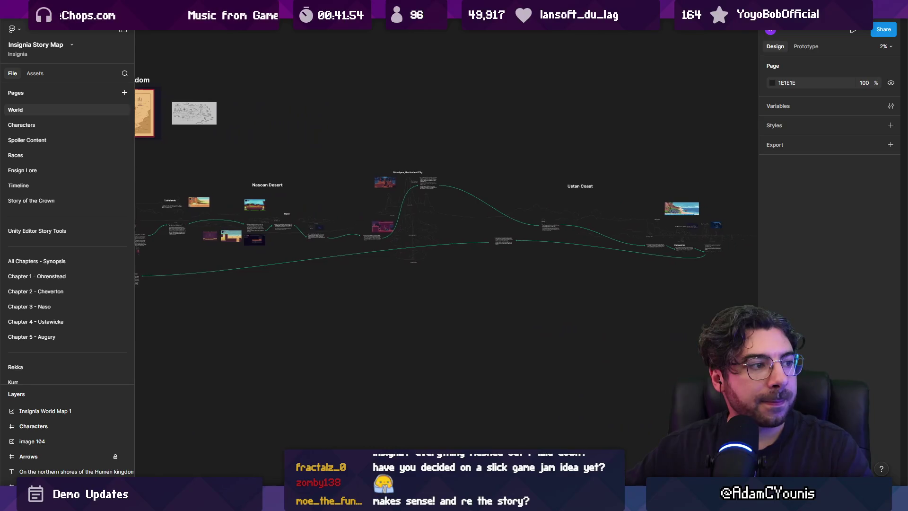
scroll(444, 213, "left", 6)
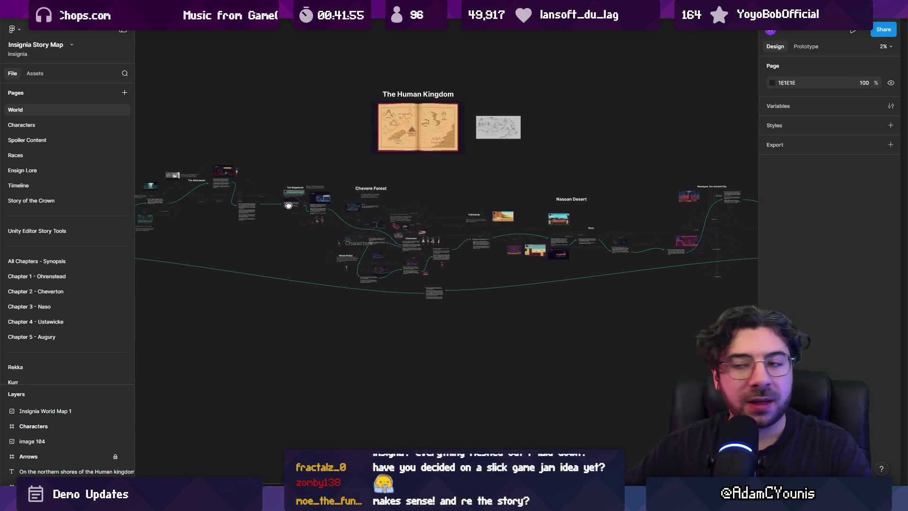
left_click(80, 277)
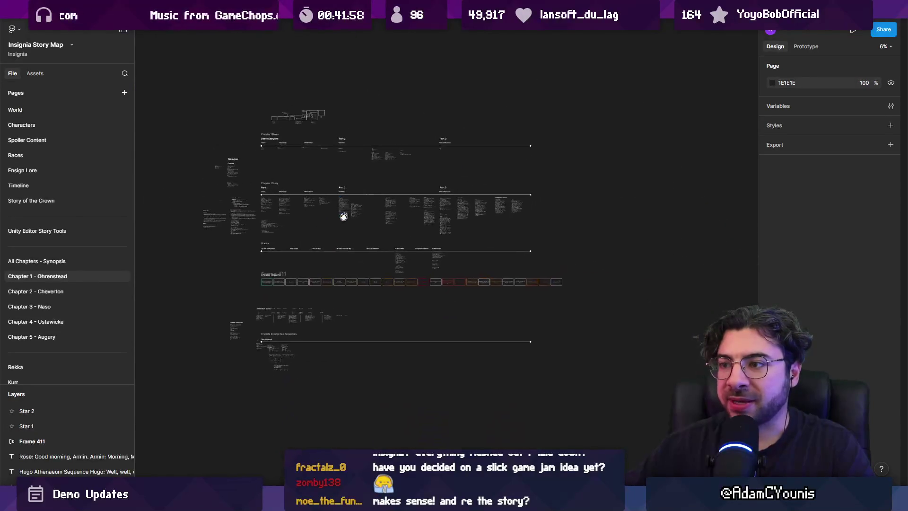
Step: Browse the Chapter 2 - Cheverton Frame 18 storyboard, then go back to the Working Design Document
left_click(75, 291)
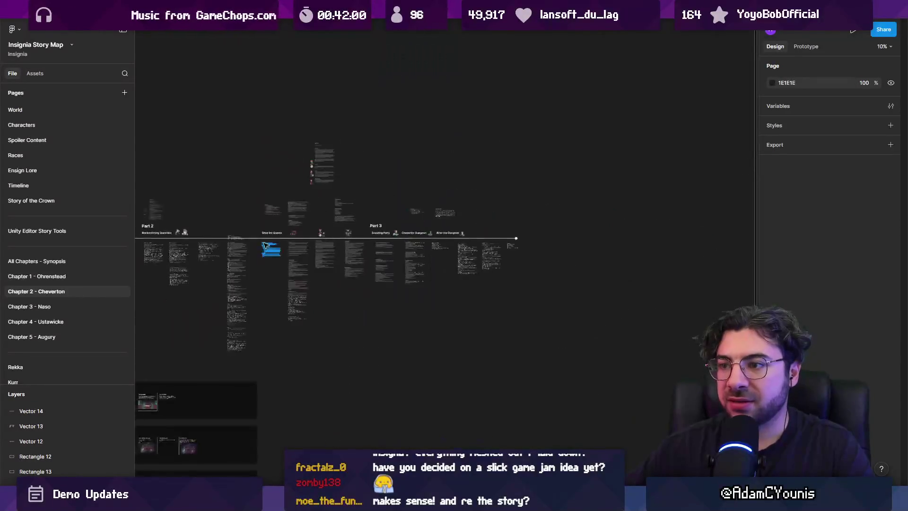
scroll(265, 245, "down", 5)
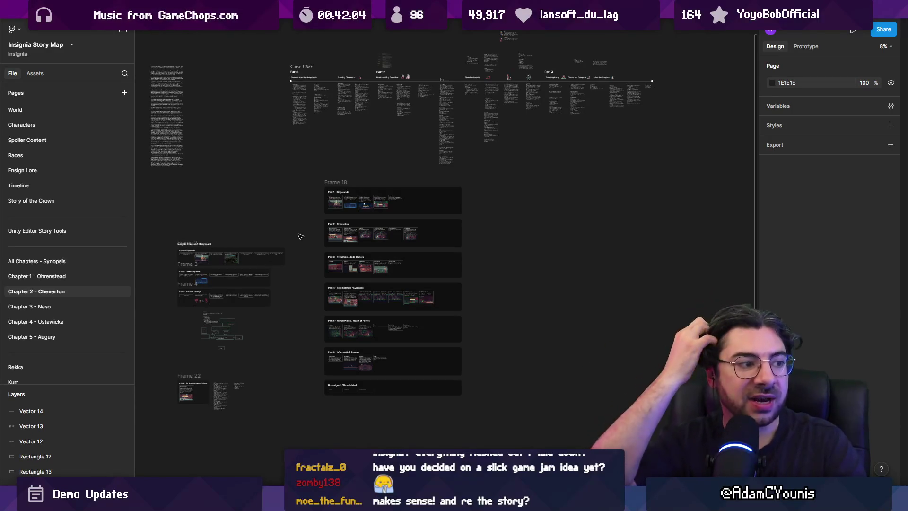
scroll(294, 231, "up", 1)
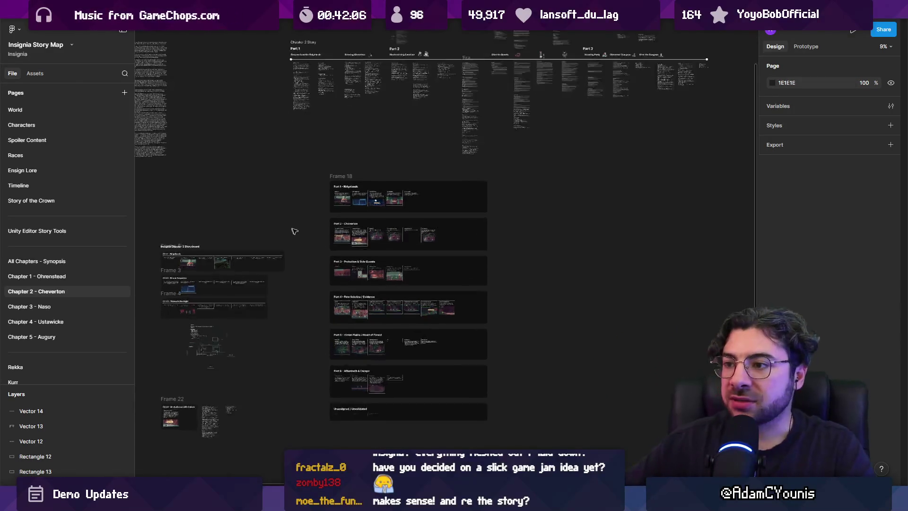
scroll(332, 228, "up", 10)
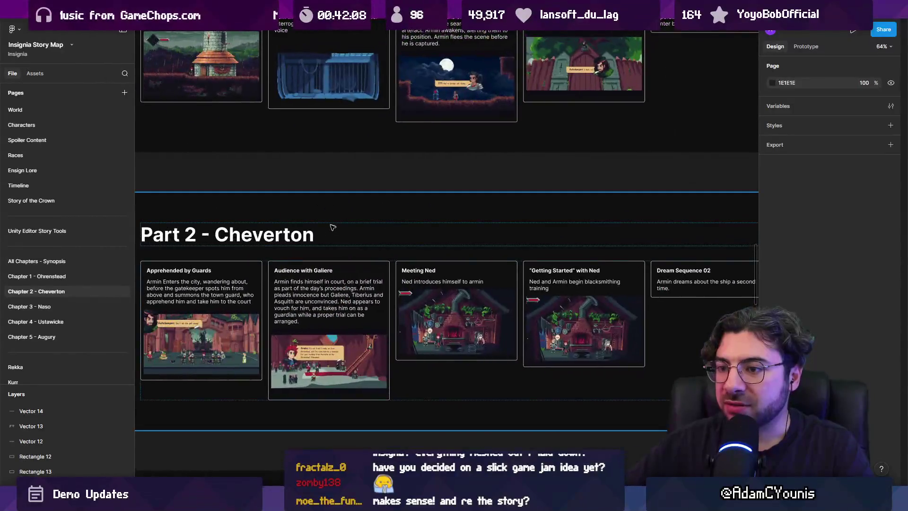
scroll(333, 227, "down", 3)
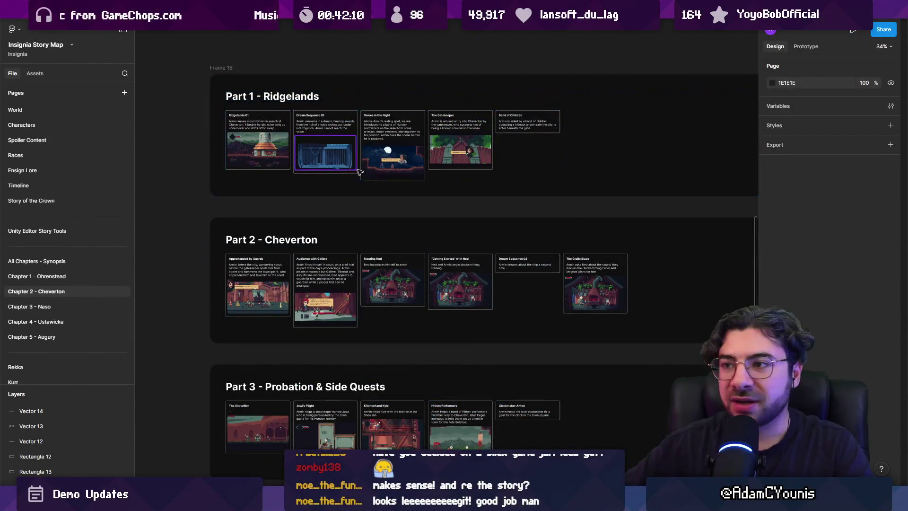
scroll(398, 177, "down", 2)
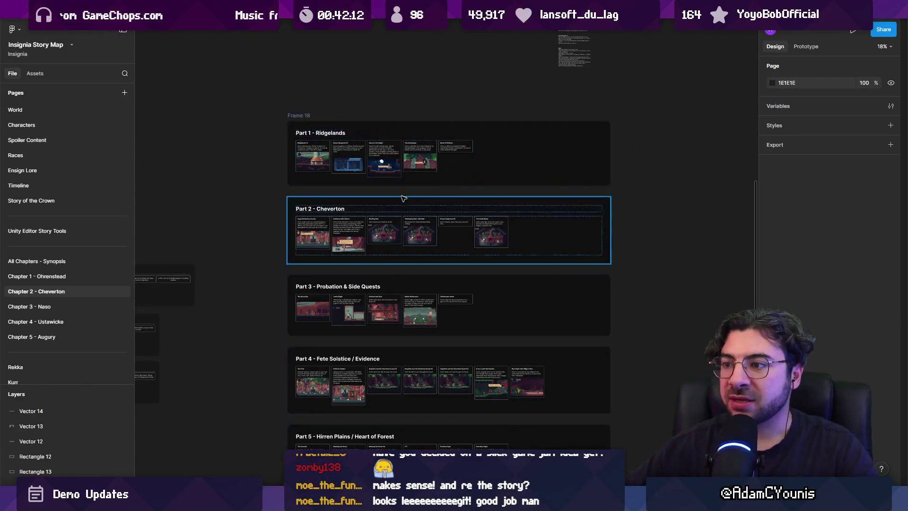
scroll(408, 204, "down", 3)
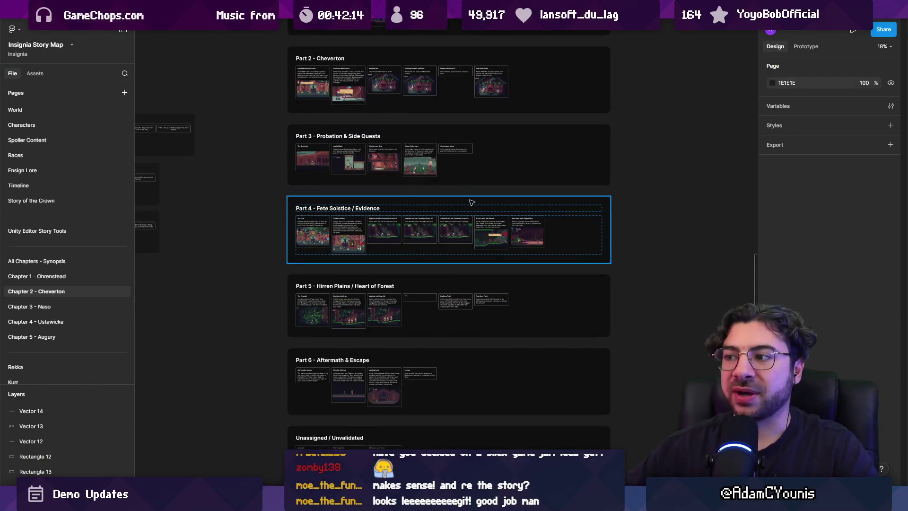
scroll(471, 203, "down", 2)
scroll(425, 201, "left", 5)
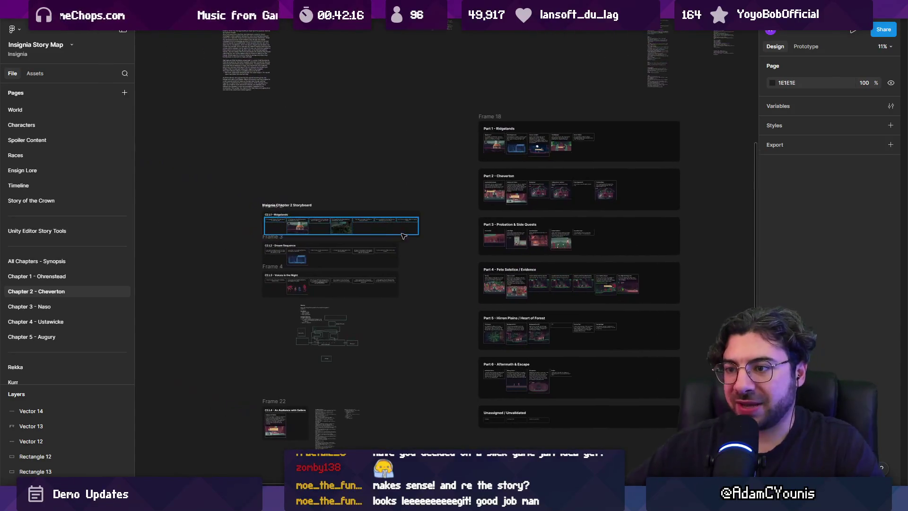
scroll(399, 175, "up", 1)
scroll(399, 175, "right", 1)
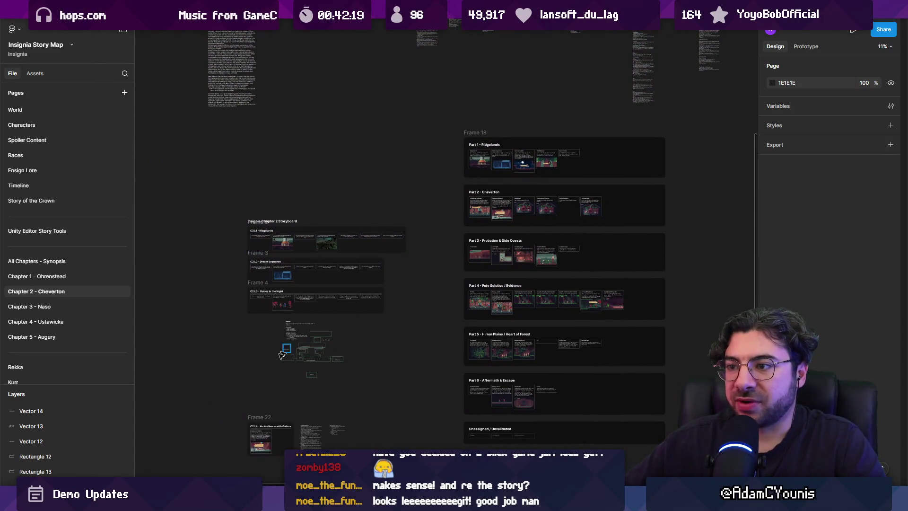
scroll(281, 355, "up", 5)
scroll(416, 284, "down", 3)
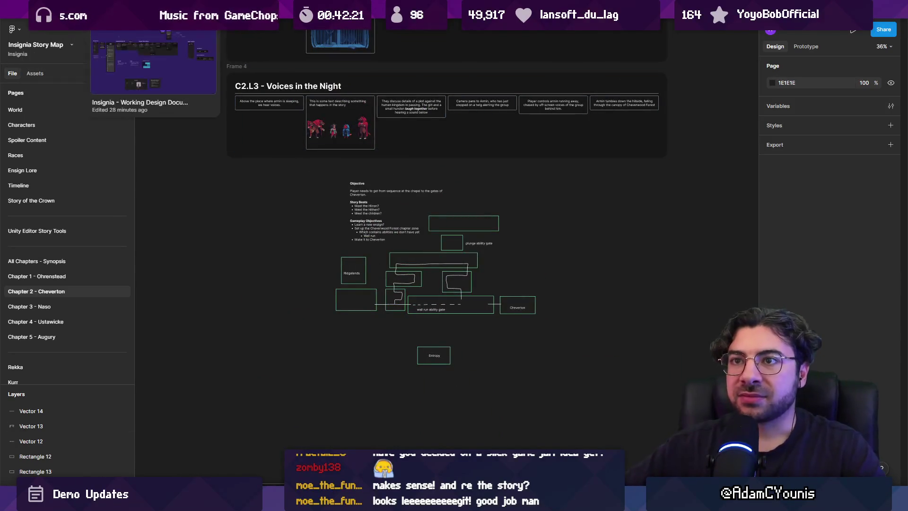
left_click(154, 19)
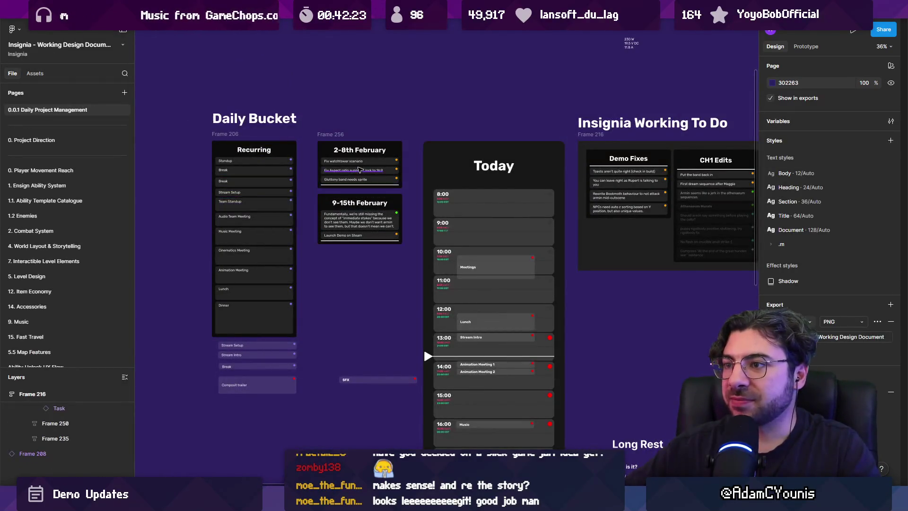
Step: Select the 'Fix watchtower scenario' task, then switch back to Unity
scroll(357, 168, "up", 5)
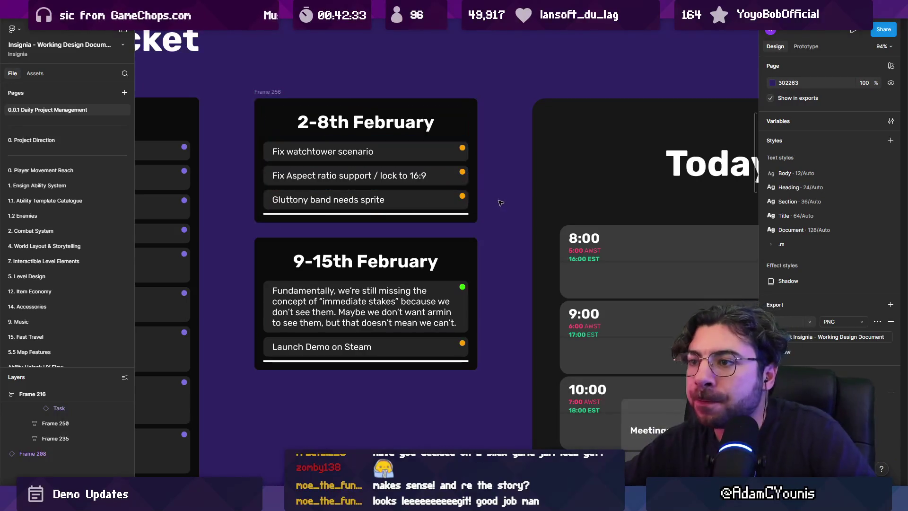
left_click(386, 147)
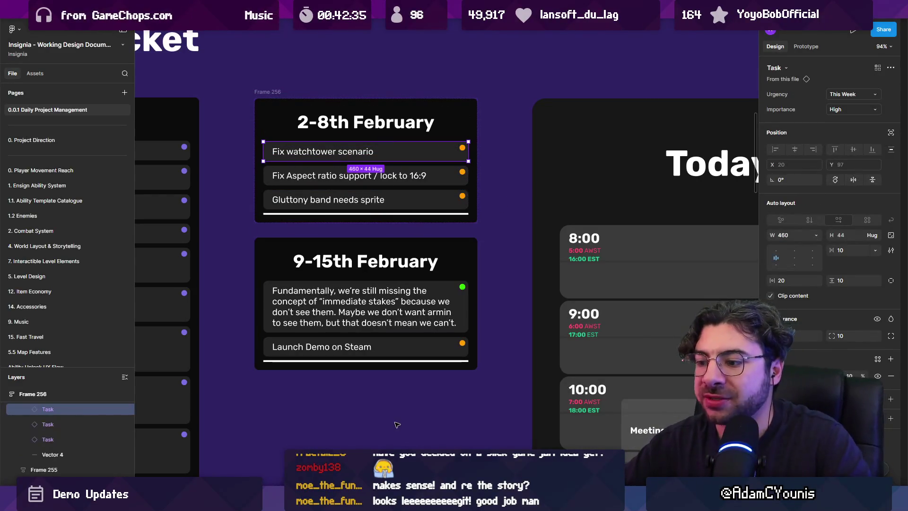
key("alt+Tab")
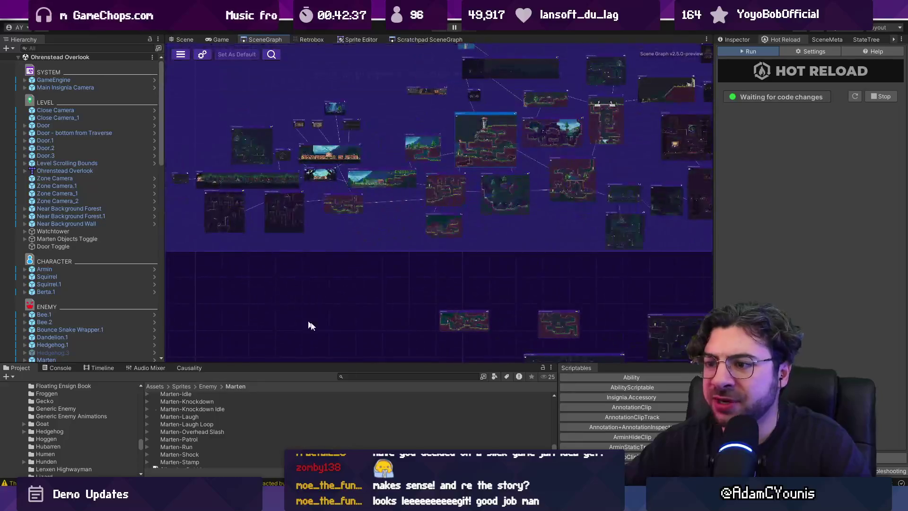
Step: Resize the scene graph and project folder panes and open the Ohrenstead Overlook level
left_click_drag(323, 363, 324, 367)
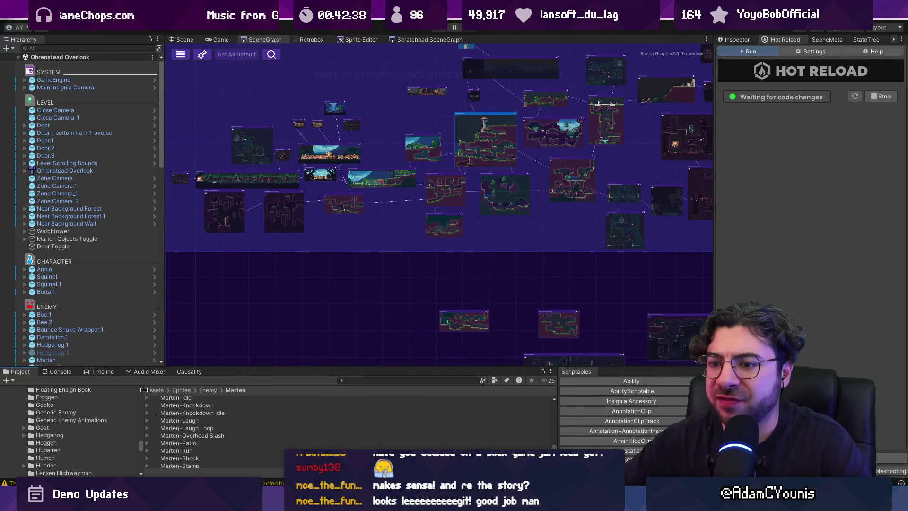
left_click_drag(140, 388, 151, 389)
scroll(485, 200, "up", 5)
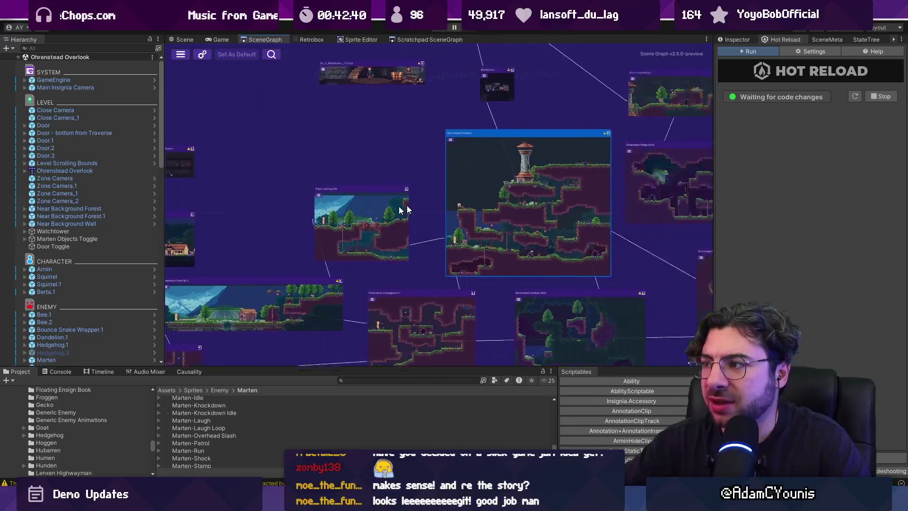
double_click(312, 197)
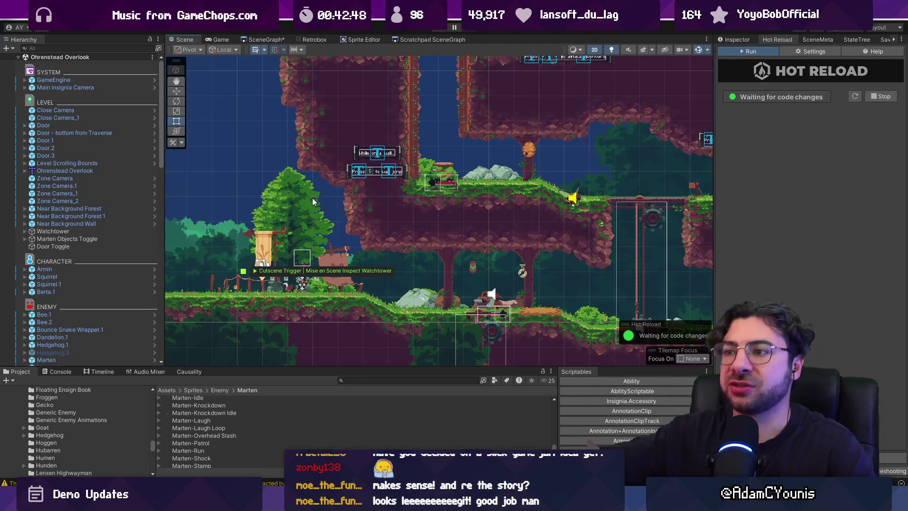
Step: Zoom and pan the Scene view to frame the watchtower
scroll(312, 197, "down", 5)
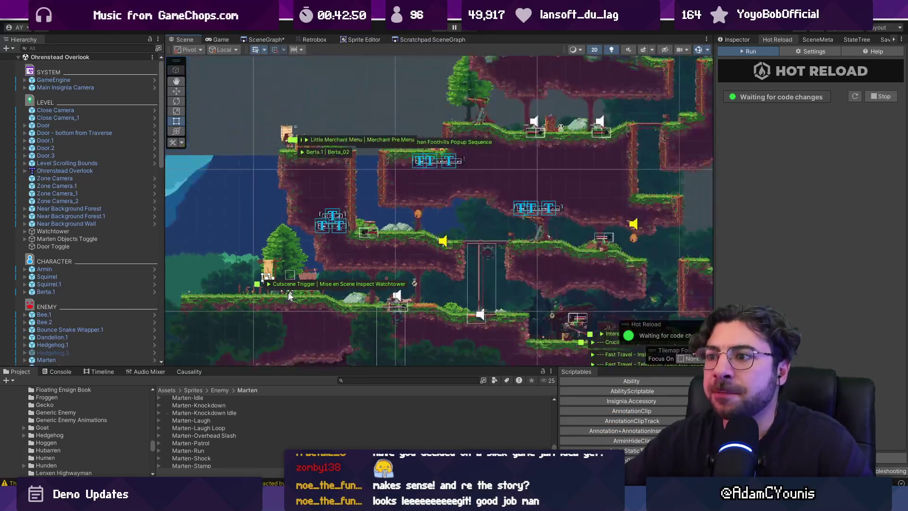
scroll(365, 223, "up", 5)
scroll(365, 224, "up", 3)
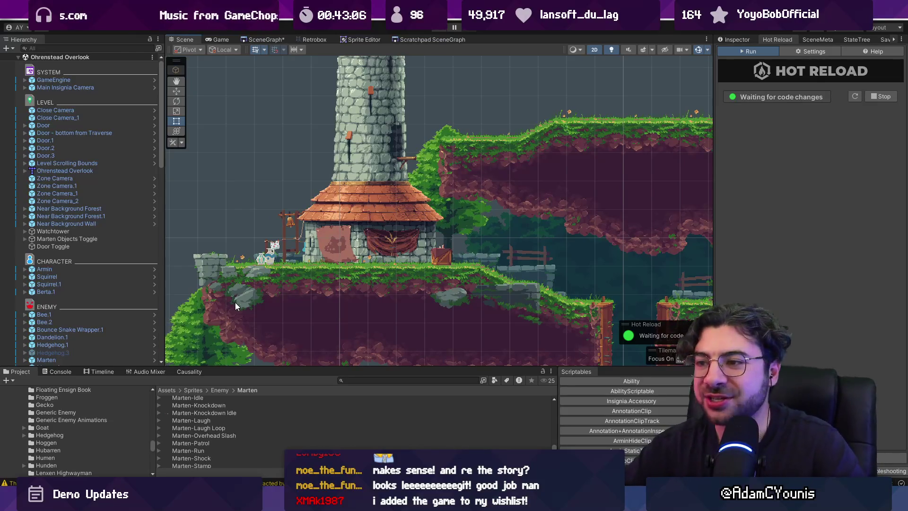
mouse_move(499, 205)
left_mouse_down()
mouse_move(340, 214)
mouse_move(406, 215)
left_mouse_up()
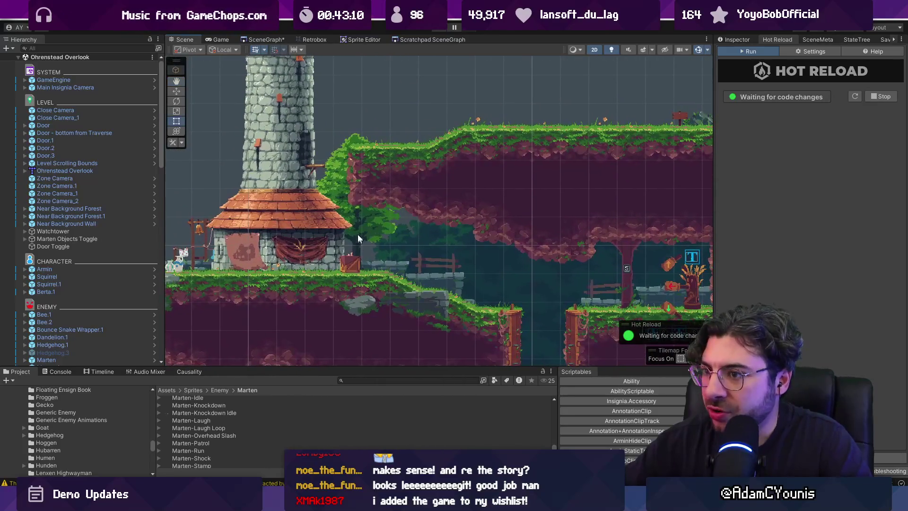
key("f")
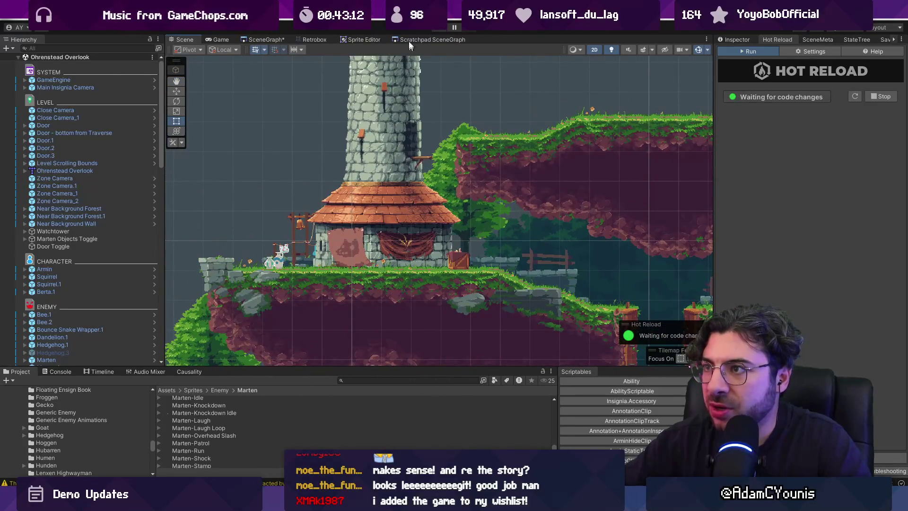
Step: Inspect Main Insignia Camera and GameEngine, then play the game and leave full-screen view
left_click(66, 87)
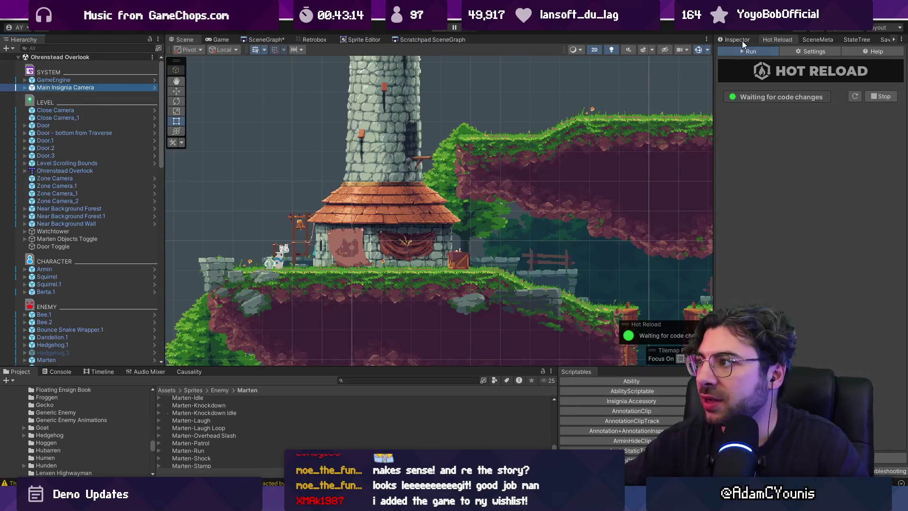
left_click(740, 40)
left_click(53, 80)
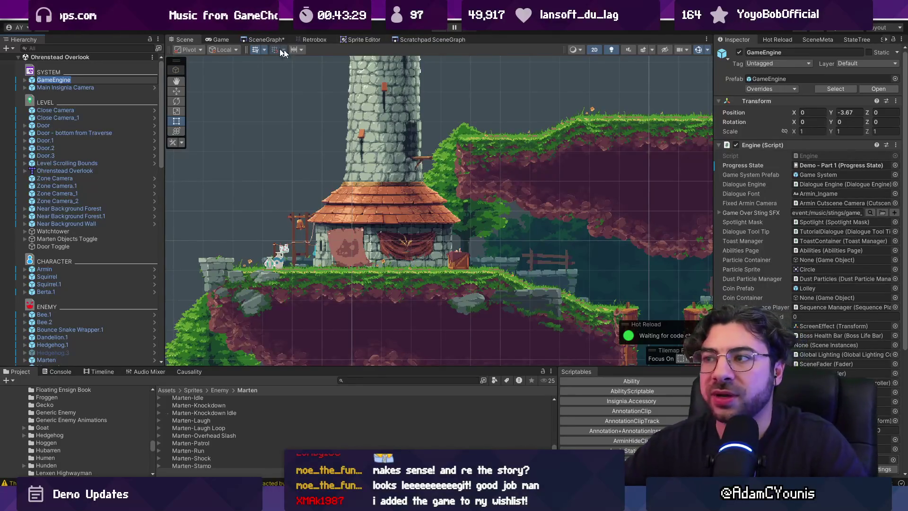
left_click(99, 88)
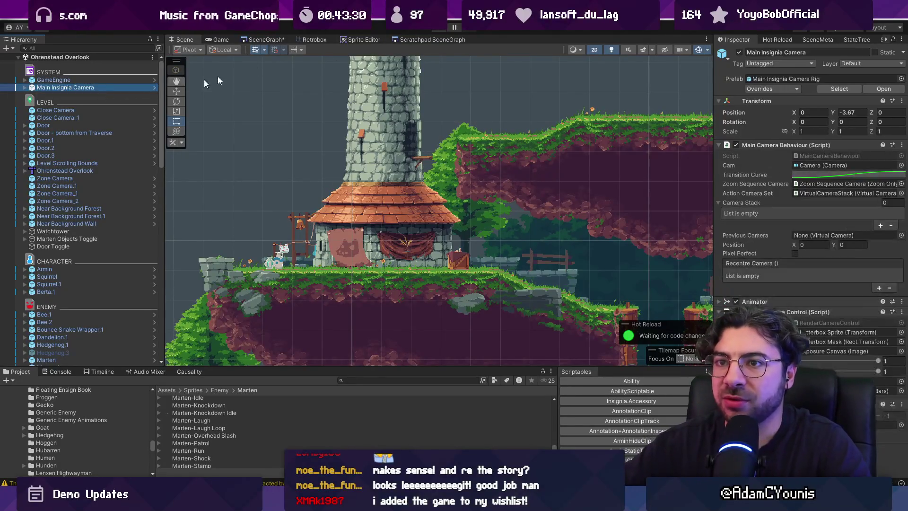
left_click(436, 30)
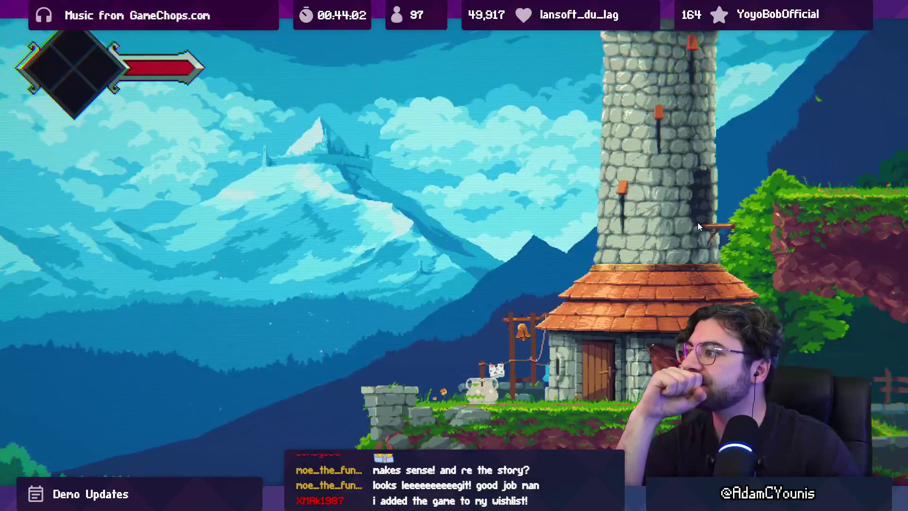
key("shift+space")
Step: Switch to Figma and scroll to the Watchtower Scenario frame
key("alt+Tab")
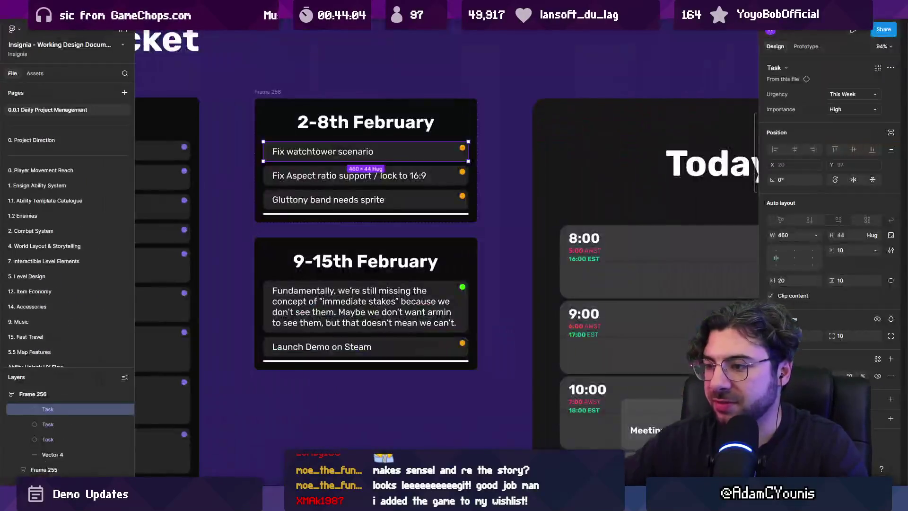
scroll(542, 337, "down", 5)
scroll(542, 337, "up", 2)
scroll(542, 337, "down", 5)
scroll(336, 197, "up", 4)
scroll(359, 194, "right", 3)
scroll(378, 188, "down", 1)
scroll(379, 188, "up", 3)
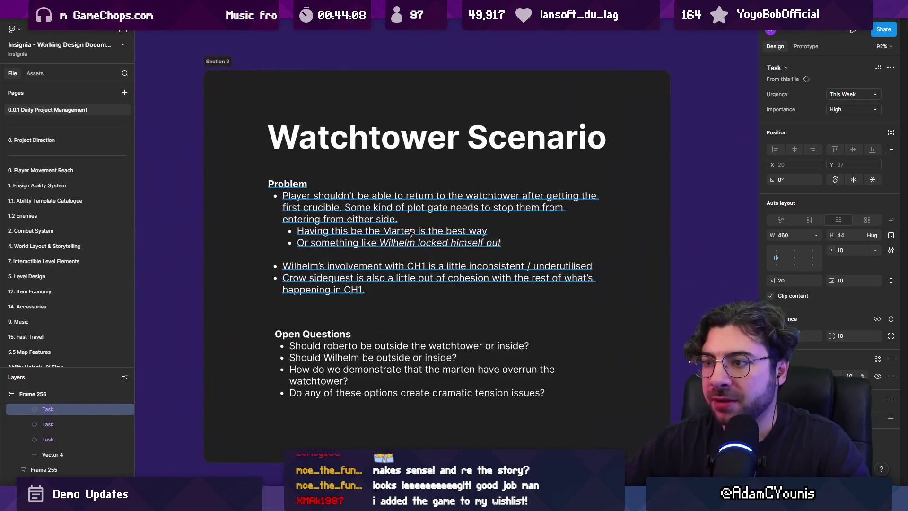
scroll(410, 230, "down", 5)
Step: Select the Problem text block and start editing its copy below the section
left_click(384, 241)
scroll(384, 241, "up", 6)
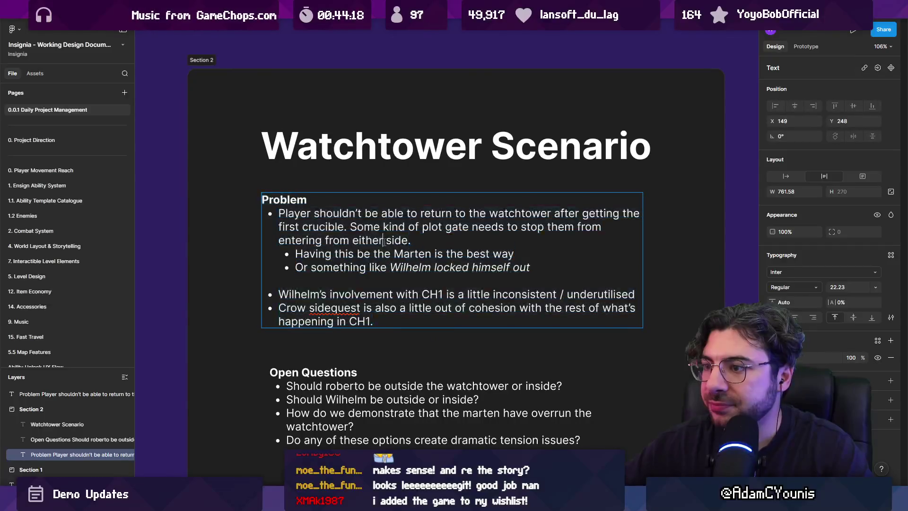
scroll(372, 285, "down", 4)
scroll(372, 285, "up", 2)
scroll(369, 304, "down", 1)
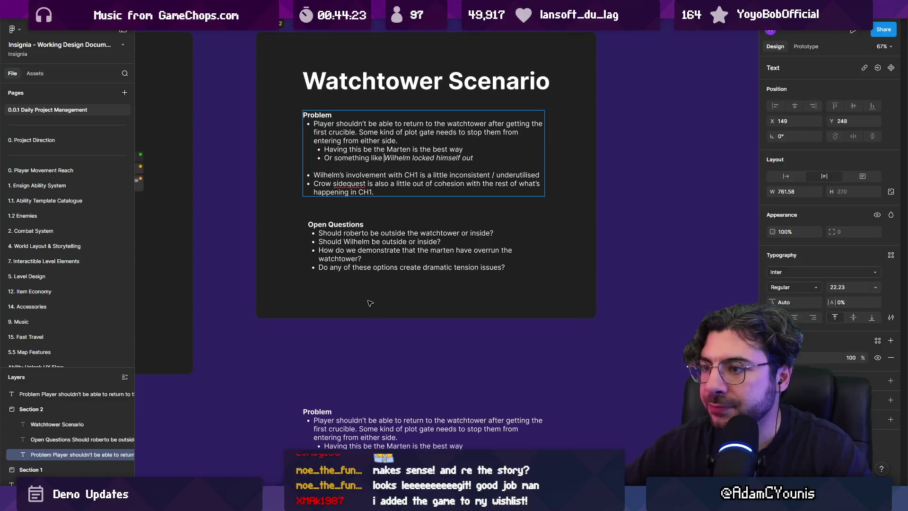
scroll(415, 294, "down", 5)
double_click(382, 234)
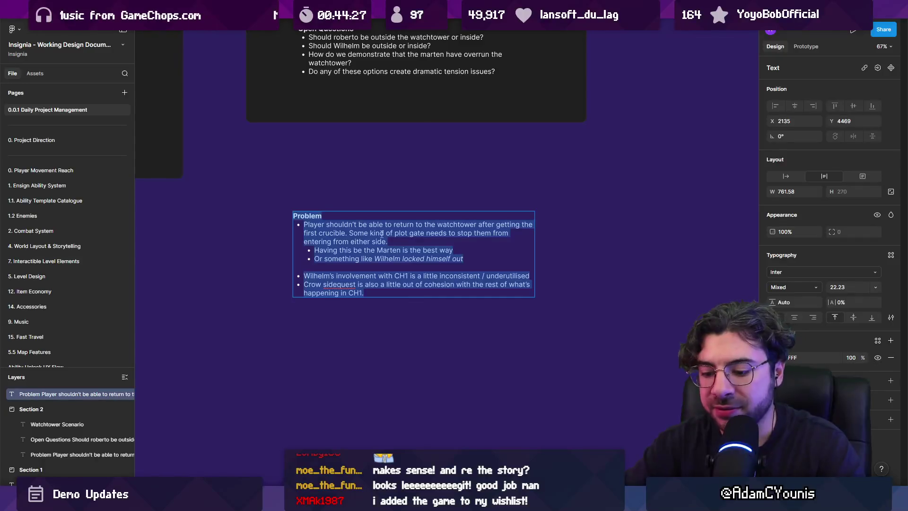
Step: Retype the copy as 'Pre Watchtower tutorial' and add an 'After Athenaeum' heading to its right
type("Pre Watch")
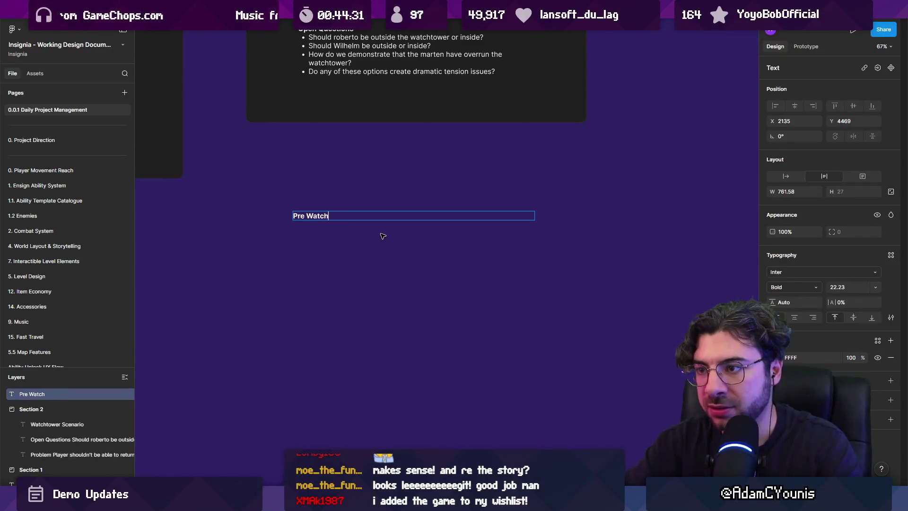
type("rial")
key("Escape")
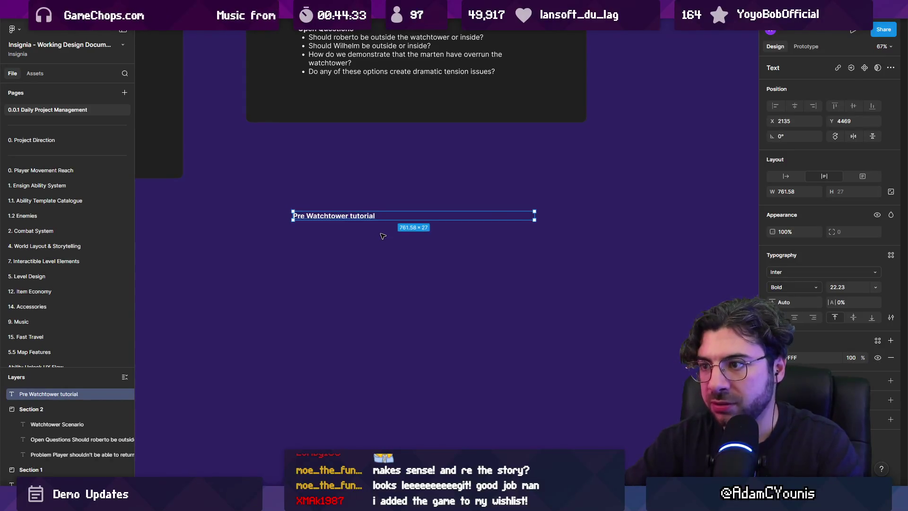
double_click(534, 215)
left_click_drag(344, 217, 444, 219)
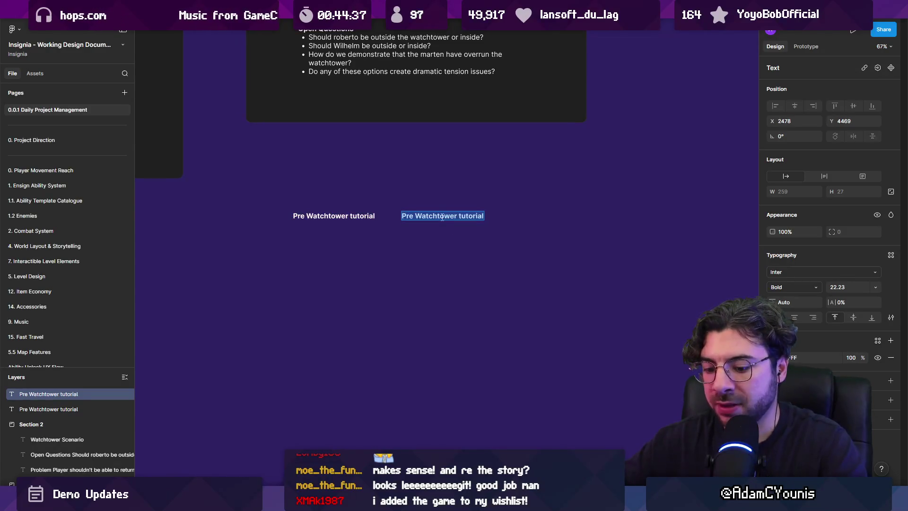
type("After Athenaeum")
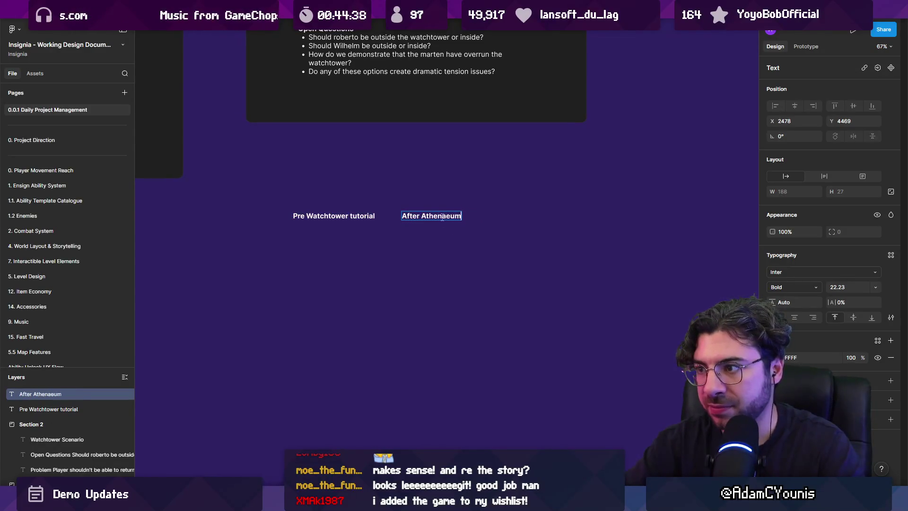
key("Escape")
key("Escape")
left_click(439, 219)
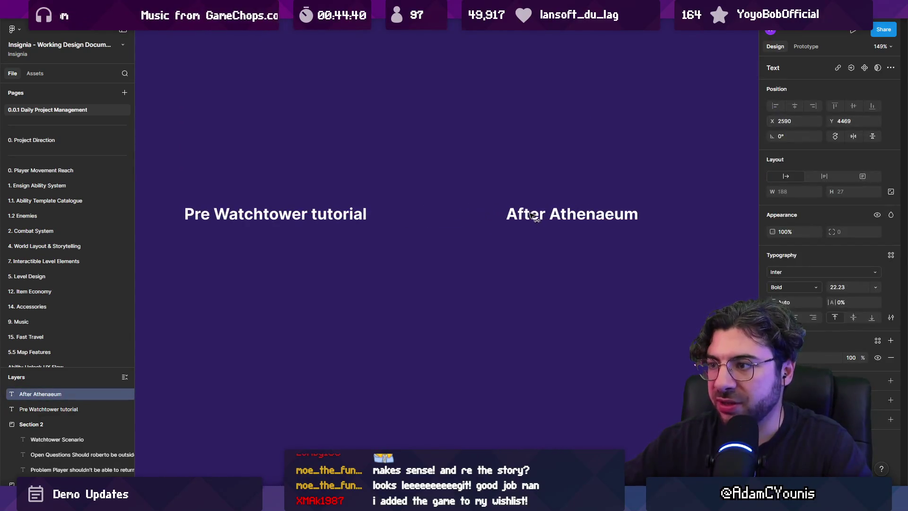
Step: Copy the Open Questions list beneath the Pre Watchtower tutorial heading
scroll(464, 263, "up", 2)
scroll(465, 264, "up", 1)
left_click(376, 124)
mouse_move(375, 124)
left_mouse_down()
mouse_move(374, 324)
mouse_move(350, 328)
left_mouse_up()
double_click(350, 328)
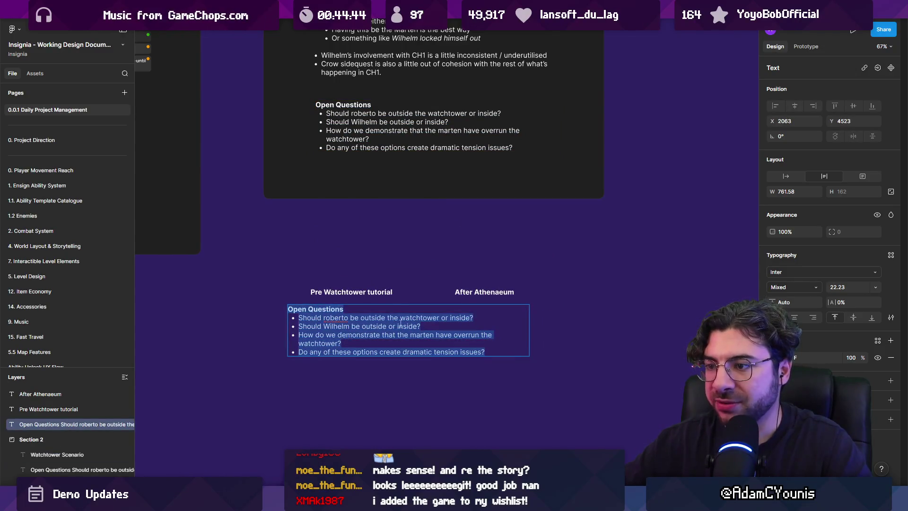
Step: Replace the copied list with the bullet 'Wilhelm is inside the tower'
scroll(397, 326, "up", 5, "ctrl")
type("Wil")
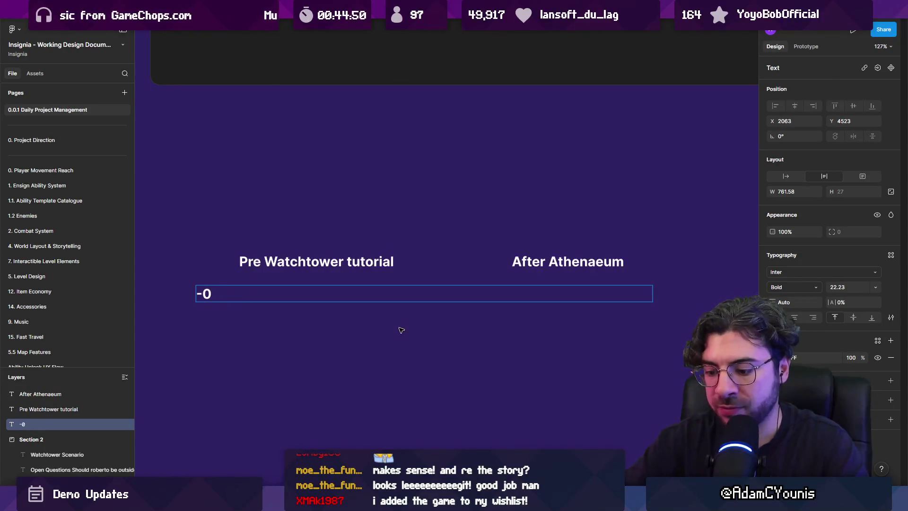
type("Wi")
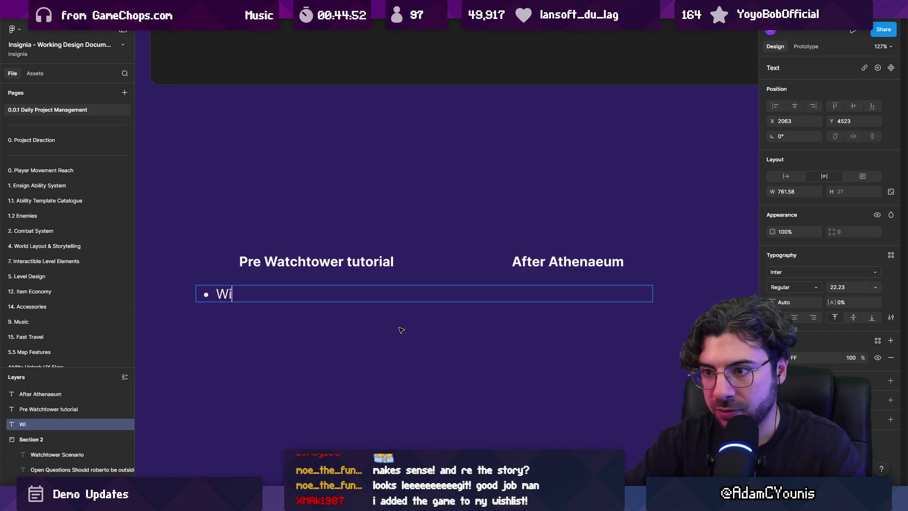
type("lhelm is inside the tower")
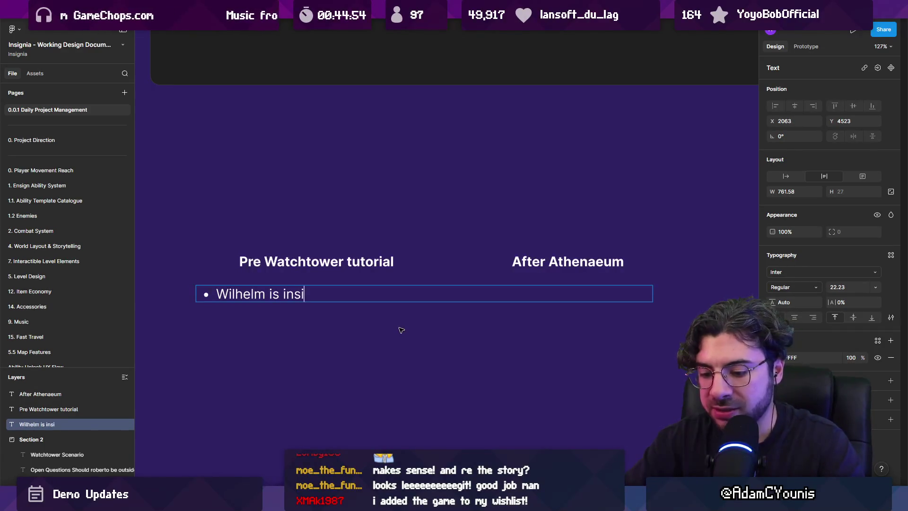
key("Escape")
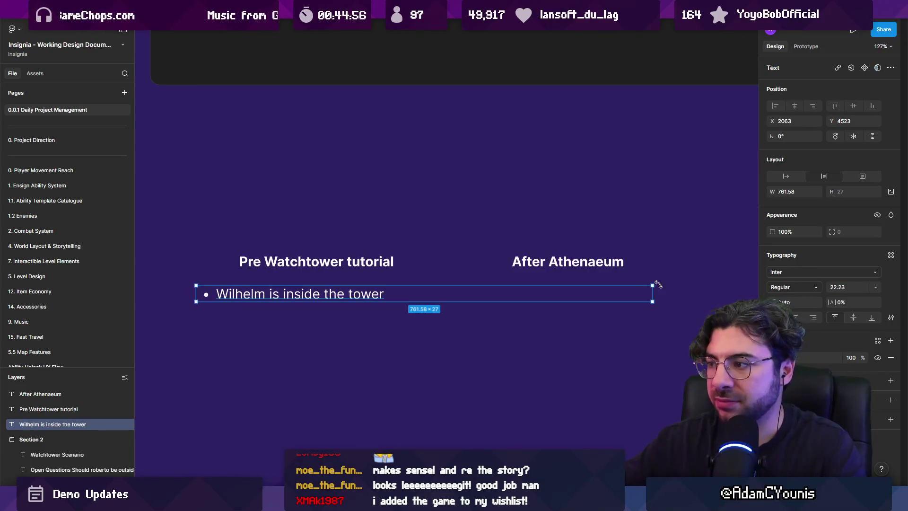
double_click(654, 292)
Step: Duplicate that bullet under After Athenaeum, reworded to 'Wilhelm is locked outside'
key("ctrl+d")
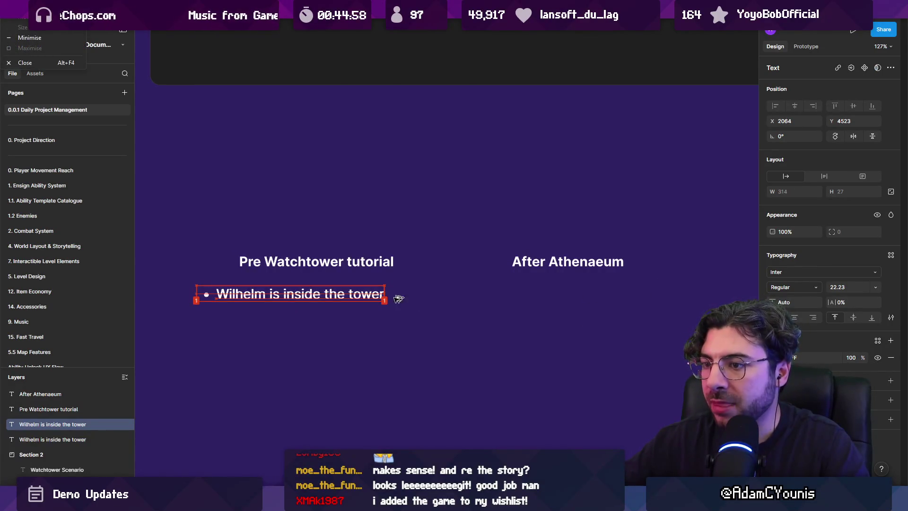
mouse_move(329, 296)
left_mouse_down()
mouse_move(275, 321)
mouse_move(340, 296)
mouse_move(749, 282)
left_mouse_up()
double_click(584, 293)
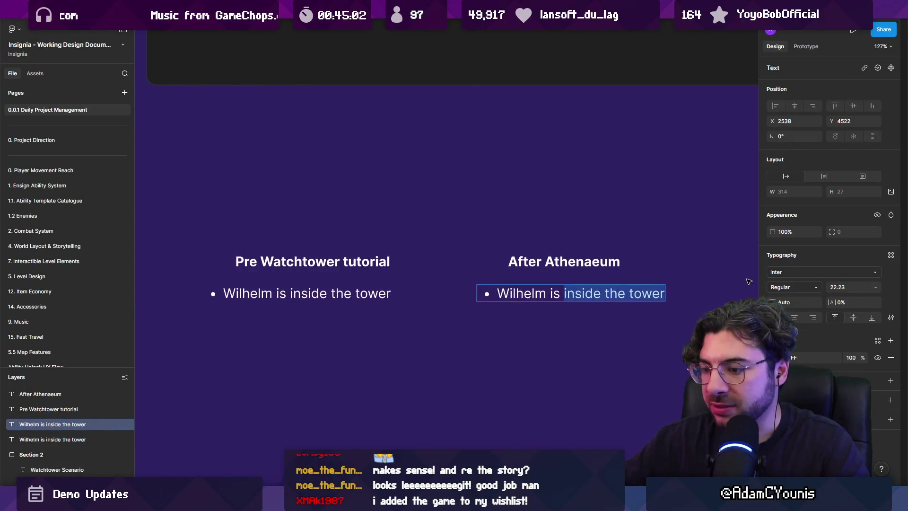
type("locked outside")
key("Escape")
left_click(348, 317)
Step: Add bullets for the player meeting Wilhelm and doing the roberto minigame
scroll(369, 284, "down", 2)
left_click(391, 272)
key("Return")
key("Right")
key("Return")
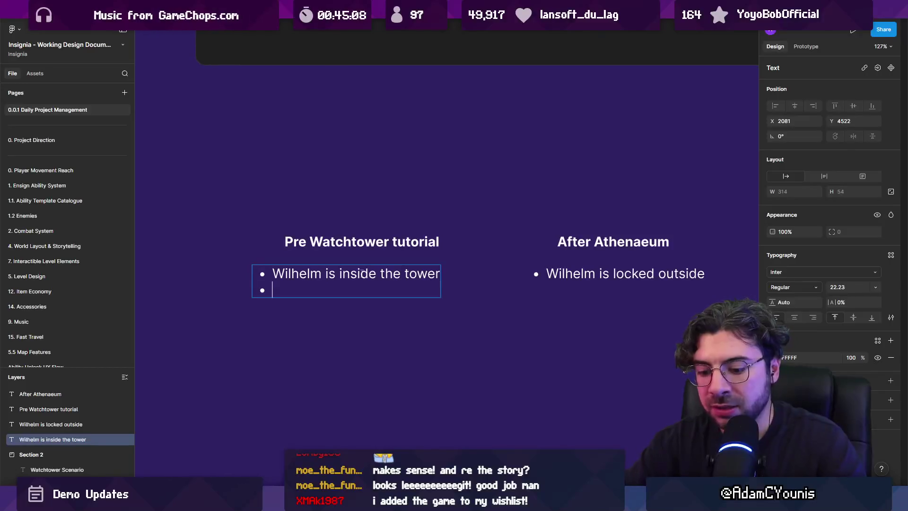
type("ayer walks in , m")
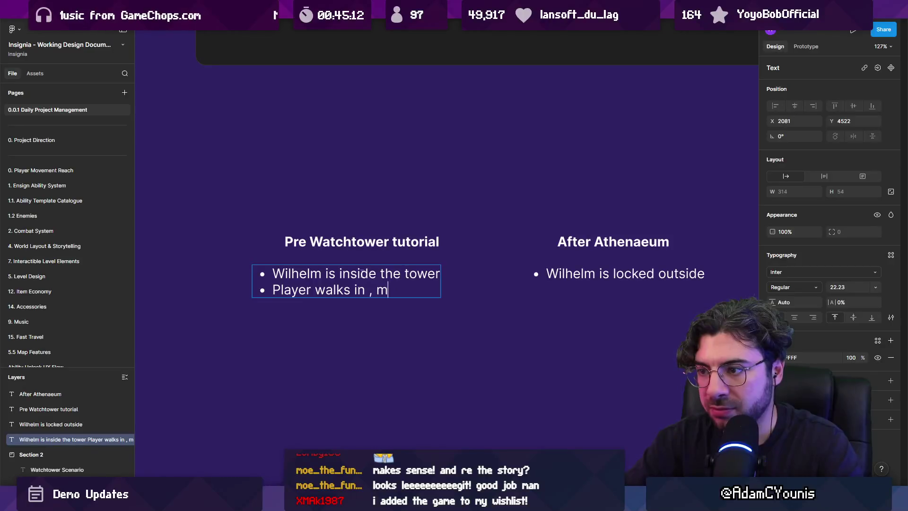
key("BackSpace")
key("BackSpace")
key("BackSpace")
key("BackSpace")
type(", meets wilhelm")
key("Return")
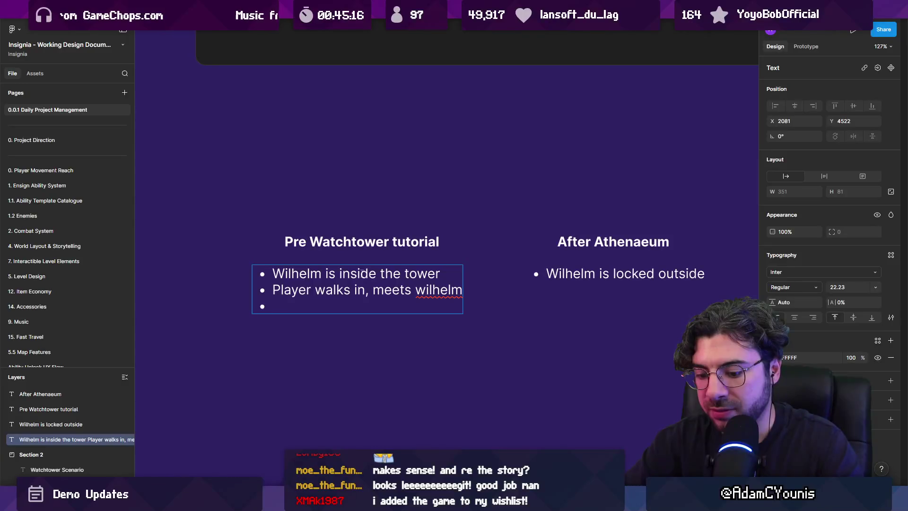
type("does the roberto ")
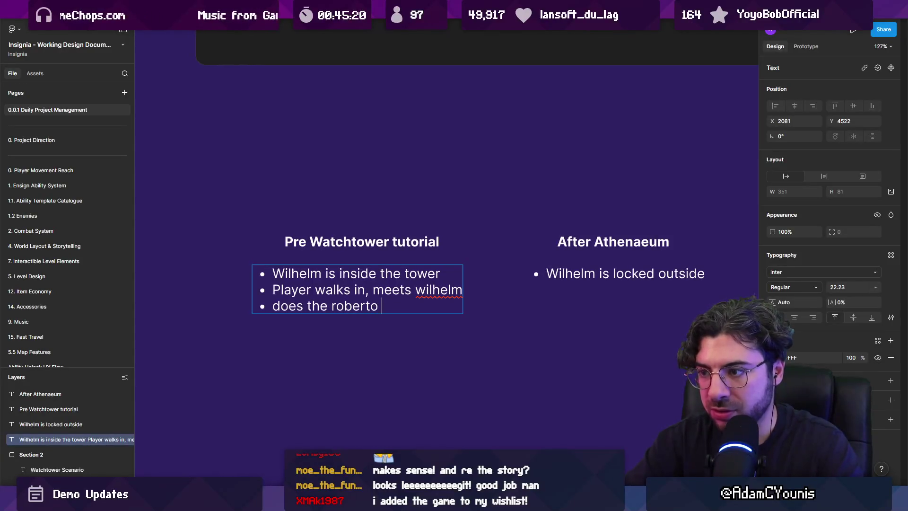
type("minigame")
key("Return")
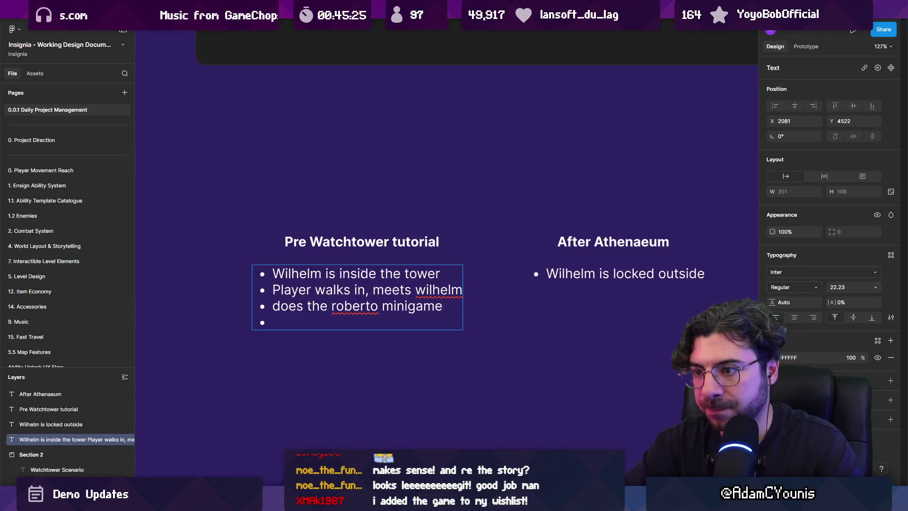
key("BackSpace")
type("D")
key("Left")
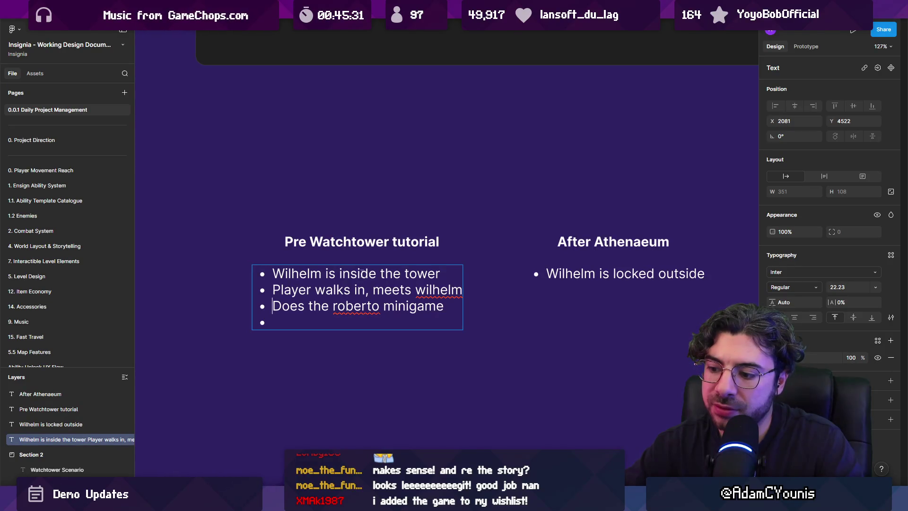
key("BackSpace")
Step: Add a final bullet about Wilhelm letting you upstairs, then shift the heading and list left
key("Return")
type("Wilhelm")
key("ctrl+shift+Left")
type("Reutn")
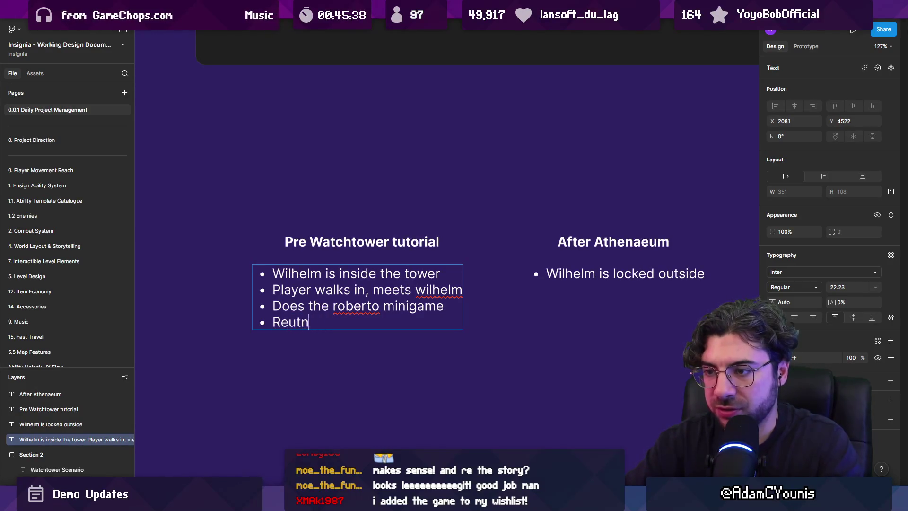
type("rs wilhelm, ")
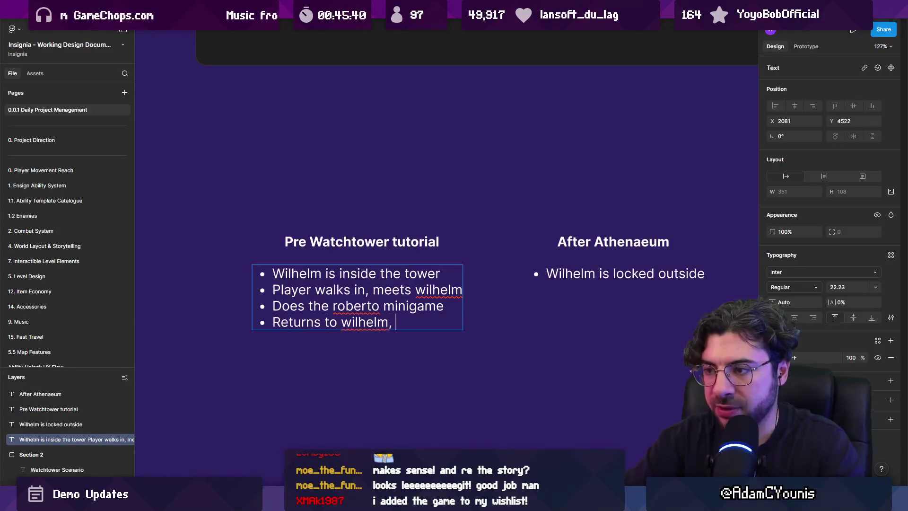
type("who")
type("ts uop")
key("BackSpace")
key("BackSpace")
key("BackSpace")
type("yuo")
key("BackSpace")
key("BackSpace")
type("ou upstais")
key("BackSpace")
type("rs")
key("Escape")
left_click_drag(344, 219, 331, 264)
left_click_drag(378, 294, 289, 294)
Step: Open the After Athenaeum list for editing at the end of the 'Wilhelm is locked outside' bullet
key("Escape")
scroll(426, 260, "right", 3)
scroll(520, 260, "down", 2)
left_click(543, 260)
scroll(461, 265, "right", 3)
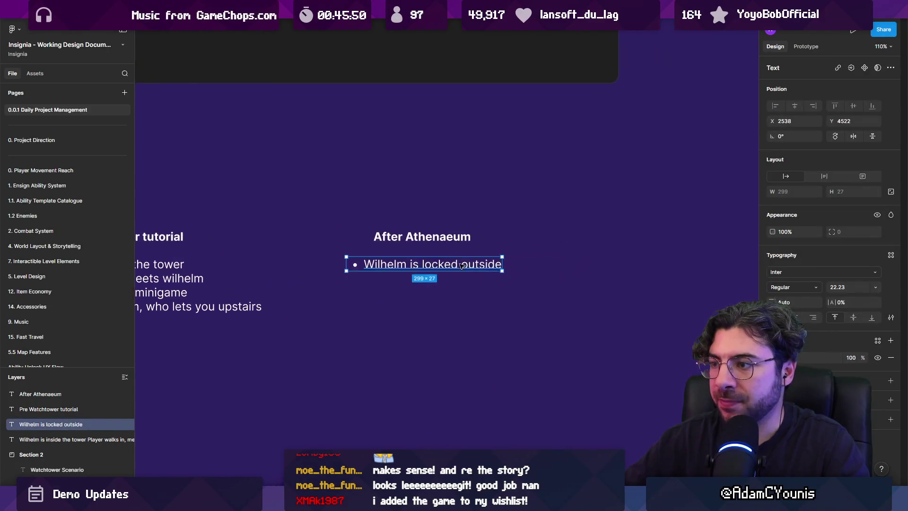
scroll(460, 266, "up", 5)
double_click(407, 257)
left_click(407, 256)
Step: Add a second bullet reading 'Simply says Marten locked themselves in'
key("Return")
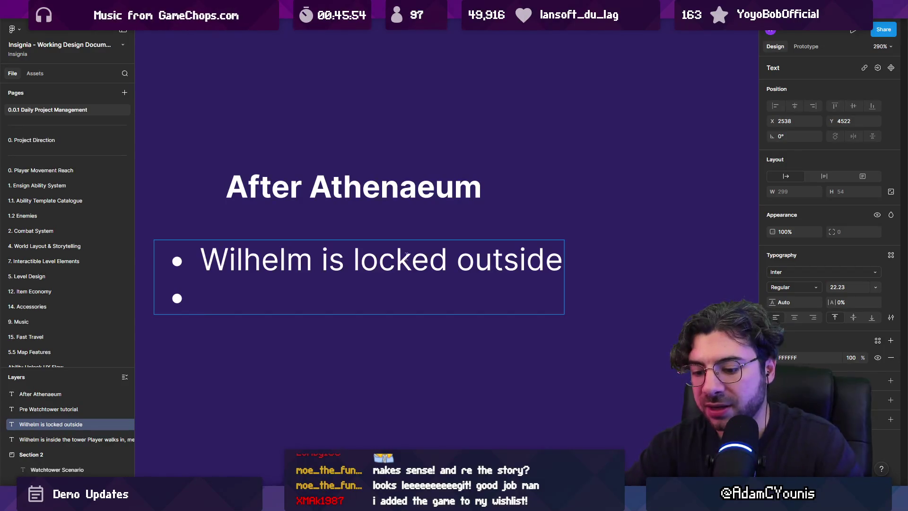
type("Simpyu")
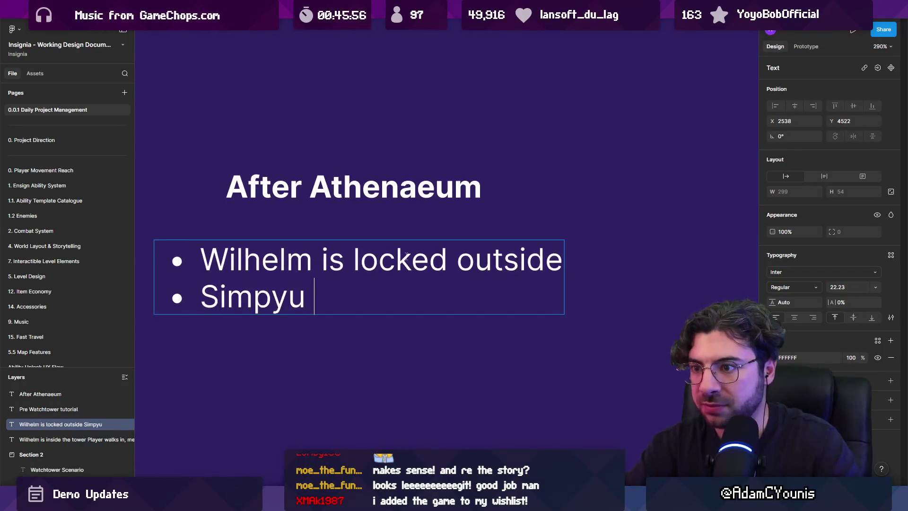
key("BackSpace")
key("BackSpace")
type("ly says ")
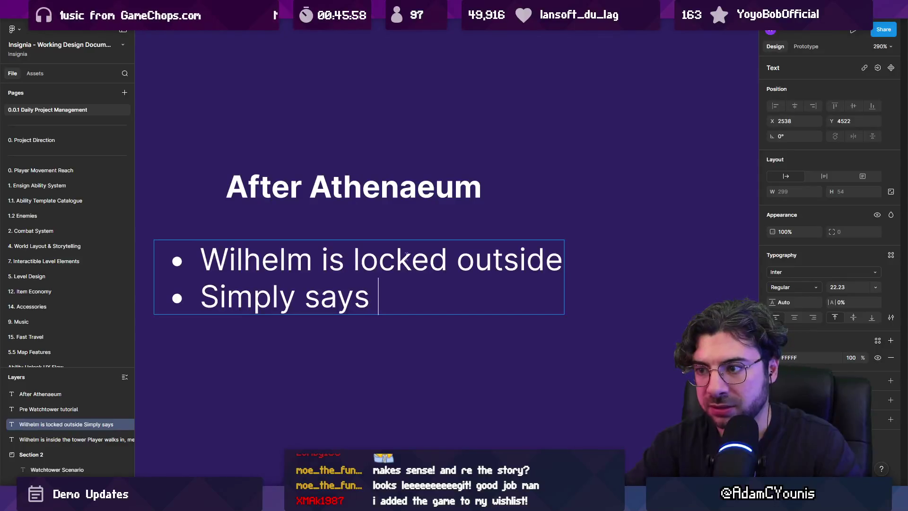
type("Marten locked")
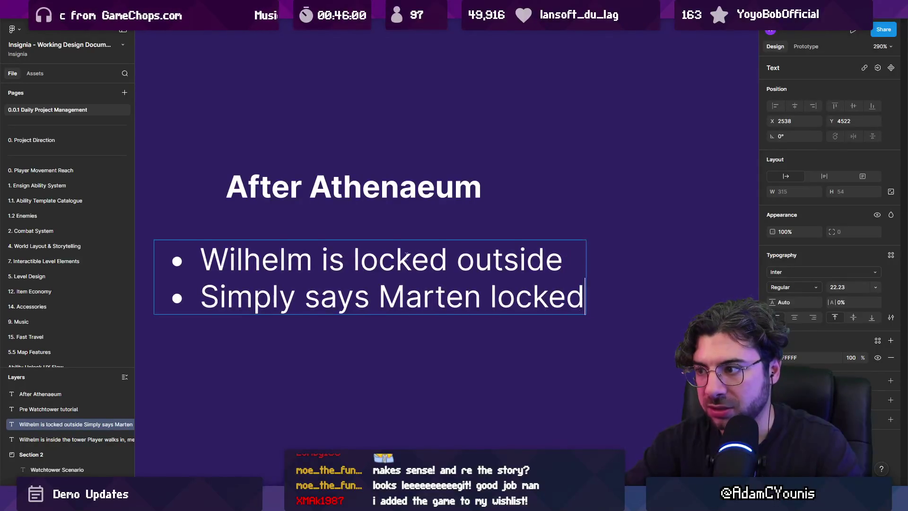
type(" themselvbe")
key("BackSpace")
key("BackSpace")
type("es")
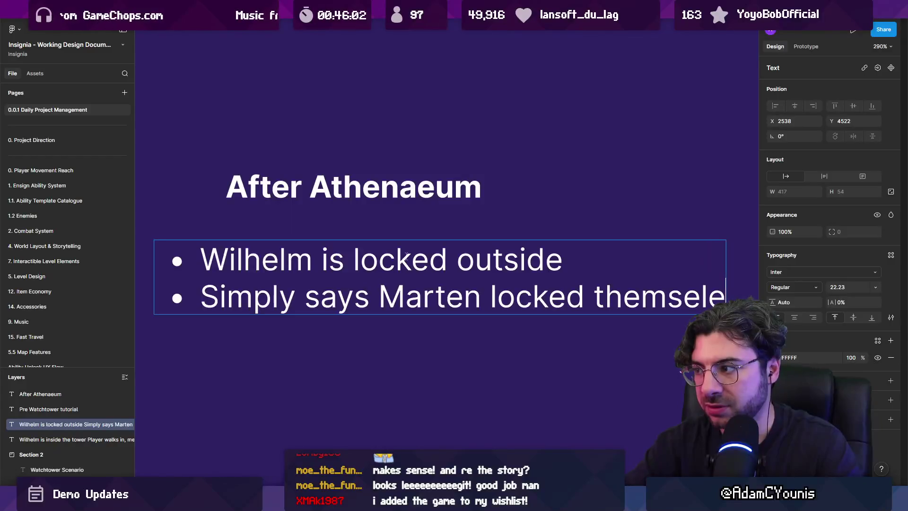
Step: Start an empty third bullet below it, discarding a partly typed quote
scroll(406, 255, "down", 5)
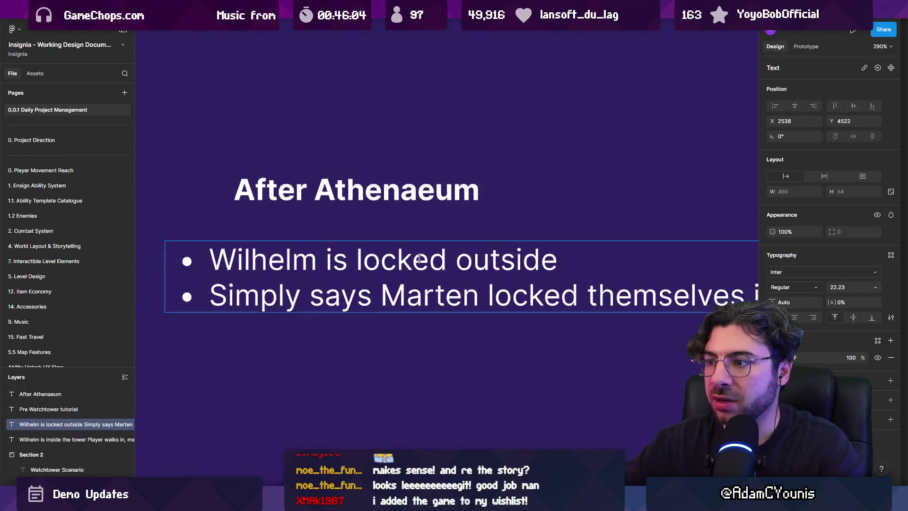
key("Return")
type("YHou")
key("BackSpace")
key("BackSpace")
key("BackSpace")
type("ll")
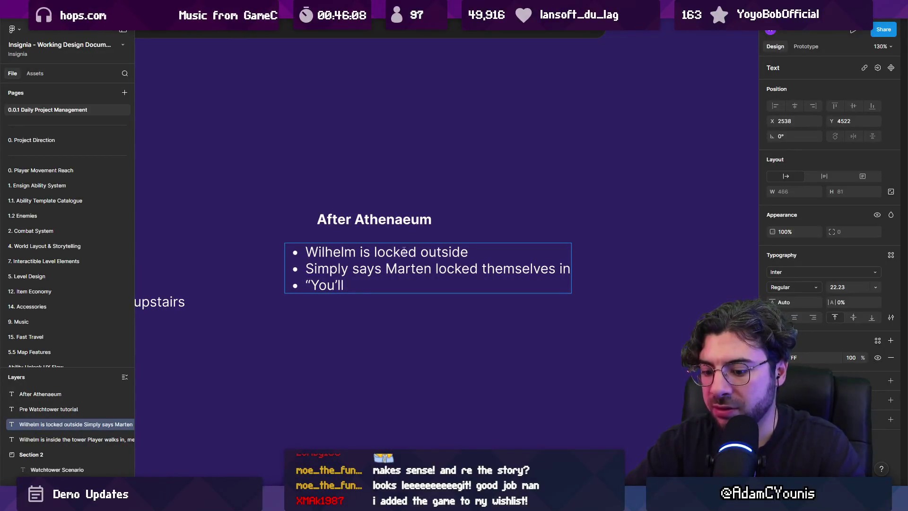
key("ctrl+shift+Left")
key("ctrl+shift+Left")
key("ctrl+shift+Left")
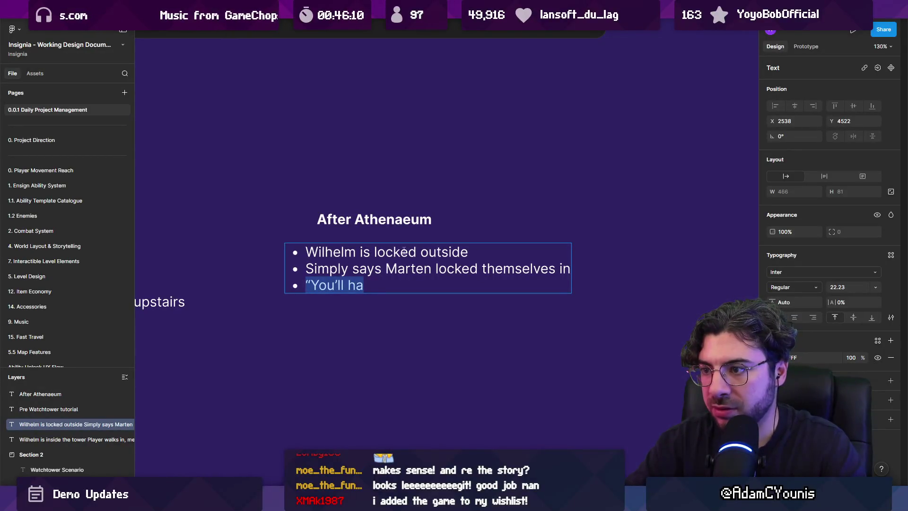
key("BackSpace")
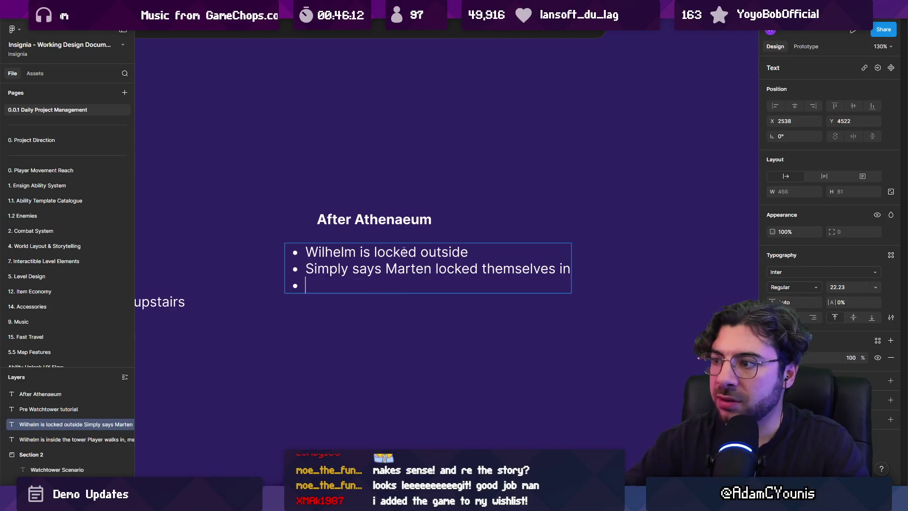
scroll(416, 244, "up", 3, "ctrl")
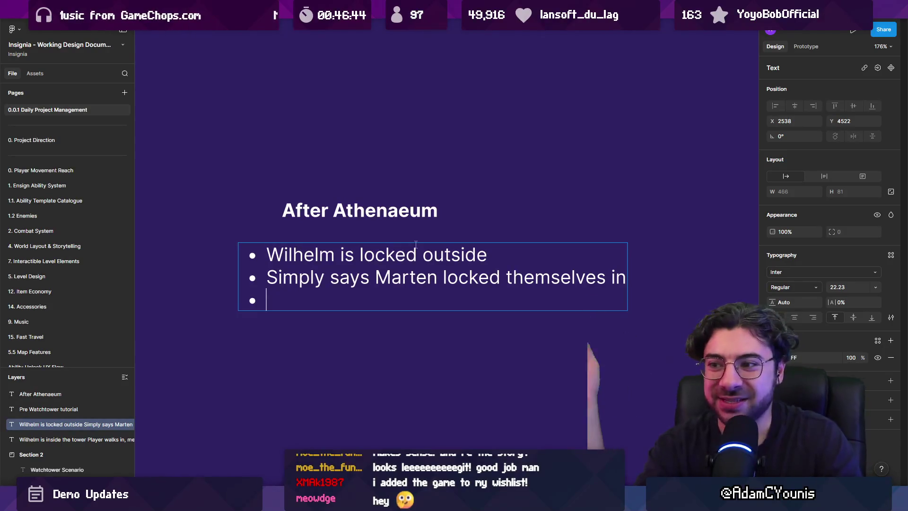
Step: Type 'Wilhelm says he'll take care of it' in the third bullet, dropping the leading 'Maybe'
type("Maybe ")
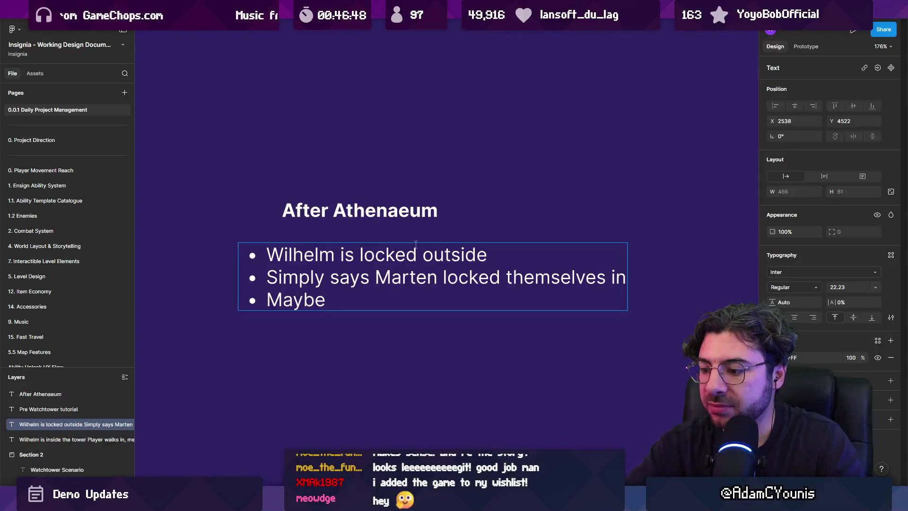
type("Wilhelm")
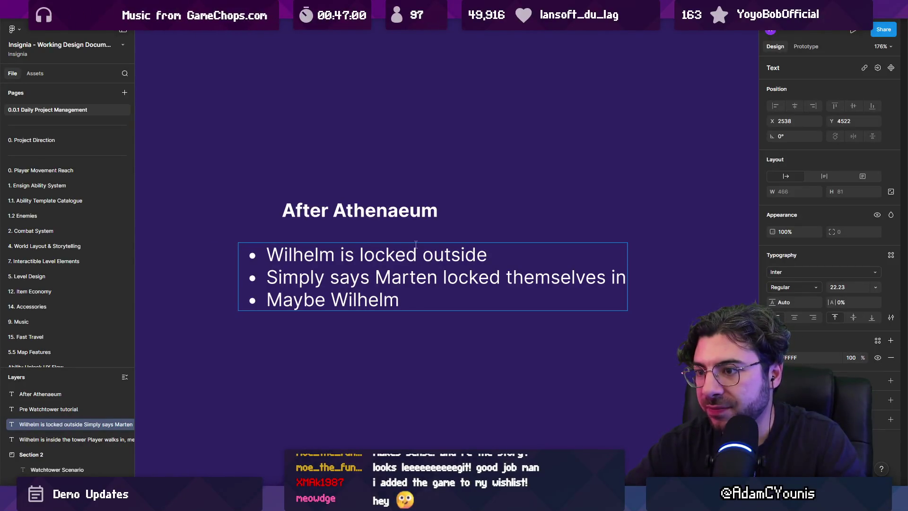
type("says he'll ")
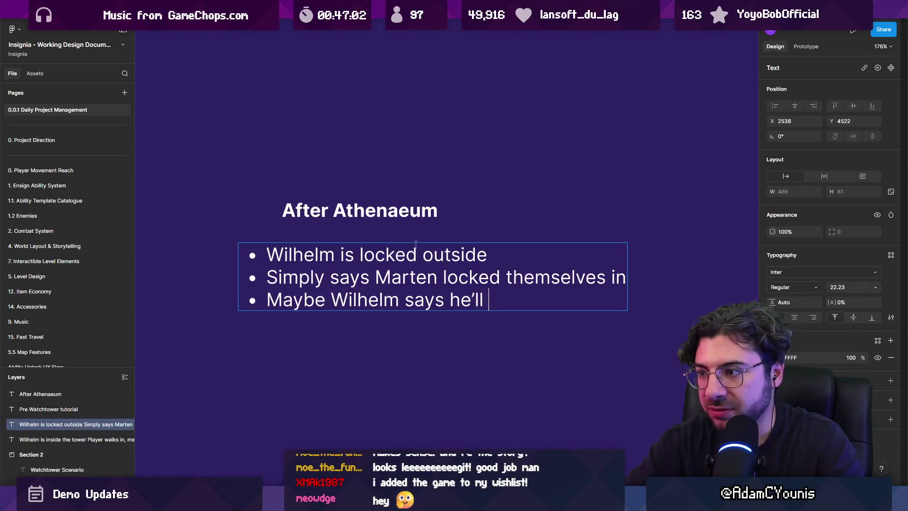
type("take care of it")
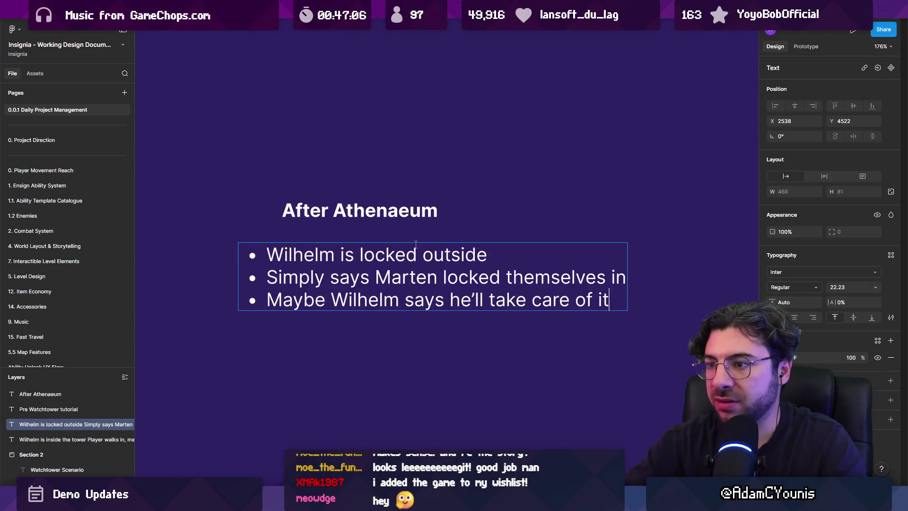
key("ctrl+shift+Left")
key("ctrl+shift+Left")
key("ctrl+shift+Left")
key("Left")
key("ctrl+shift+Left")
key("BackSpace")
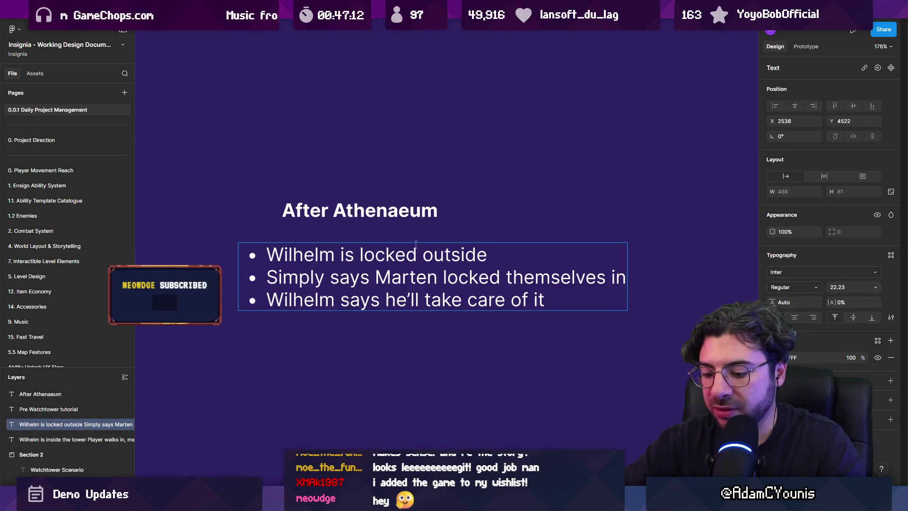
Step: Finish the line with ', and to find another way around for now'
type(",m but")
key("BackSpace")
key("BackSpace")
key("BackSpace")
type("bnuit")
key("BackSpace")
key("BackSpace")
key("BackSpace")
type("and to do around")
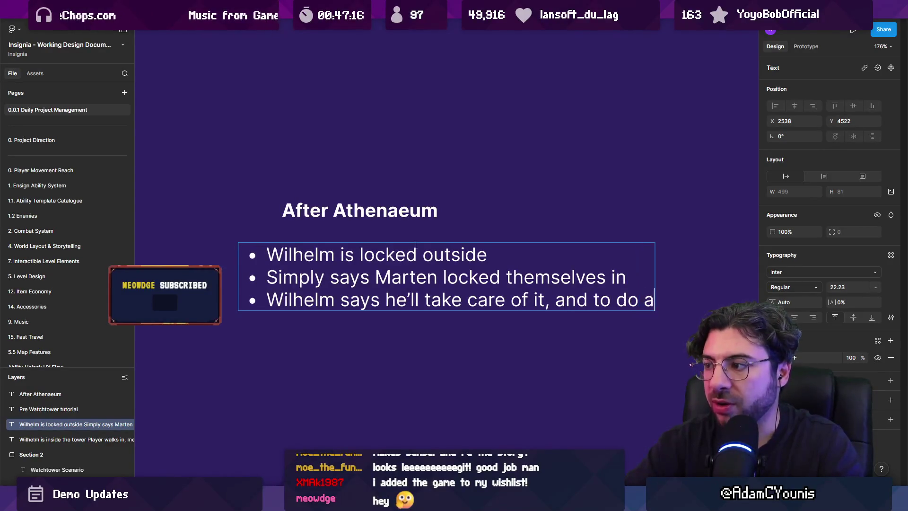
key("ctrl+shift+Left")
key("ctrl+shift+Left")
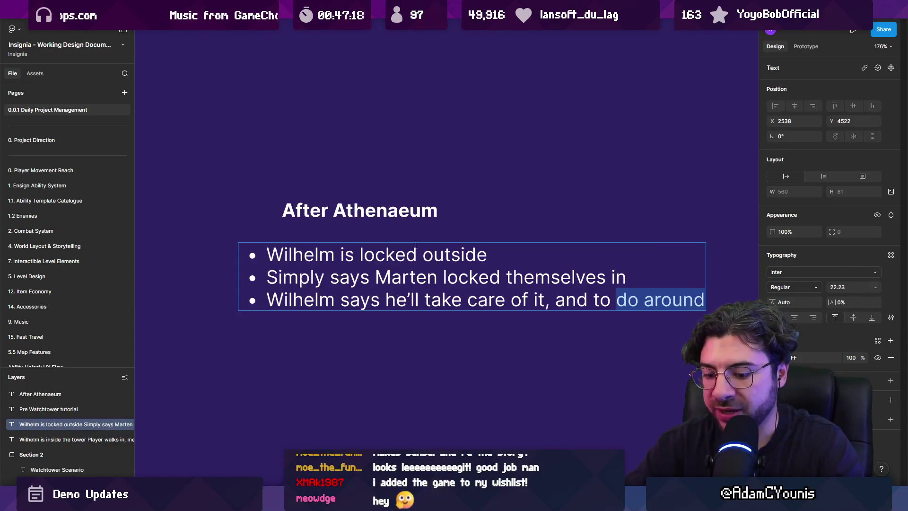
type("find another wauy around for now")
scroll(330, 257, "down", 3)
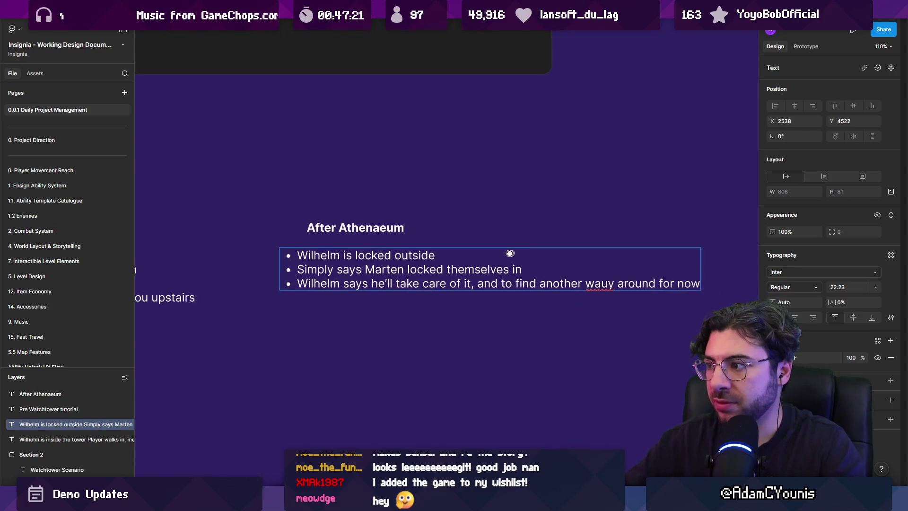
left_click(604, 283)
key("BackSpace")
Step: Duplicate the After Athenaeum text box below the list and replace its text with 'Armin:'
key("Escape")
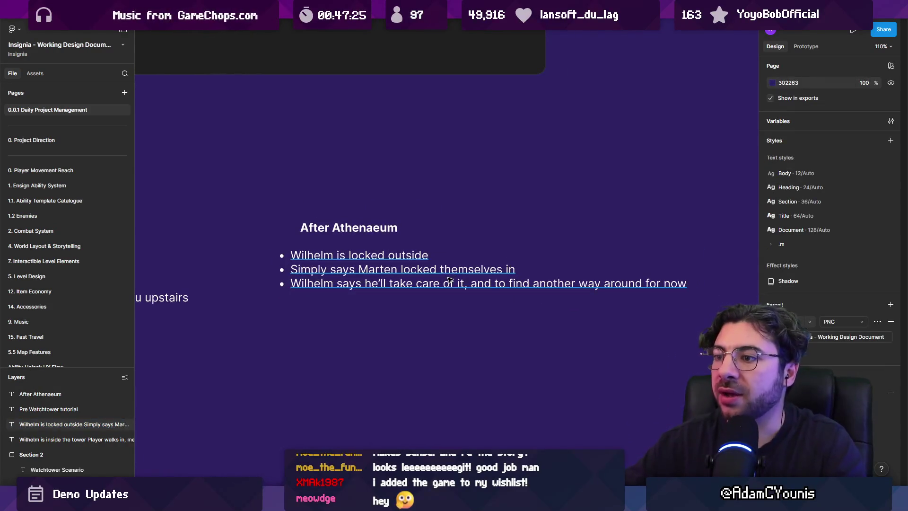
scroll(520, 265, "down", 3)
key("shift+2")
left_click_drag(325, 237, 324, 331)
key("Return")
scroll(340, 211, "down", 2)
type("Armin")
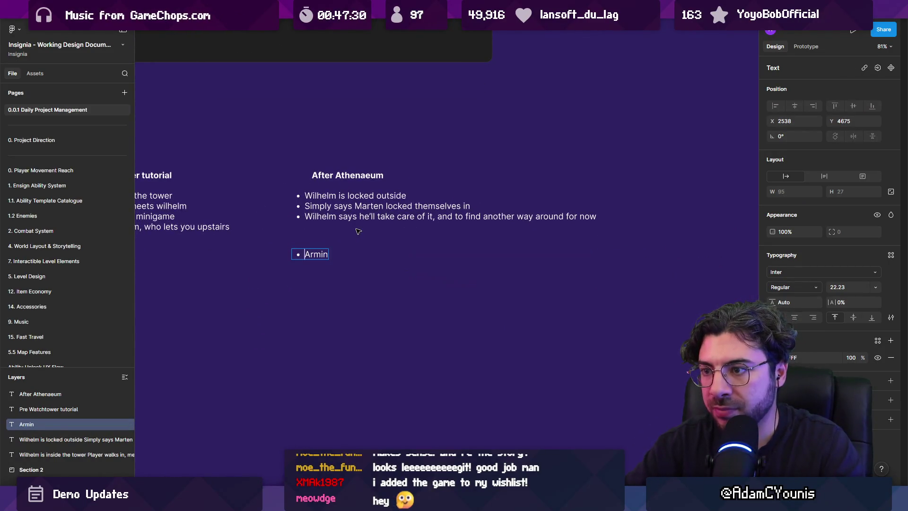
key("ctrl+a")
key("BackSpace")
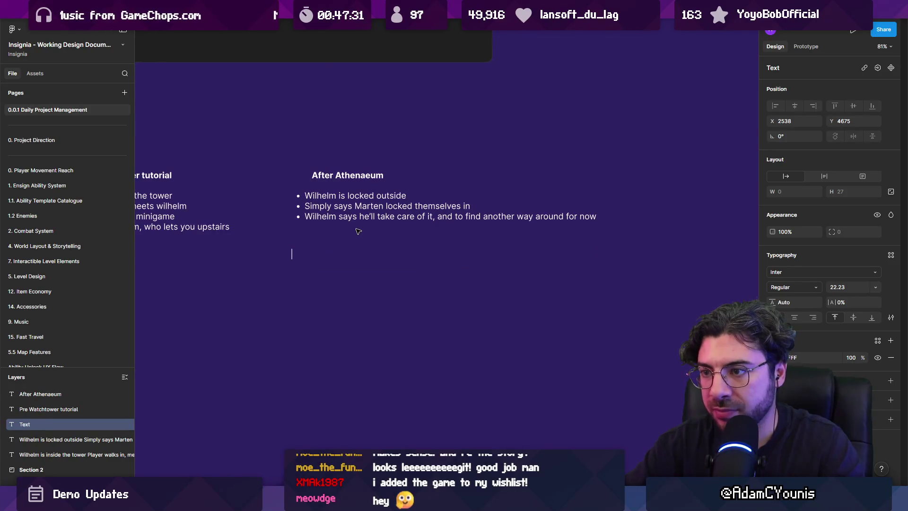
type("rmio")
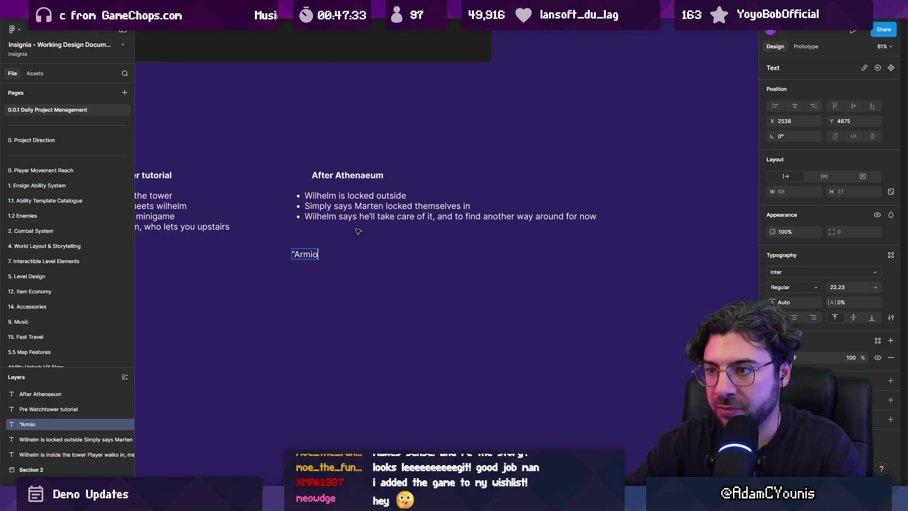
type("rm")
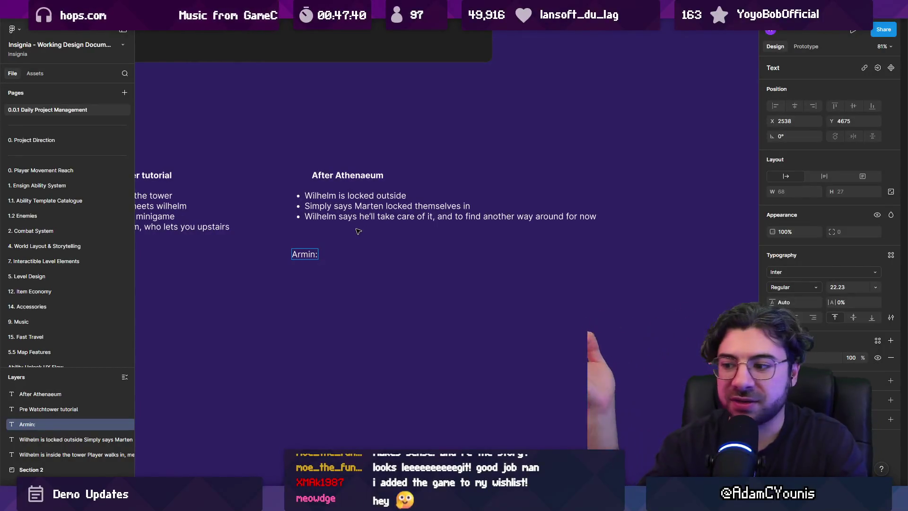
mouse_move(329, 502)
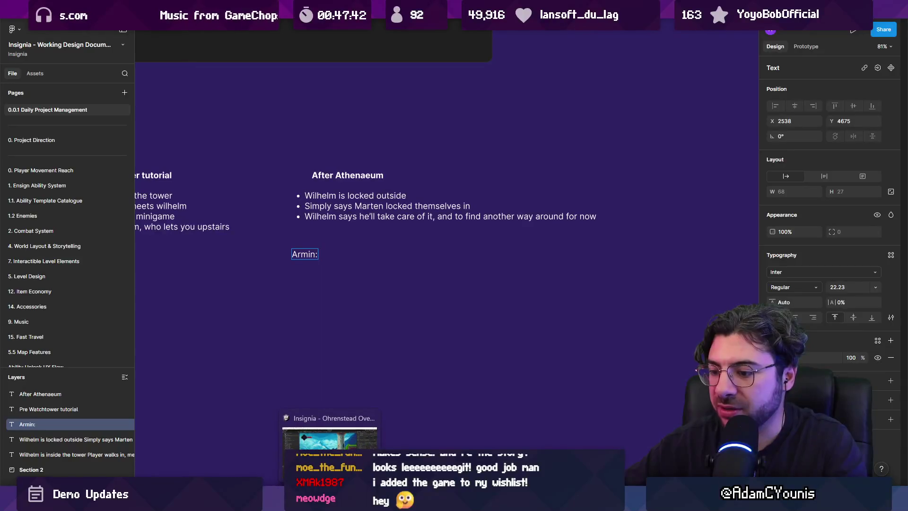
left_click(330, 435)
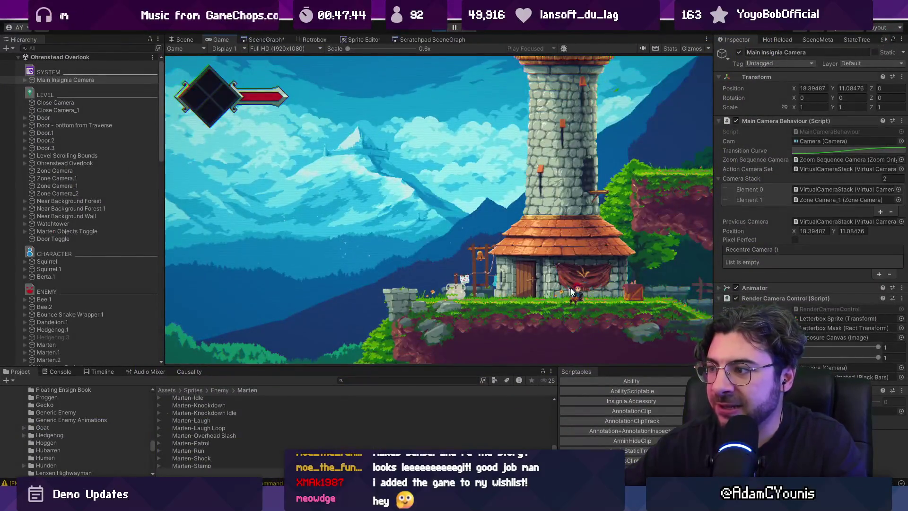
Step: Walk the character from the tower door past the house into the cave area and back
key("Right")
key("Left")
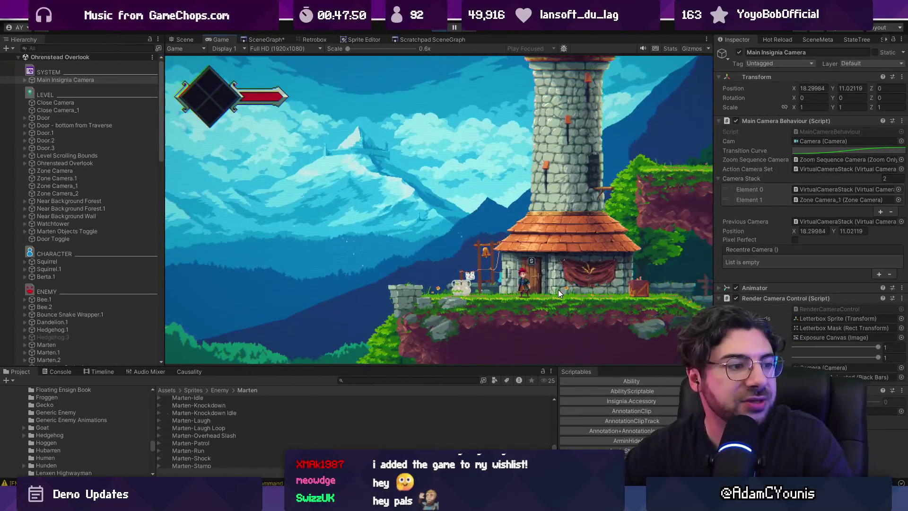
key("s")
key("Right")
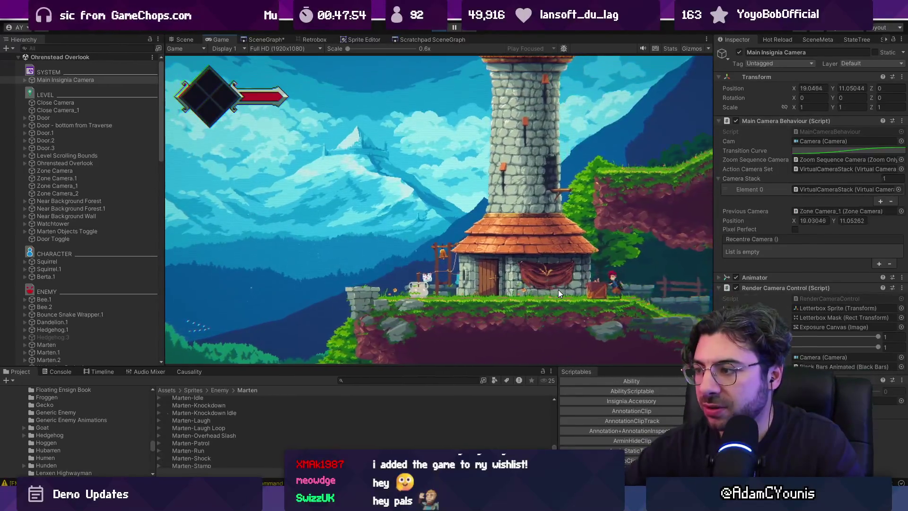
key("Right")
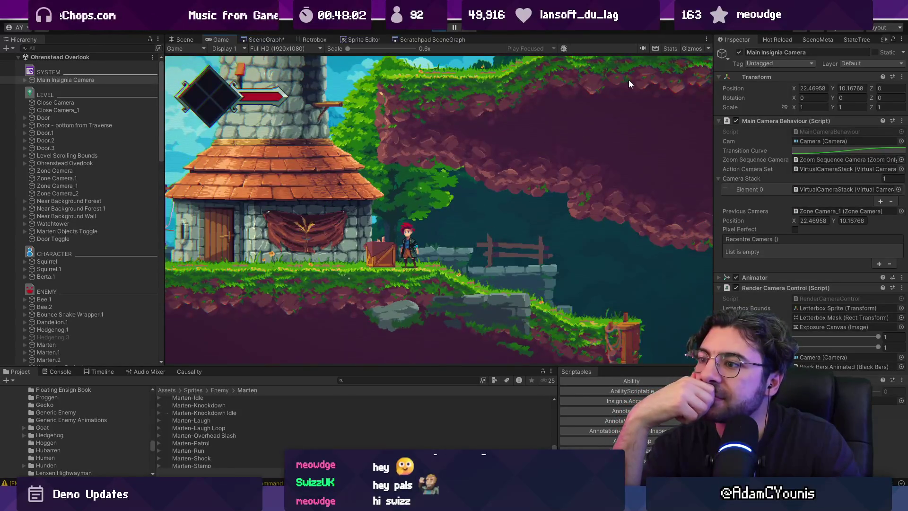
key("Left")
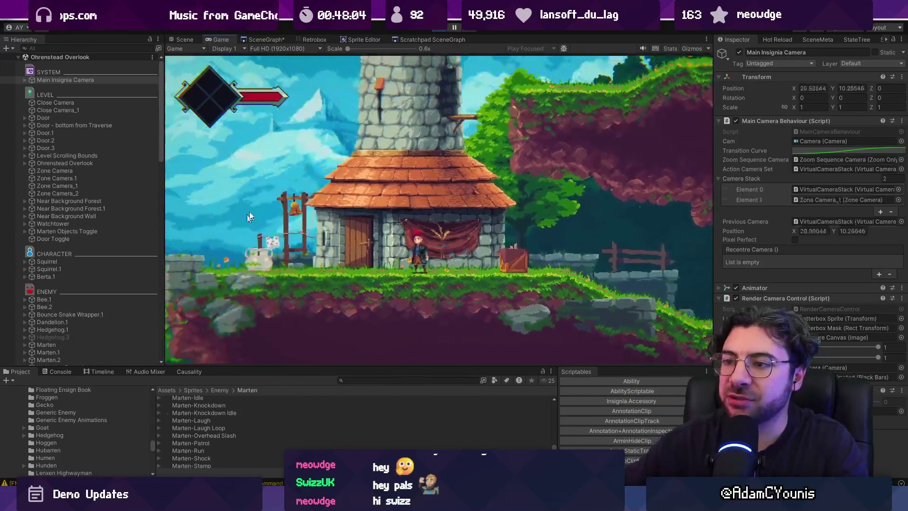
key("Right")
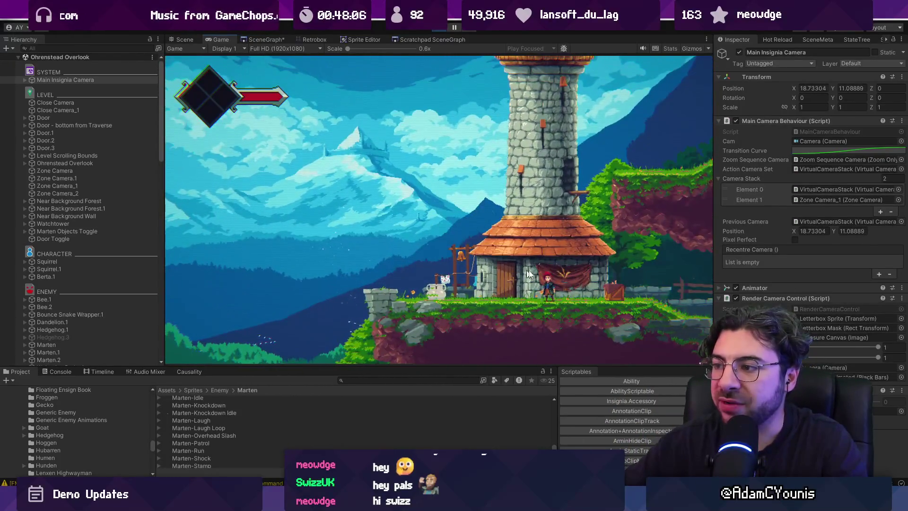
key("Right")
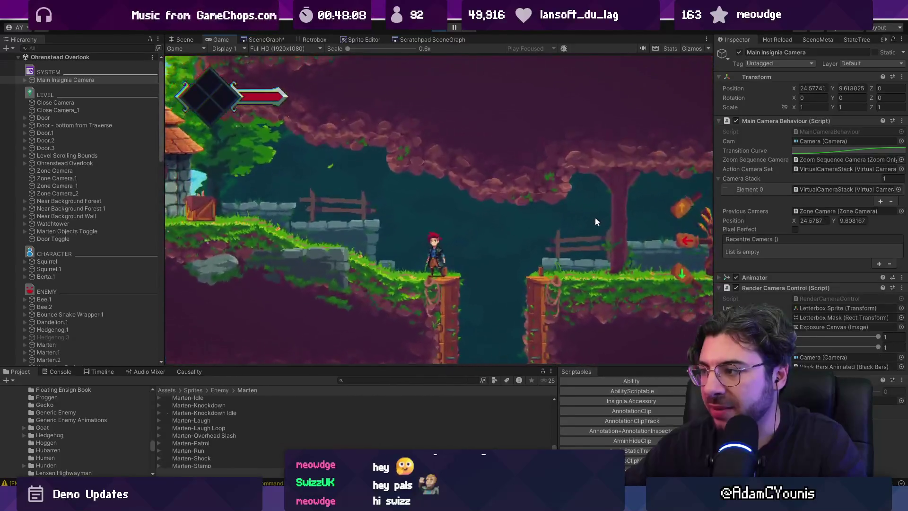
key("Left")
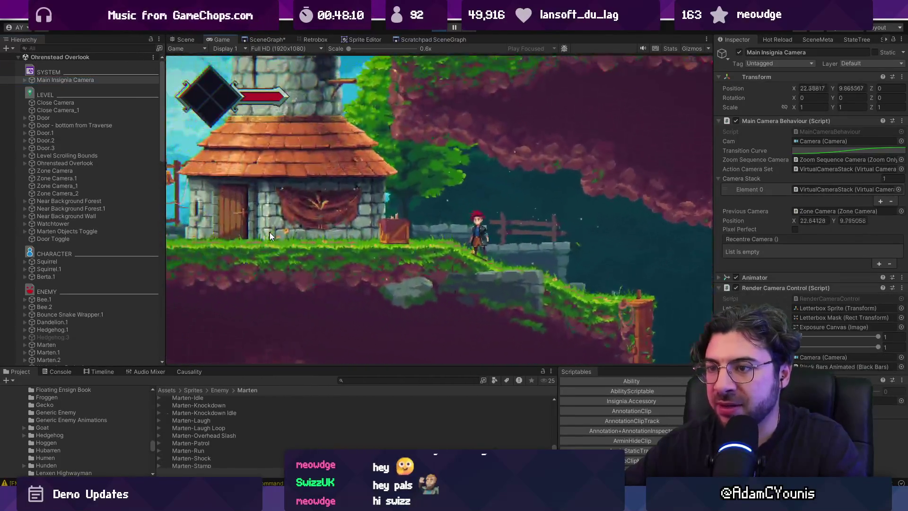
key("Left")
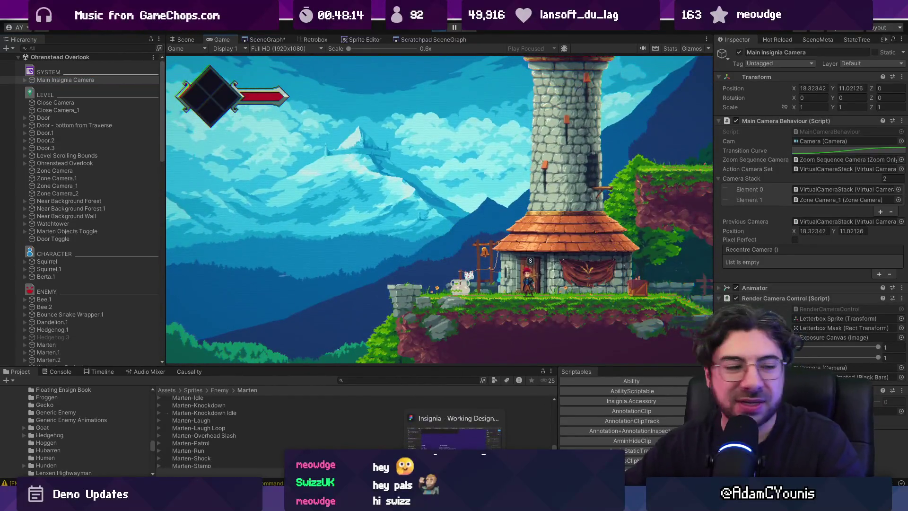
key("alt+Tab")
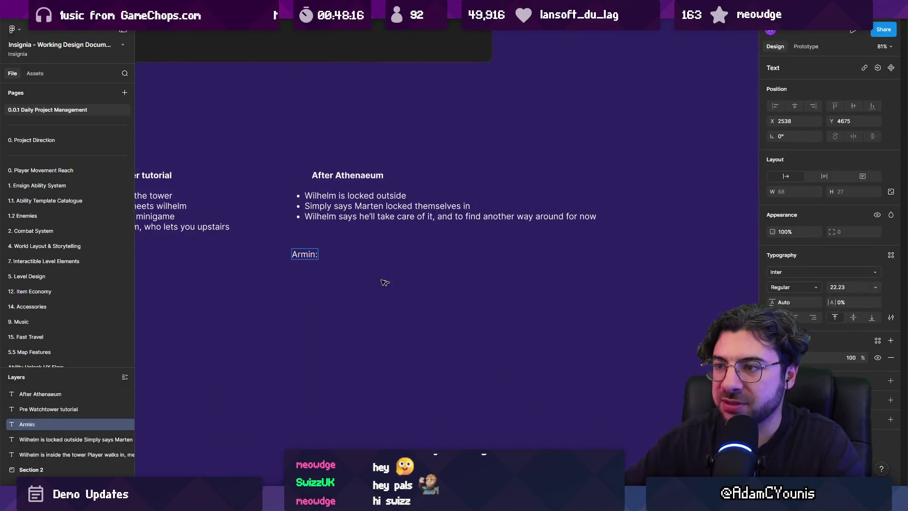
Step: Copy the Pre Watchtower title into a new column titled 'Post watchtower tutorial'
scroll(385, 283, "left", 5)
left_click(388, 191)
left_click(407, 151, "shift")
mouse_move(407, 152)
left_mouse_down()
mouse_move(264, 151)
mouse_move(460, 151)
left_mouse_up()
double_click(427, 153)
type("Post watchtower tutorial")
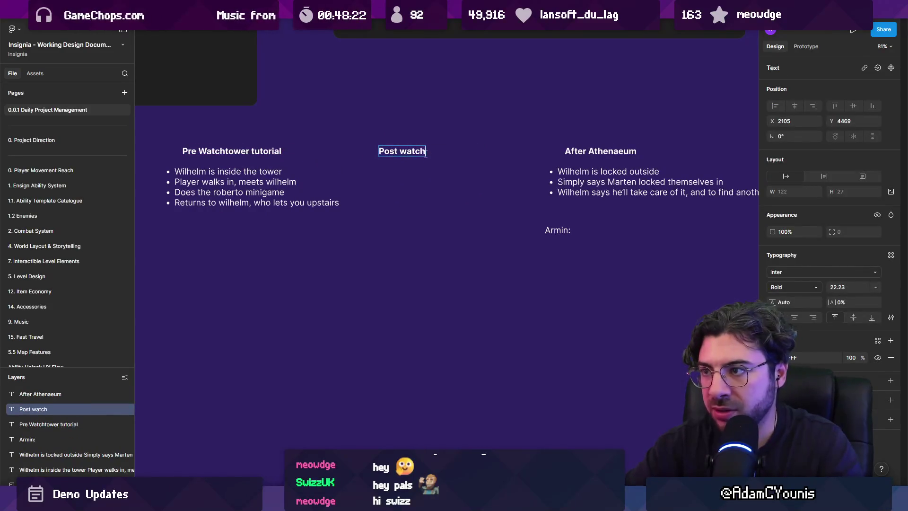
key("Escape")
Step: Copy the bullet list under it as 'Wilhelm is snoozing outside' and space the column evenly
left_click_drag(227, 187, 428, 187)
double_click(426, 181)
key("ctrl+a")
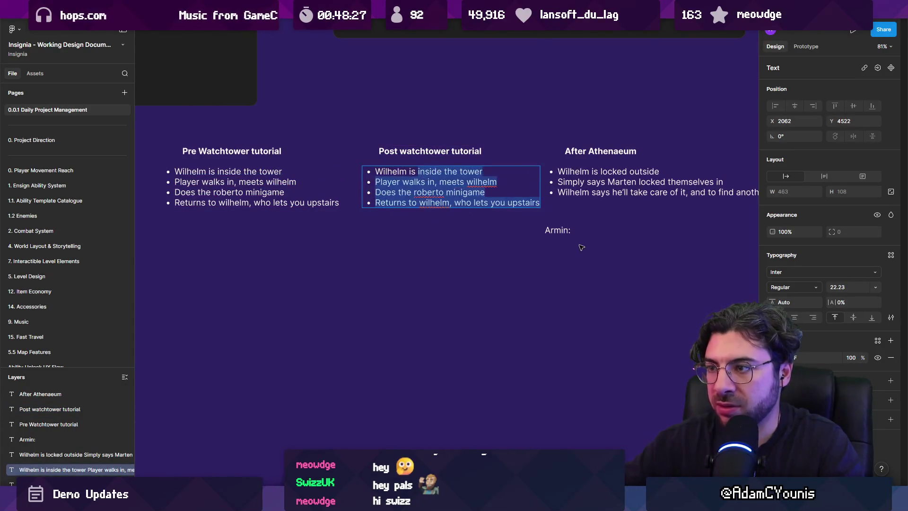
type("Wilhelm is snoozing outsi")
type("de")
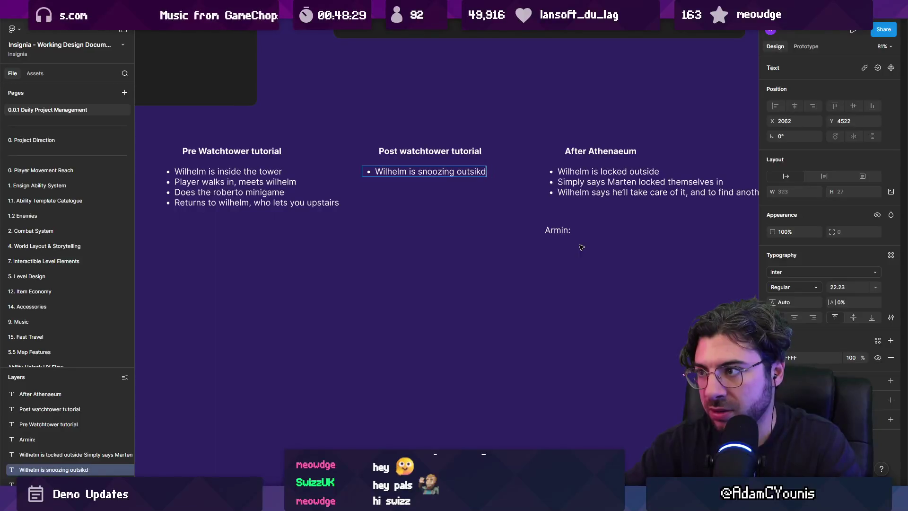
key("Escape")
mouse_move(357, 257)
left_mouse_down()
mouse_move(234, 151)
mouse_move(189, 151)
left_mouse_up()
left_click(416, 172)
left_click(411, 151, "shift")
left_click_drag(418, 173, 408, 172)
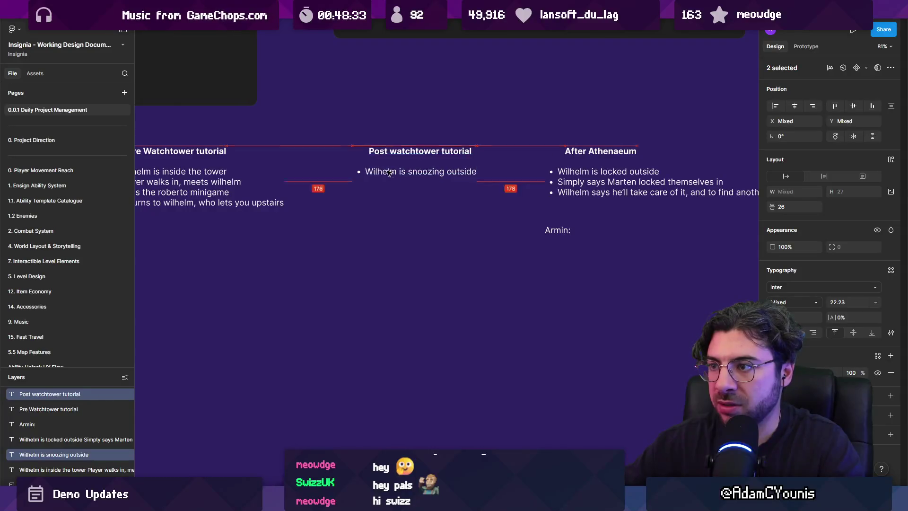
Step: Draft a second bullet saying he left the passage up the stairs unlocked
left_click(431, 169)
key("Return")
key("End")
key("Return")
type("Tells you he le")
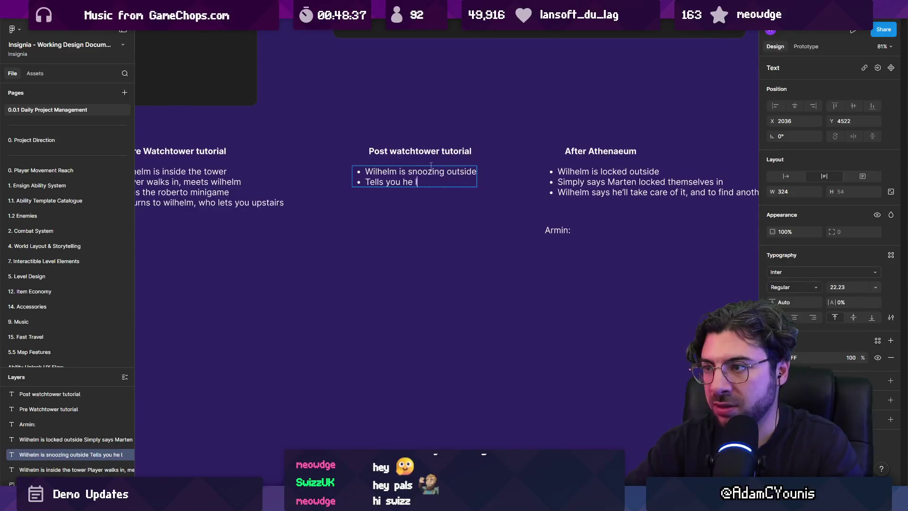
type("ft the s")
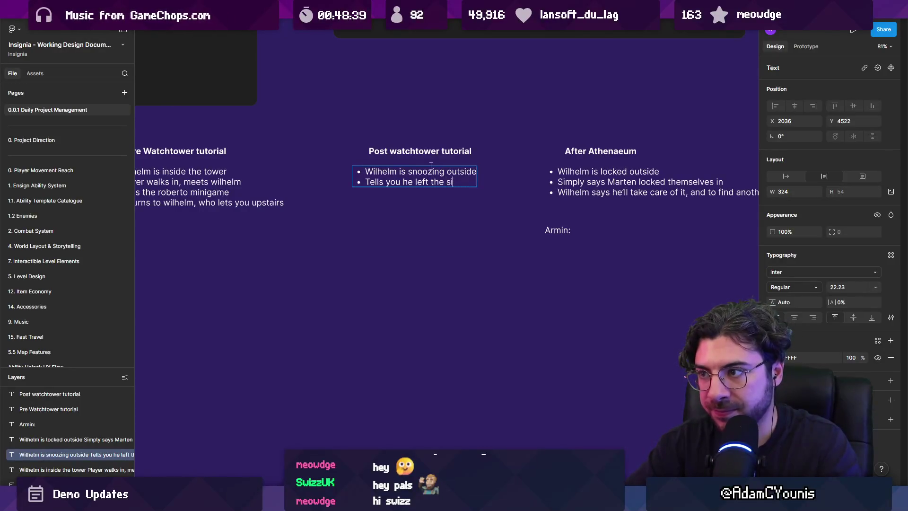
type("tairs unlocked")
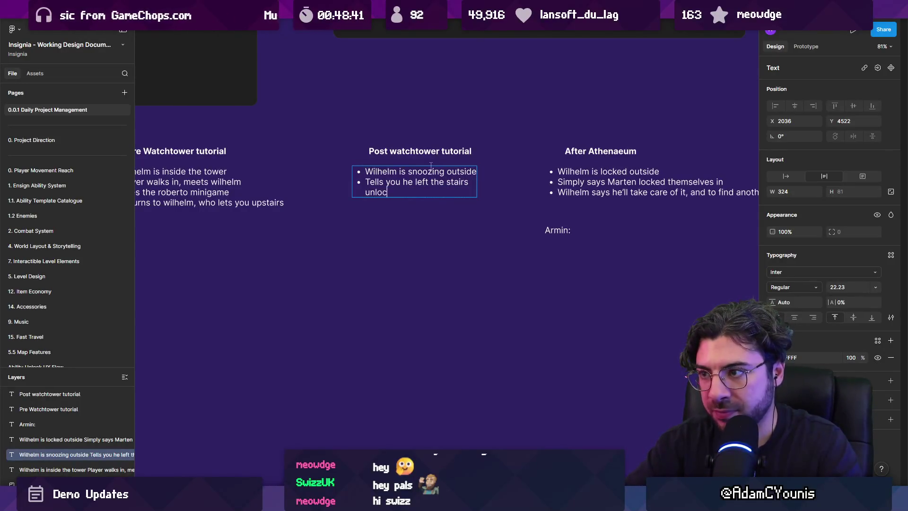
key("ctrl+shift+Left")
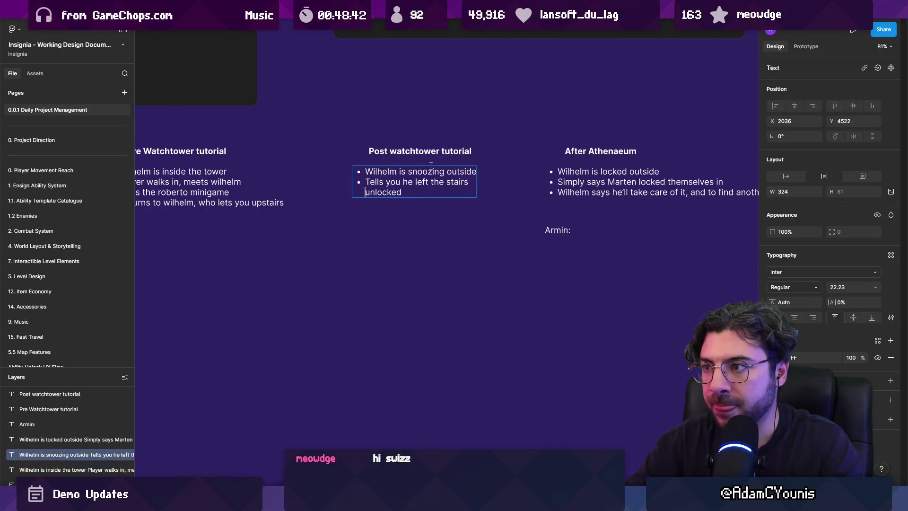
key("ctrl+shift+Left")
type("passage upd")
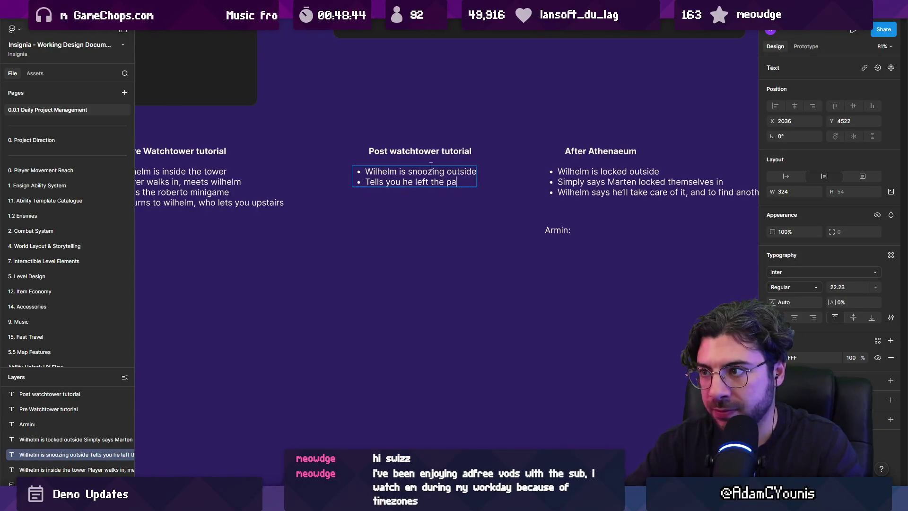
key("BackSpace")
key("BackSpace")
type("the ")
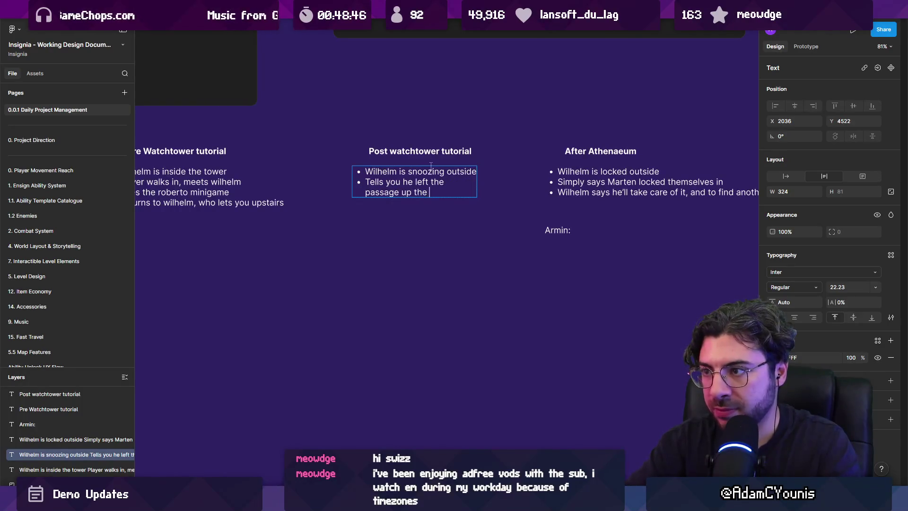
type("stairs unlocked")
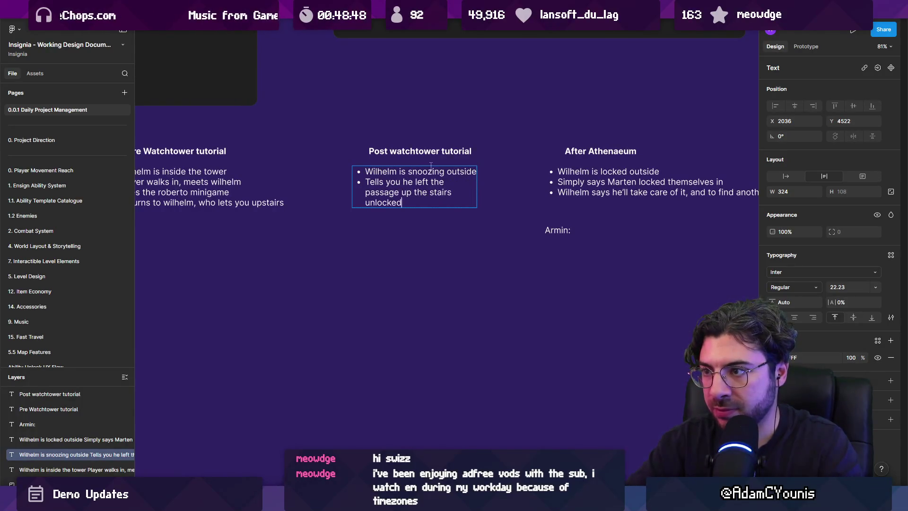
type(", player")
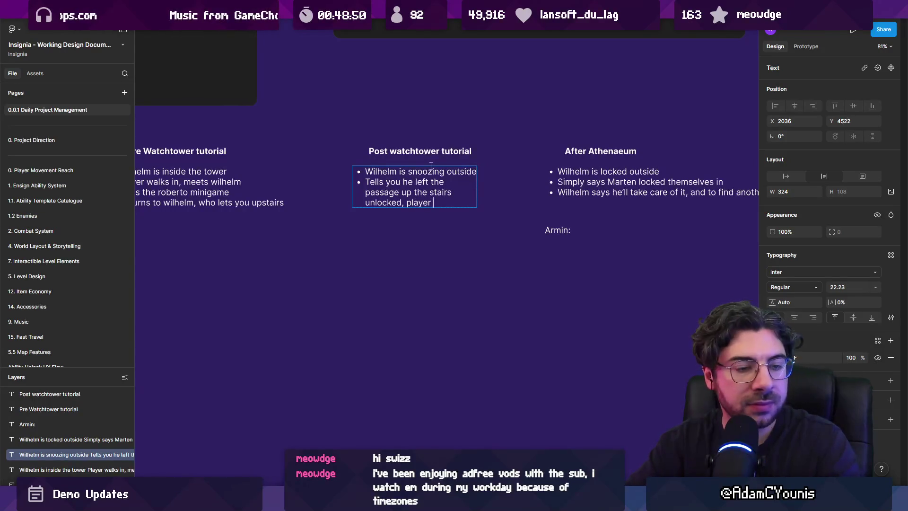
Step: Rewrite the second bullet: he got tired waiting for you and asks you to meet him
key("ctrl+shift+Left")
key("ctrl+shift+Left")
key("ctrl+shift+Left")
key("ctrl+shift+Left")
key("ctrl+shift+Left")
key("ctrl+shift+Left")
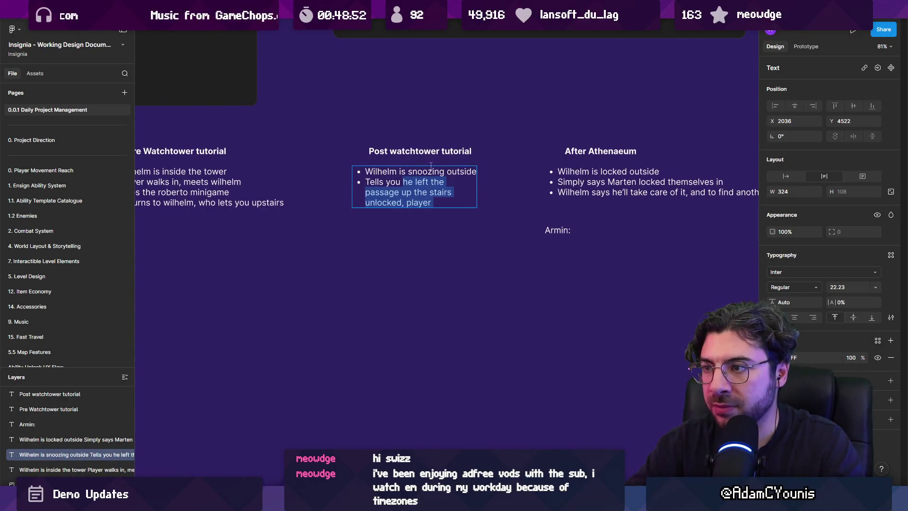
key("BackSpace")
key("ctrl+shift+Left")
key("ctrl+shift+Left")
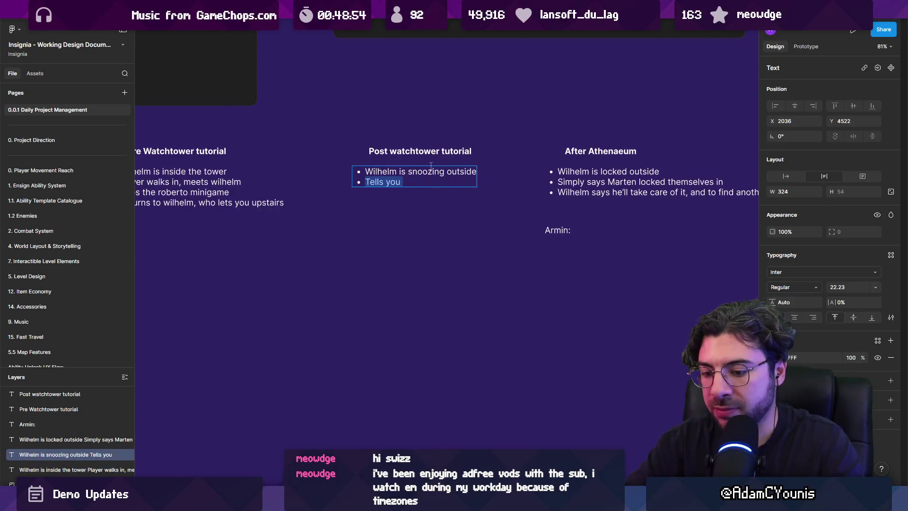
key("BackSpace")
type("Says he go")
type("t tired ")
type("waiting or y")
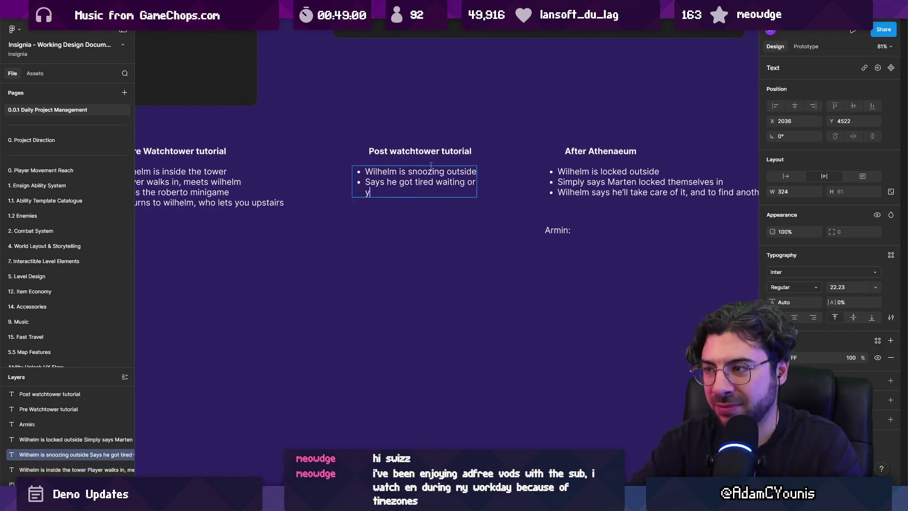
key("BackSpace")
key("BackSpace")
key("BackSpace")
key("BackSpace")
type("for you,")
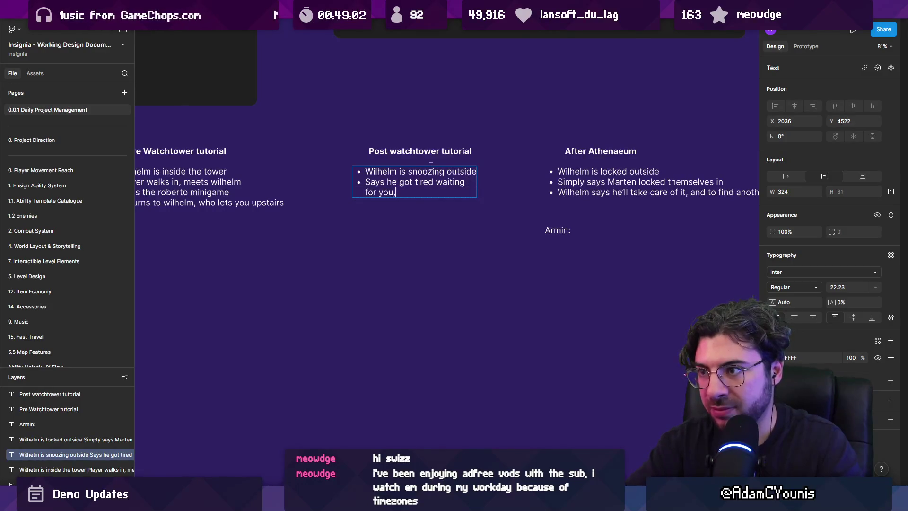
type(" asks ")
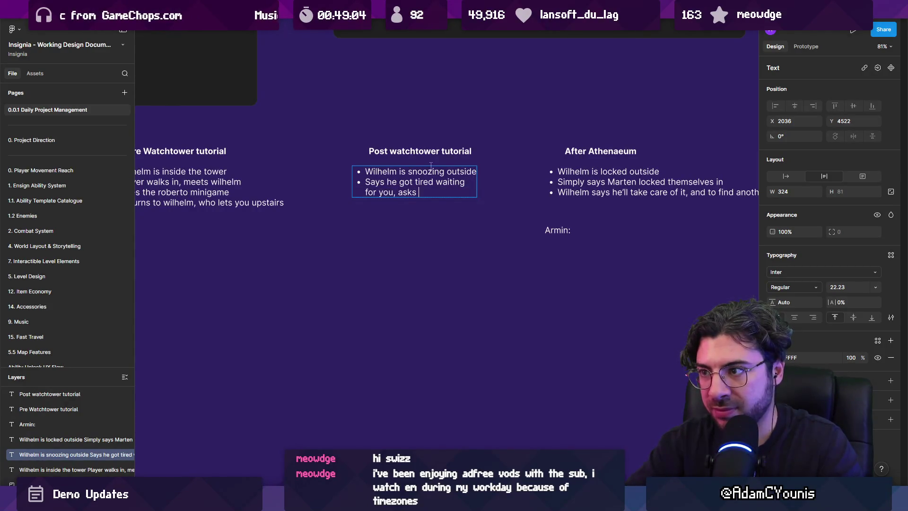
type("you to meet him")
type("ide")
left_click(416, 215)
Step: Remove the 'Returns to wilhelm' bullet from the Pre Watchtower list
scroll(350, 192, "left", 3)
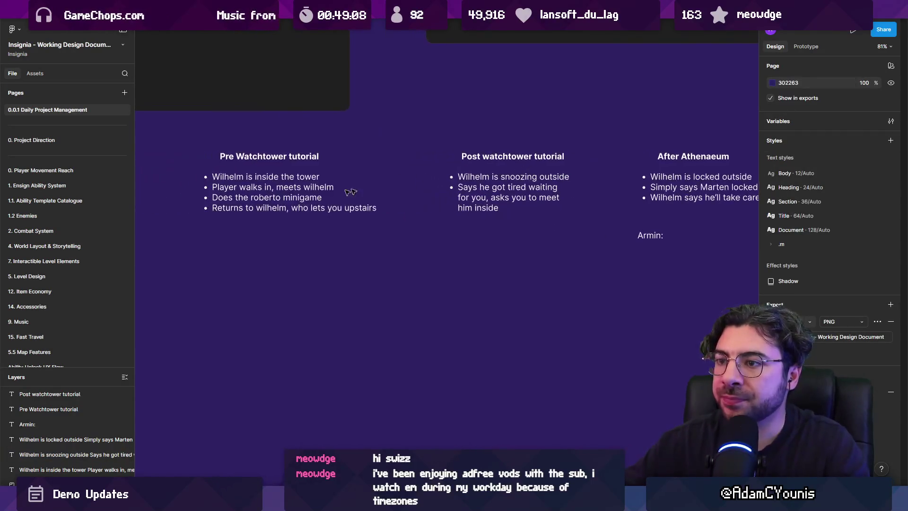
double_click(273, 208)
triple_click(314, 206)
key("ctrl+c")
key("BackSpace")
Step: Paste 'Returns to wilhelm' as its own text and add an 'In the tower after' heading above it
key("BackSpace")
key("Escape")
key("Escape")
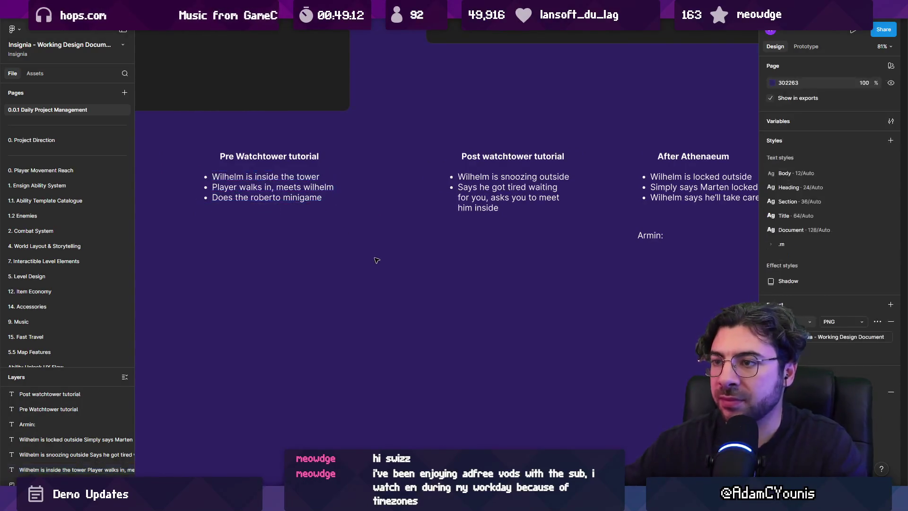
scroll(383, 252, "down", 3)
mouse_move(245, 169)
left_mouse_down()
mouse_move(479, 200)
mouse_move(376, 200)
mouse_move(565, 200)
mouse_move(544, 200)
left_mouse_up()
left_click(376, 199)
key("ctrl+v")
left_click_drag(376, 182, 500, 184)
double_click(500, 184)
key("BackSpace")
type("In the tower")
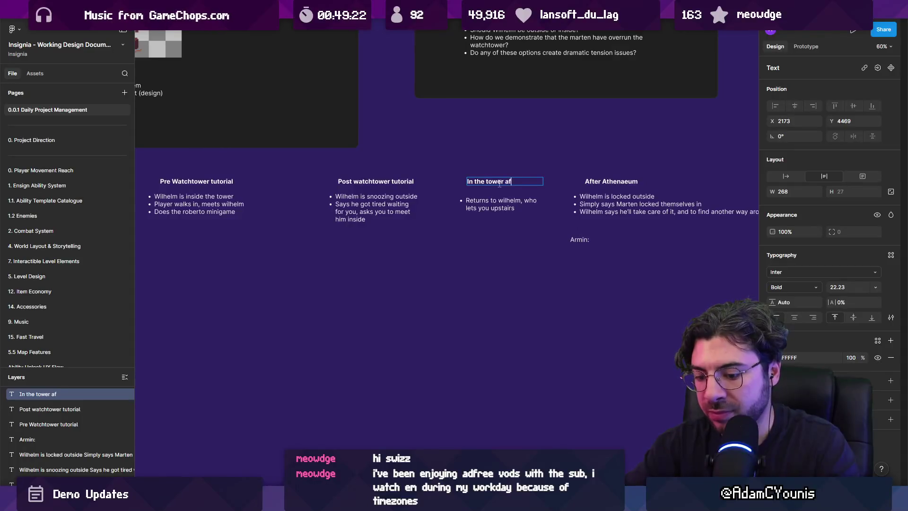
Step: Copy the 'Armin:' label into place under the Post watchtower tutorial column
scroll(753, 245, "up", 5)
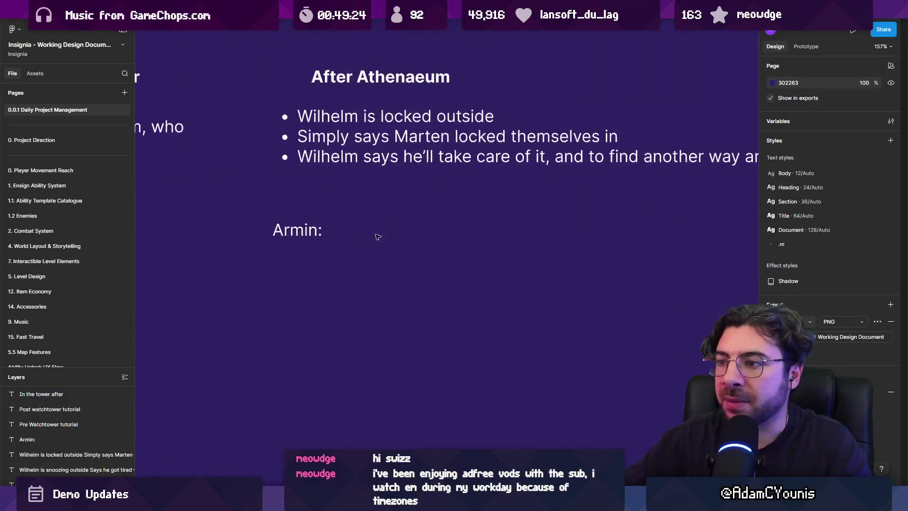
double_click(580, 240)
scroll(348, 235, "down", 3)
scroll(480, 239, "left", 3)
key("Escape")
left_click_drag(542, 244, 172, 244)
scroll(283, 236, "left", 5)
mouse_move(367, 228)
left_mouse_down()
mouse_move(338, 228)
mouse_move(512, 227)
left_mouse_up()
double_click(382, 226)
Step: Write Armin's 'Sleeping on the job?' and Wilhelm's 'Who's there!?' lines
left_click(382, 225)
type("Hey!")
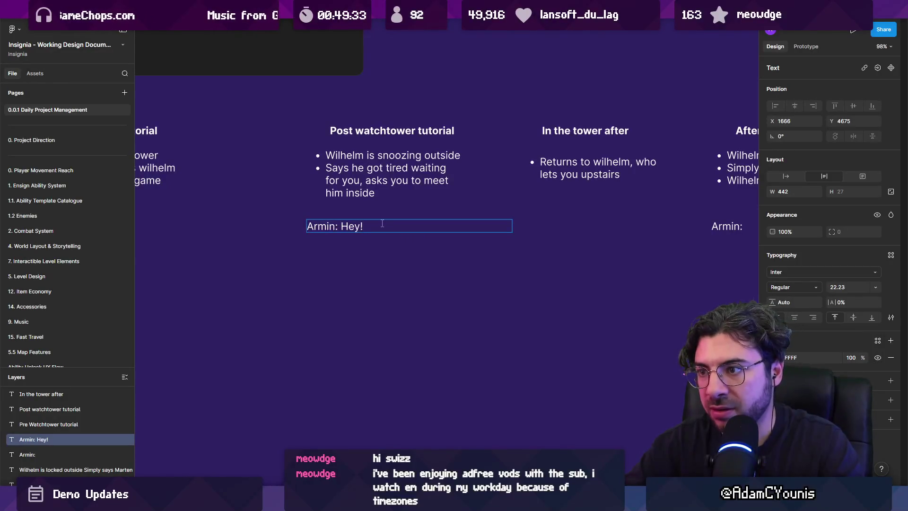
double_click(382, 223)
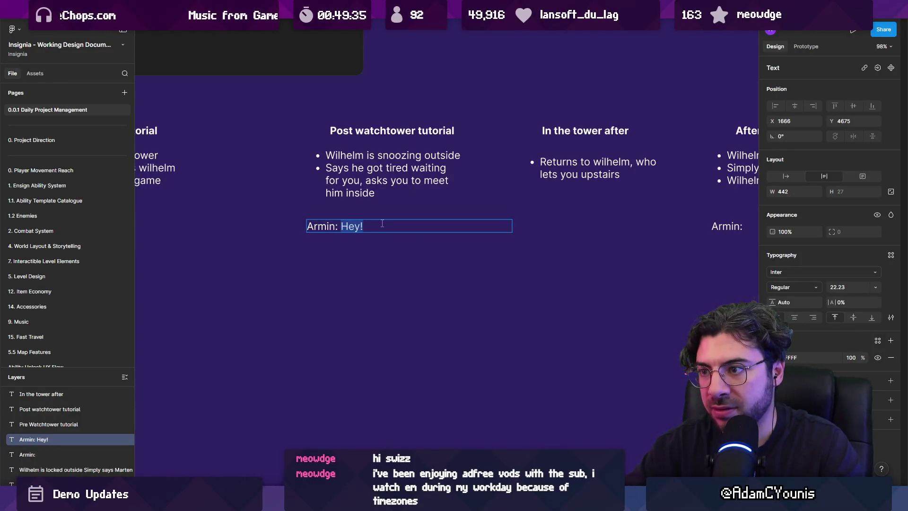
type("Are yo")
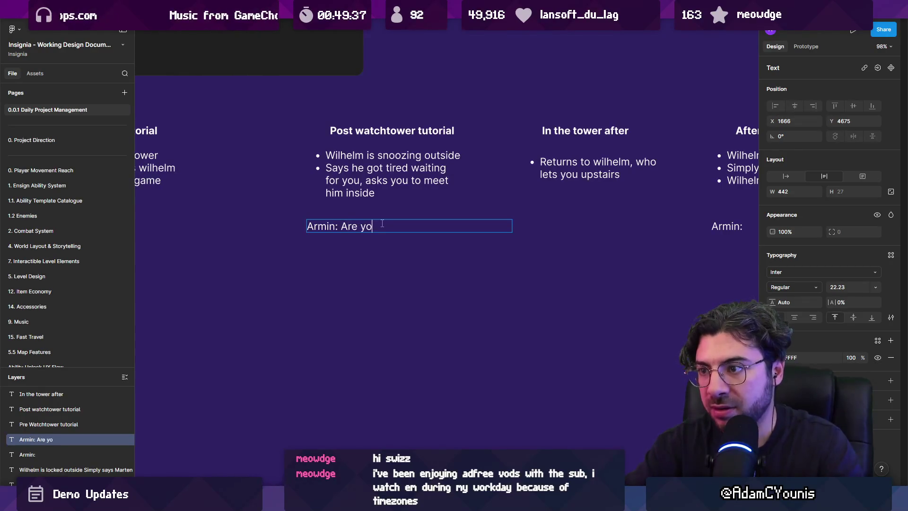
type("u sl")
key("ctrl+shift+Left")
key("ctrl+shift+Left")
key("ctrl+shift+Left")
type("Sleeping on the job?")
key("Return")
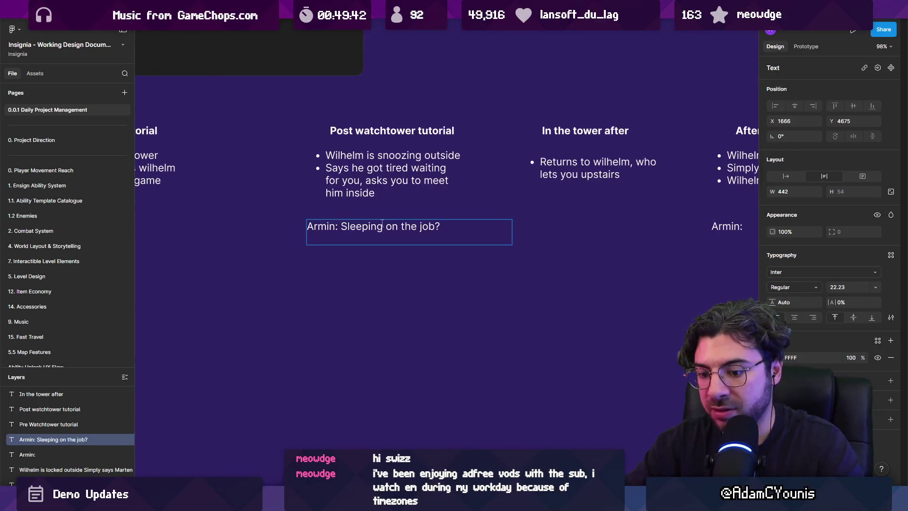
type("Wilhelm")
key("BackSpace")
key("BackSpace")
type("Wh-")
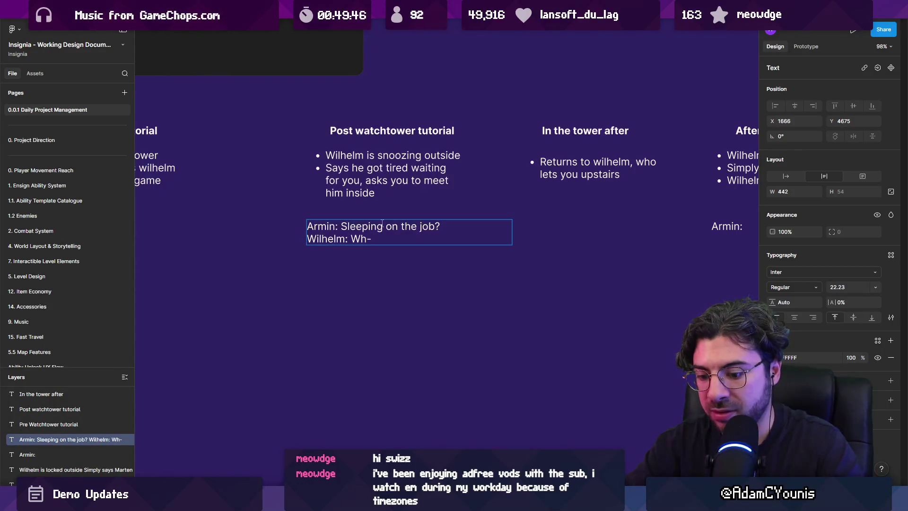
type("wh")
type("o's there!?")
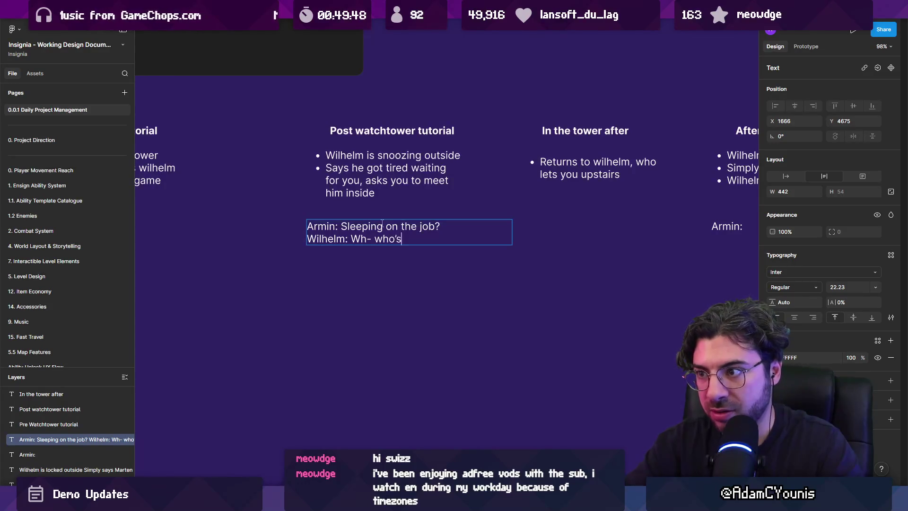
Step: Add Armin's third line saying he's all done with the dummy
key("Return")
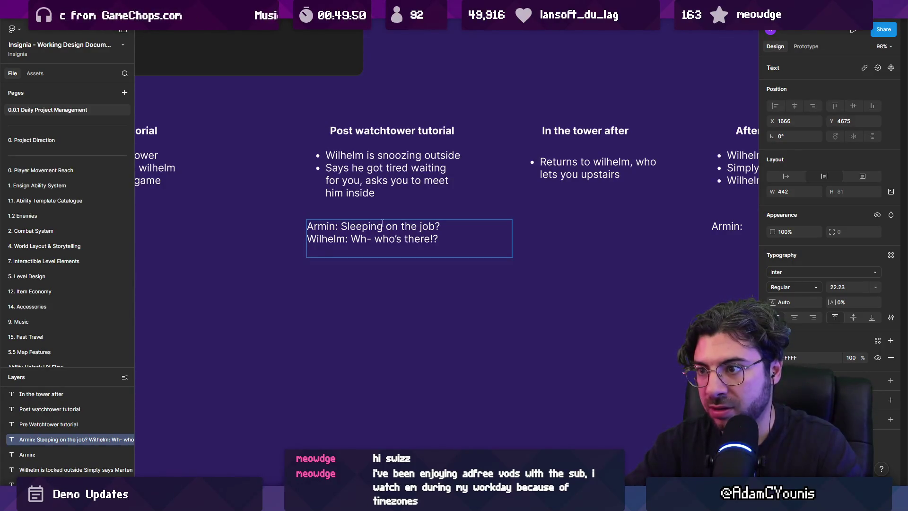
type("Armin:")
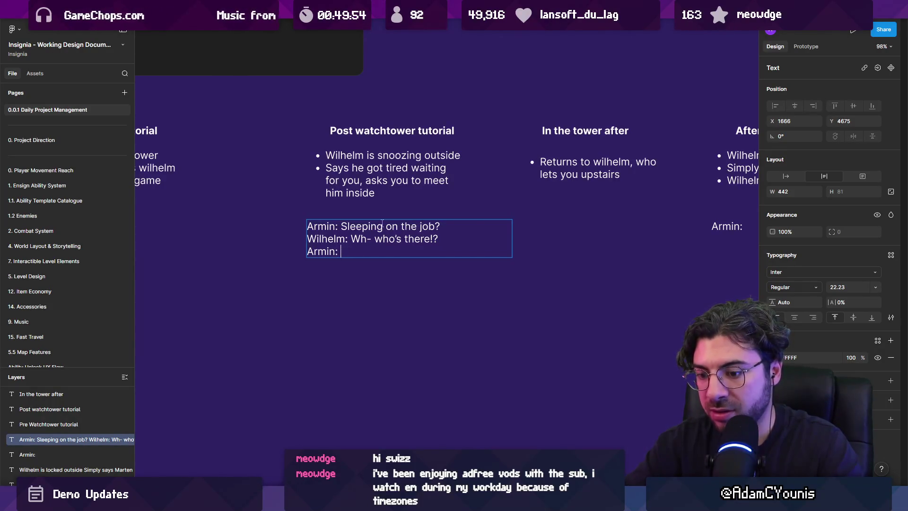
type(", I'm")
key("BackSpace")
key("BackSpace")
type("'m done")
key("BackSpace")
type("with")
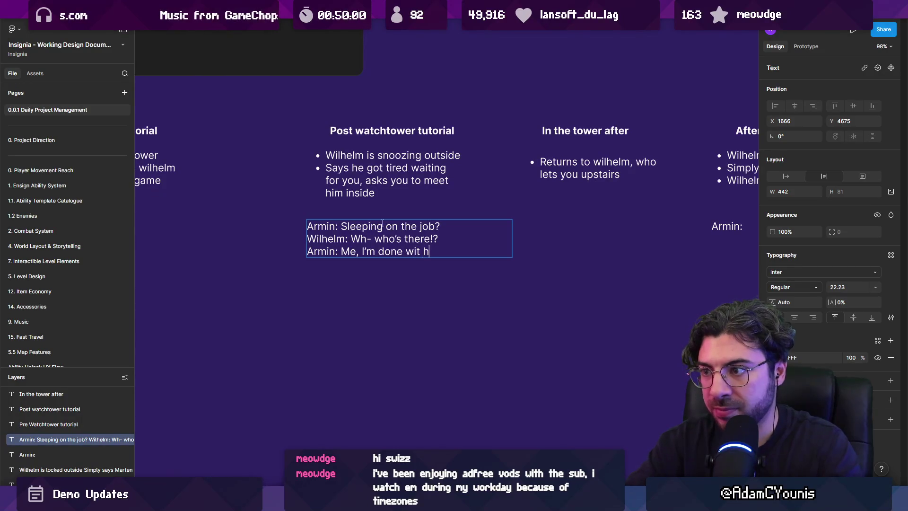
type(" your")
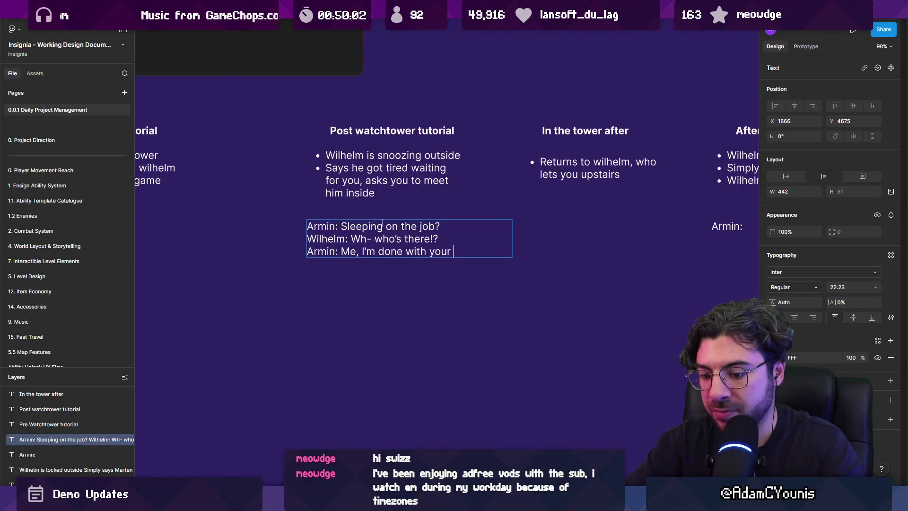
key("BackSpace")
key("BackSpace")
key("BackSpace")
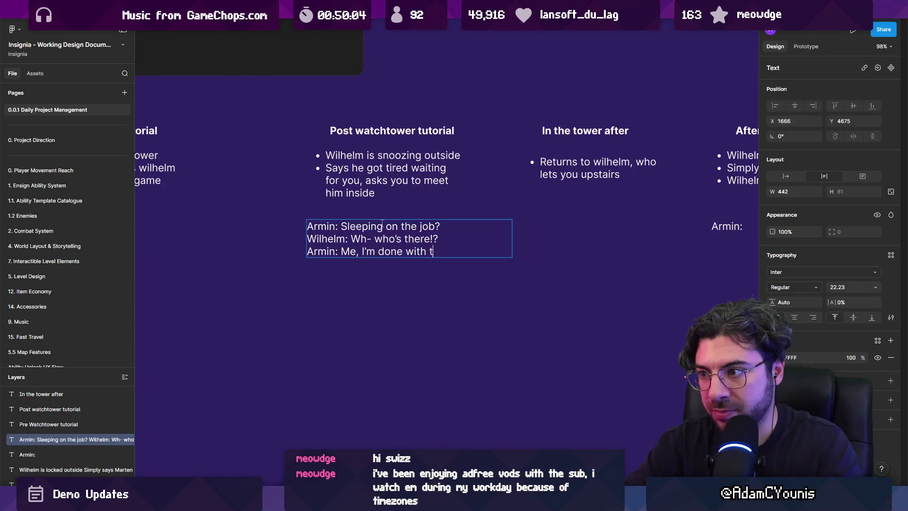
type("he")
key("ctrl+shift+Left")
key("ctrl+shift+Left")
type("practicing")
key("ctrl+shift+Left")
key("ctrl+shift+Left")
key("ctrl+shift+Left")
key("ctrl+shift+Left")
key("ctrl+shift+Right")
key("ctrl+shift+Right")
type("all done")
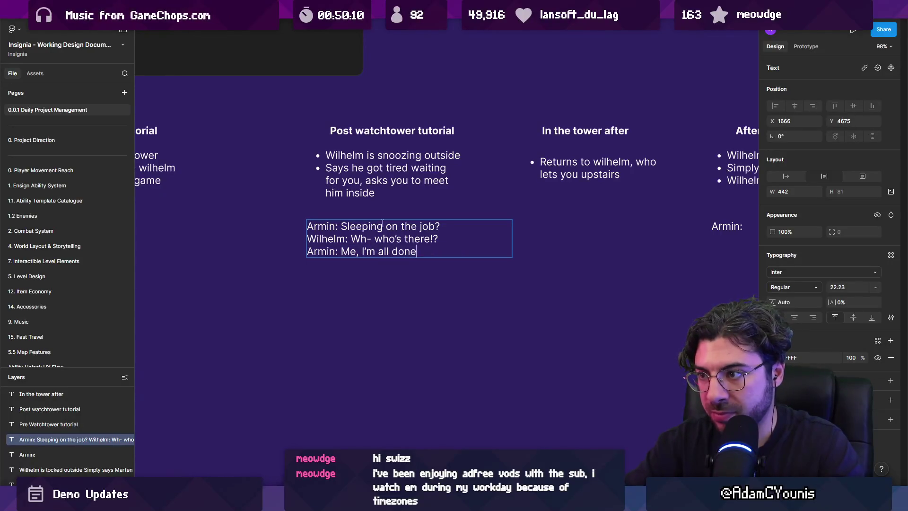
key("BackSpace")
type("with the ")
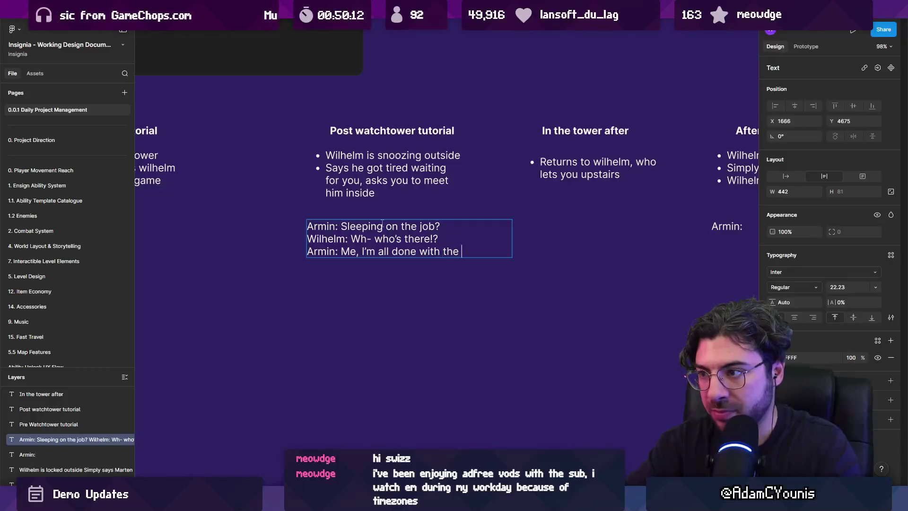
type("dummy.")
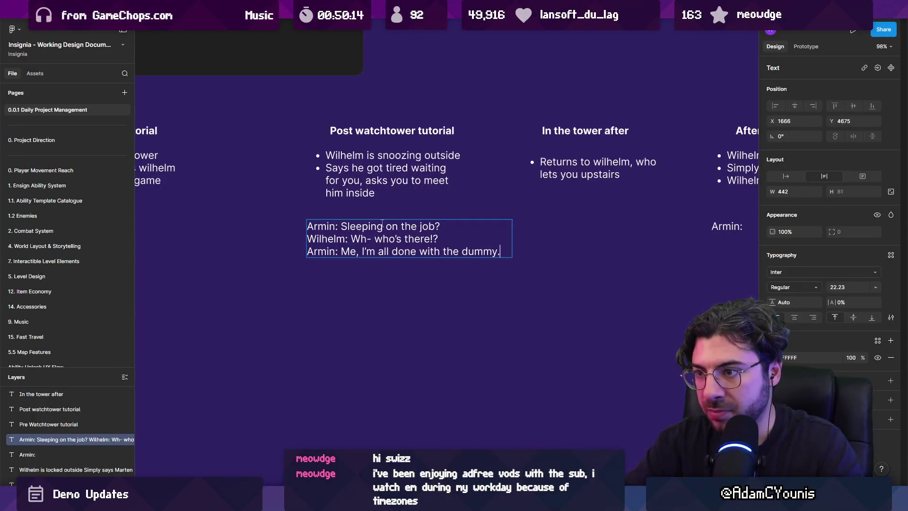
Step: Add Wilhelm's reply 'Oh, finally! I fell asleep waiting for you.'
key("Return")
type("Wilhelm")
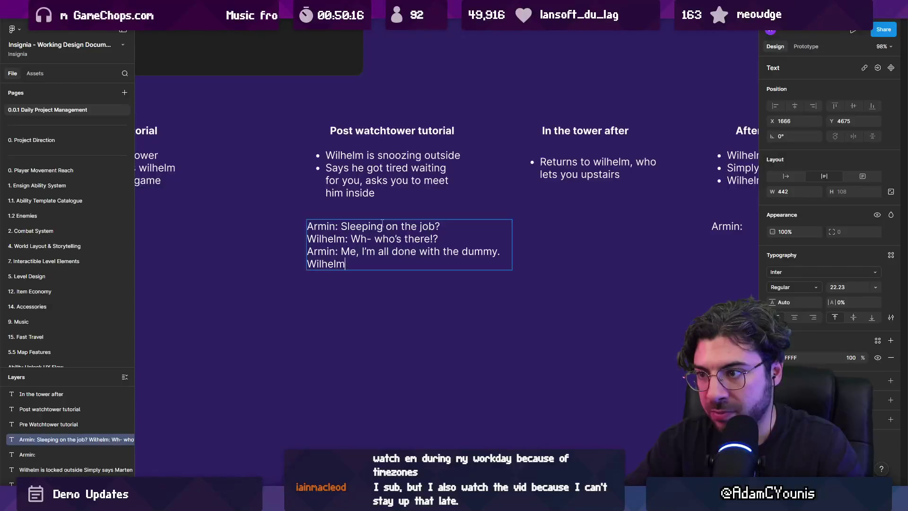
type(": Oh")
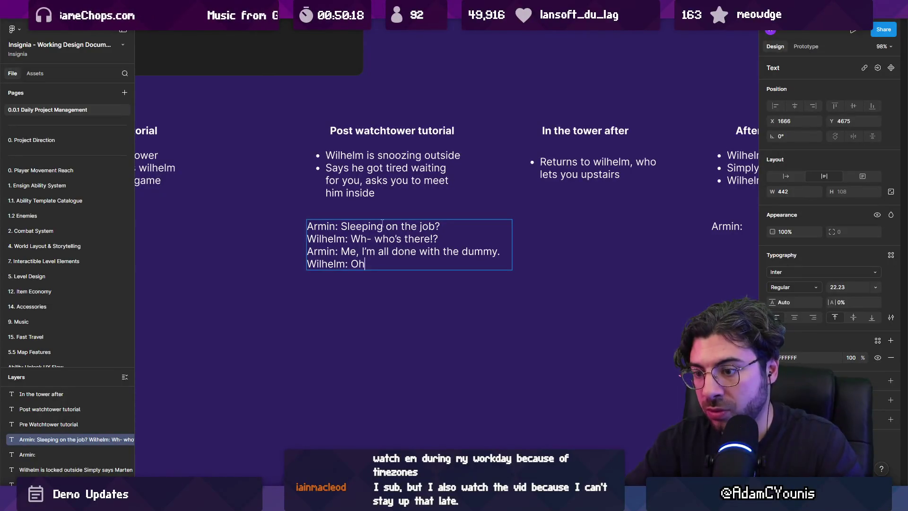
type(", great. I")
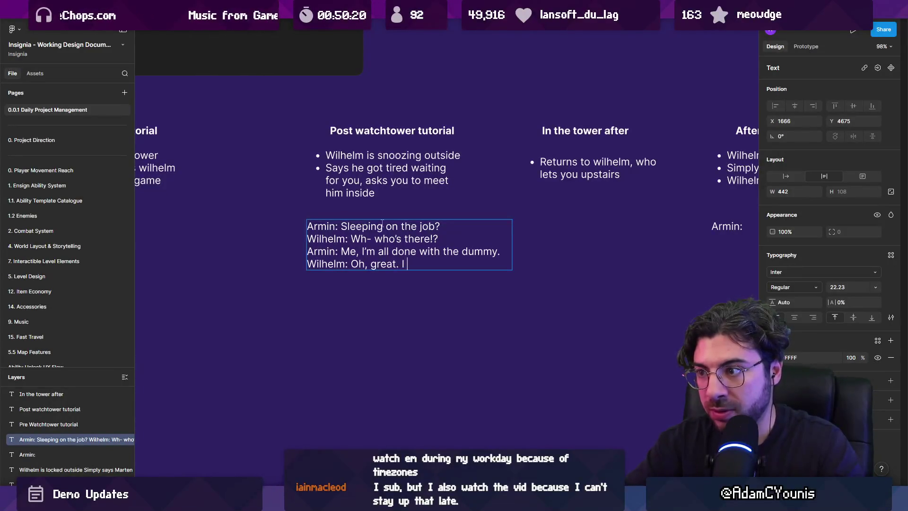
key("ctrl+shift+Left")
key("ctrl+shift+Left")
key("ctrl+shift+Left")
type("I")
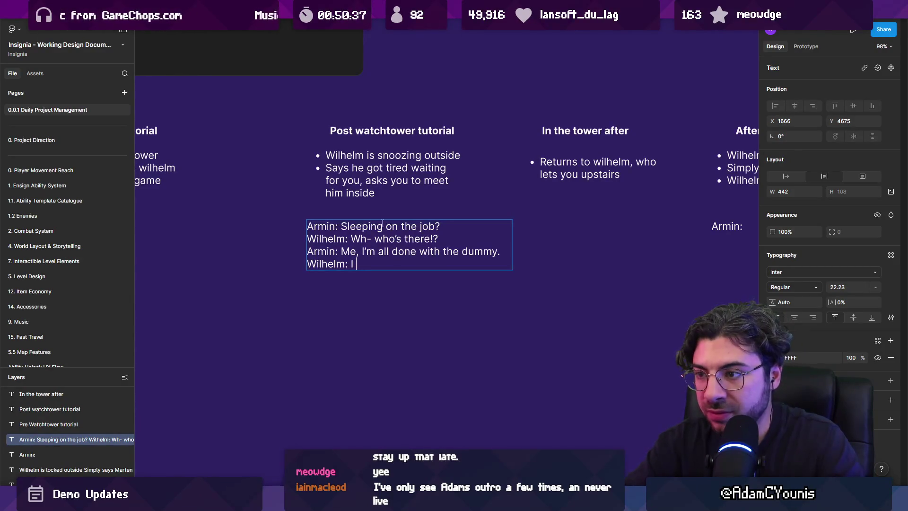
type("l asleep waiting ")
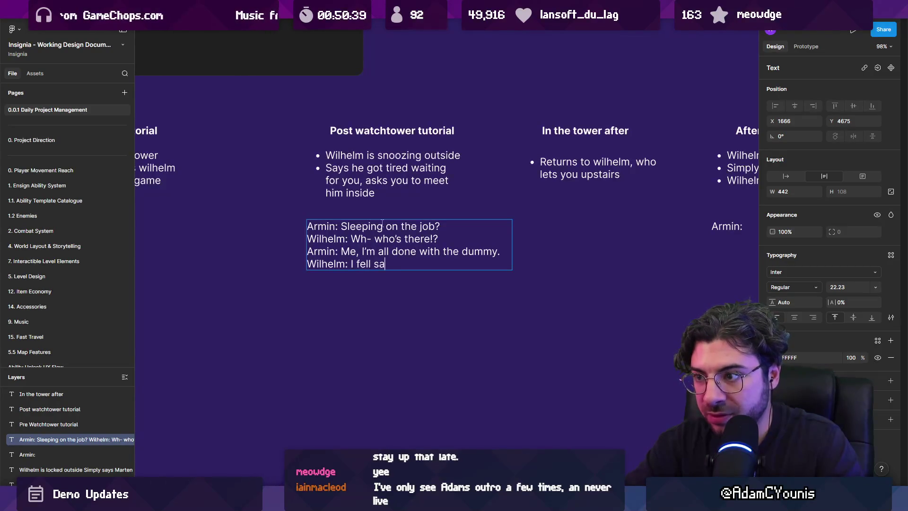
type("for yu")
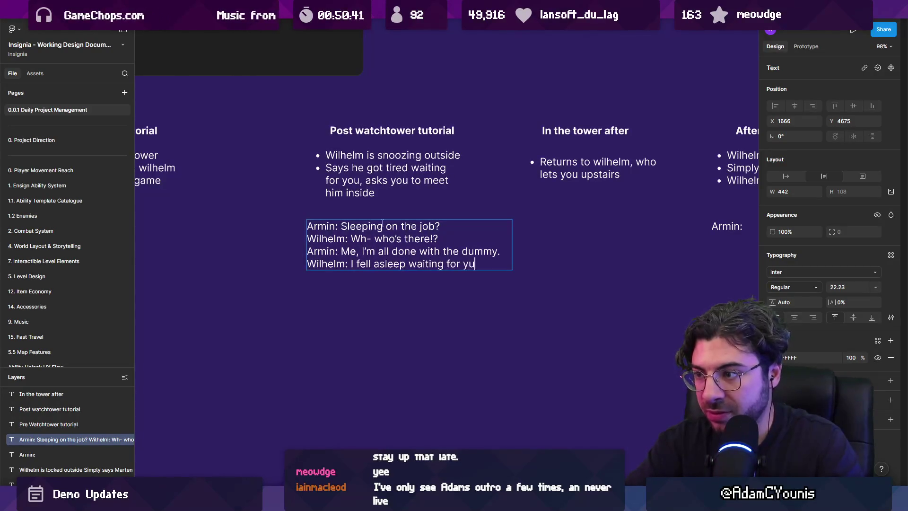
type("u")
key("ctrl+shift+Left")
key("ctrl+shift+Left")
key("ctrl+shift+Left")
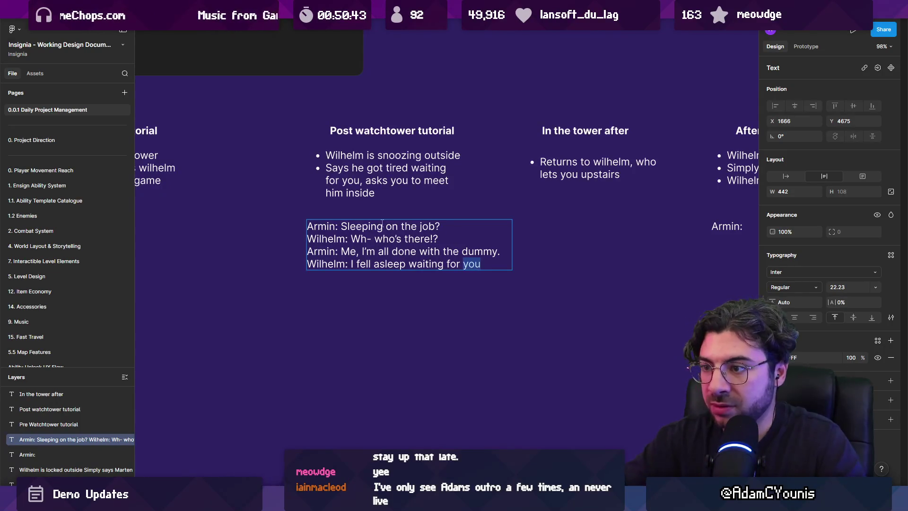
key("Left")
key("Delete")
type("Oh, finally!@")
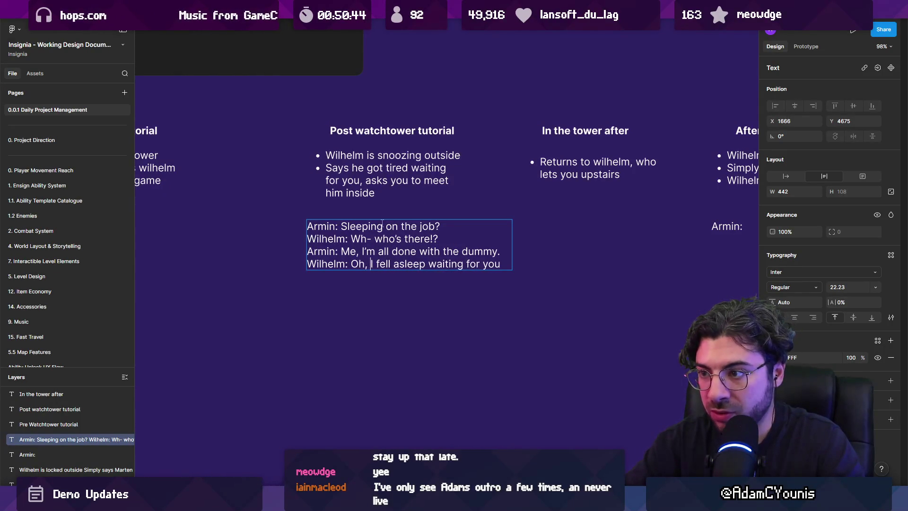
key("BackSpace")
type("I")
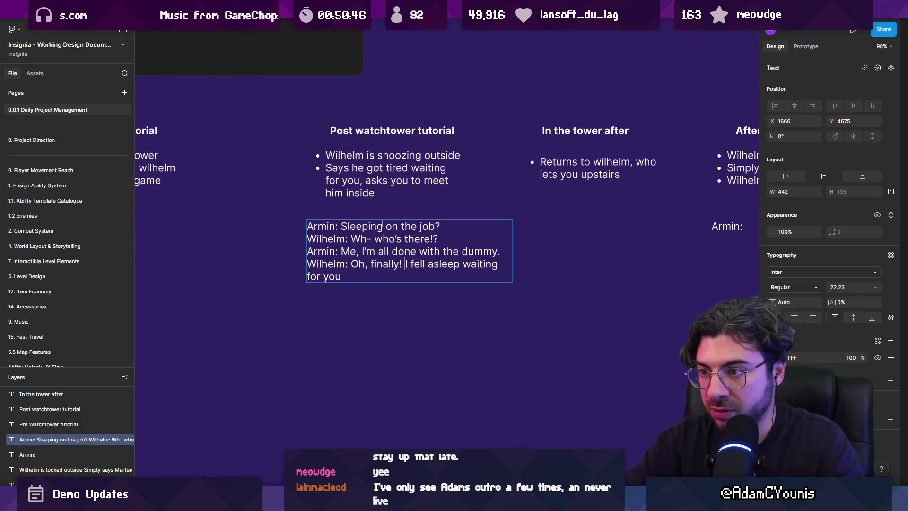
Step: Append 'Roberto is something, isn't he?' to Wilhelm's line, keeping 'isn't'
key("Down")
type("/ Robe")
key("BackSpace")
key("BackSpace")
key("BackSpace")
type("Roberto ")
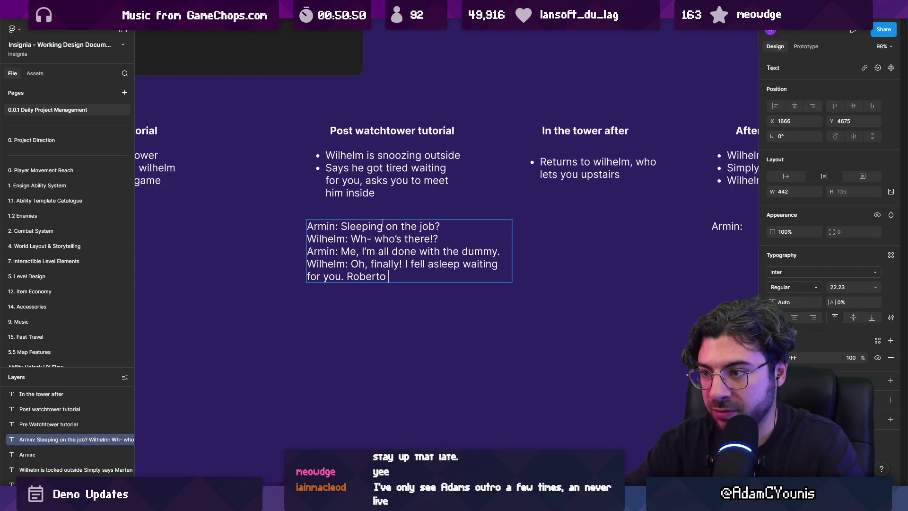
type("is something isn't he?")
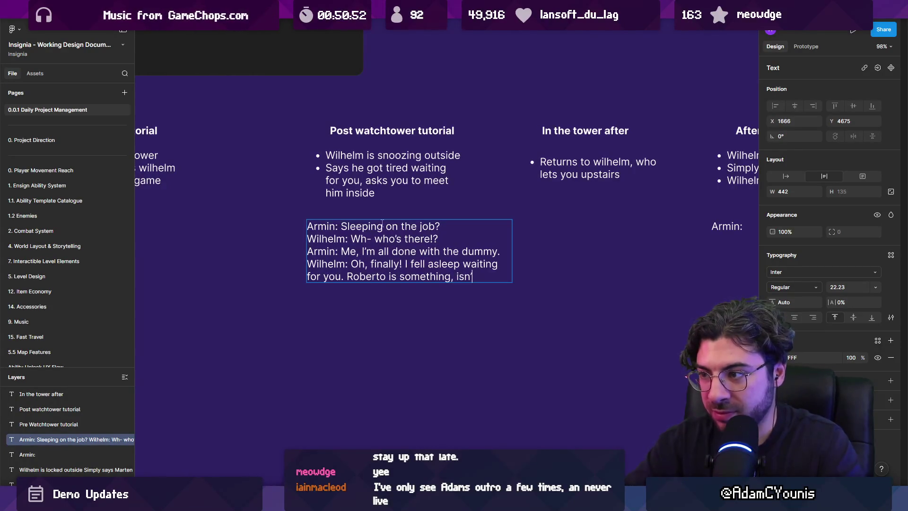
key("ctrl+Left")
key("ctrl+shift+Left")
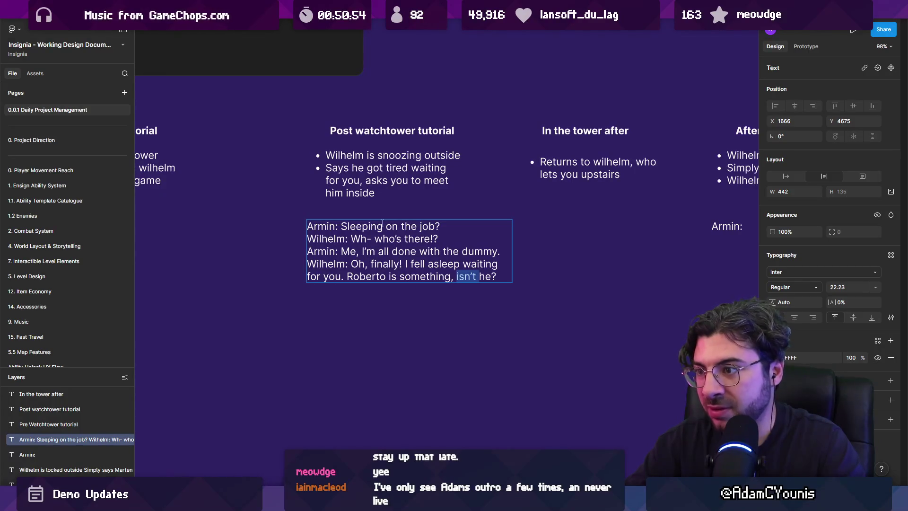
type("ain't")
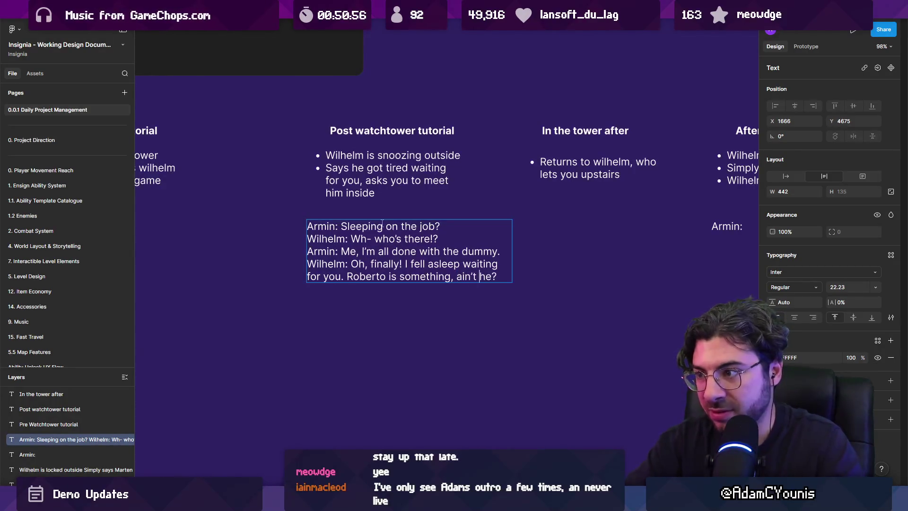
key("ctrl+Left")
key("ctrl+shift+Left")
key("BackSpace")
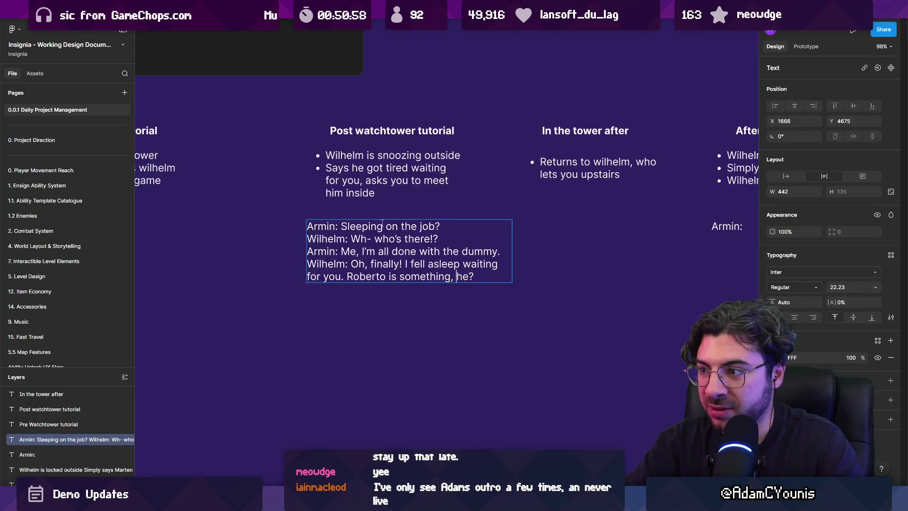
type("isn't")
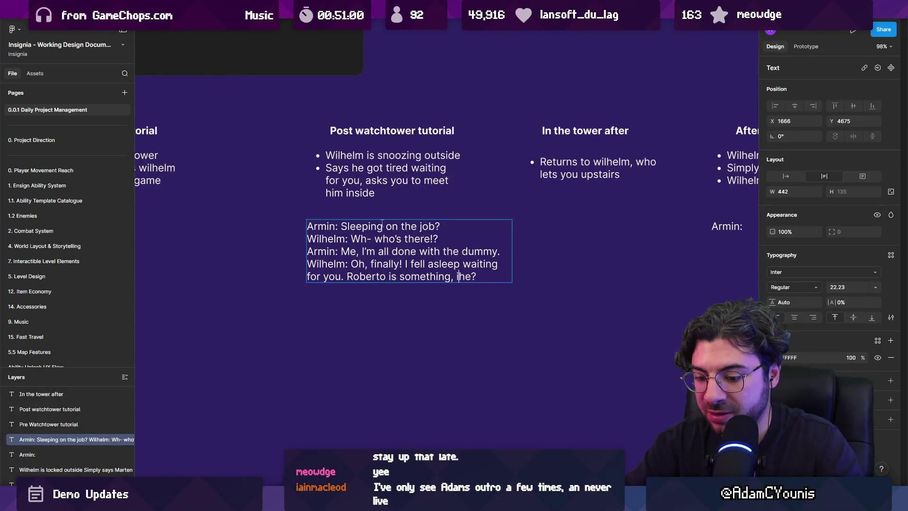
Step: Add Armin's line 'He's definitely something.'
key("Return")
type("rmin: Definitely ")
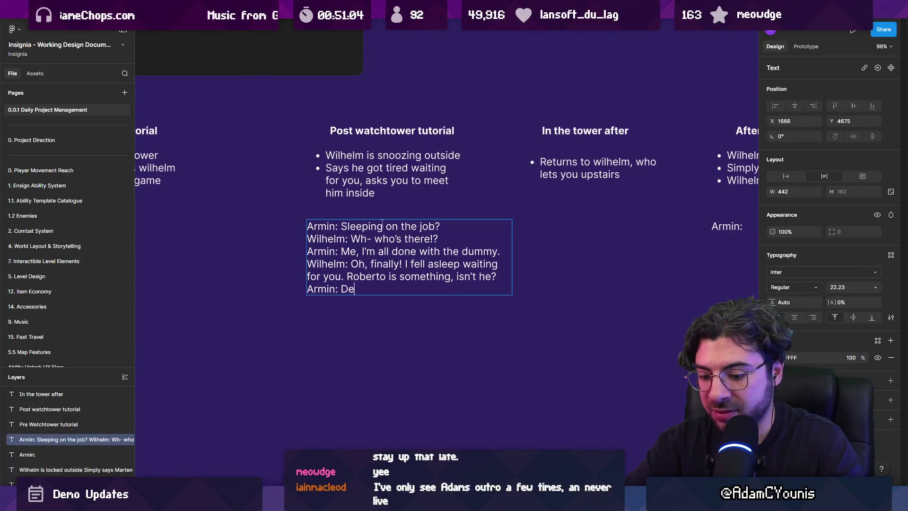
type("something")
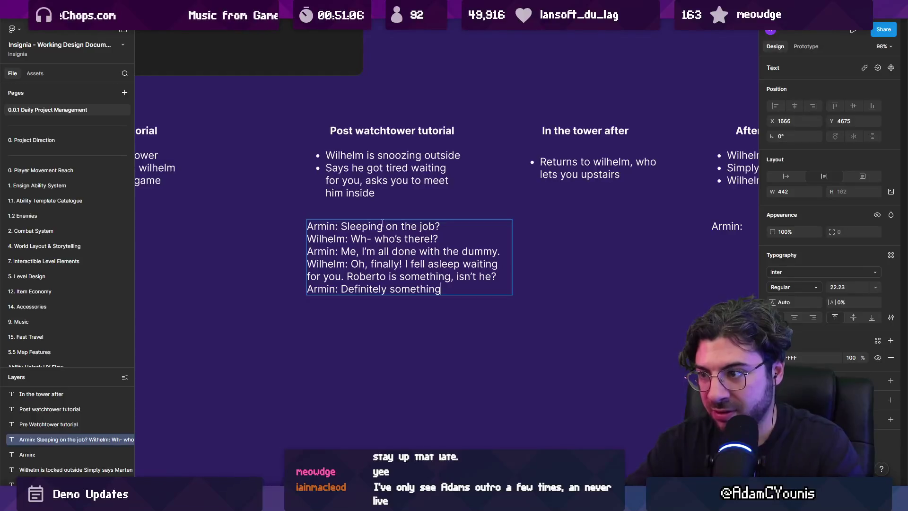
key("BackSpace")
key("ctrl+shift+Left")
key("ctrl+shift+Left")
key("Left")
type("He")
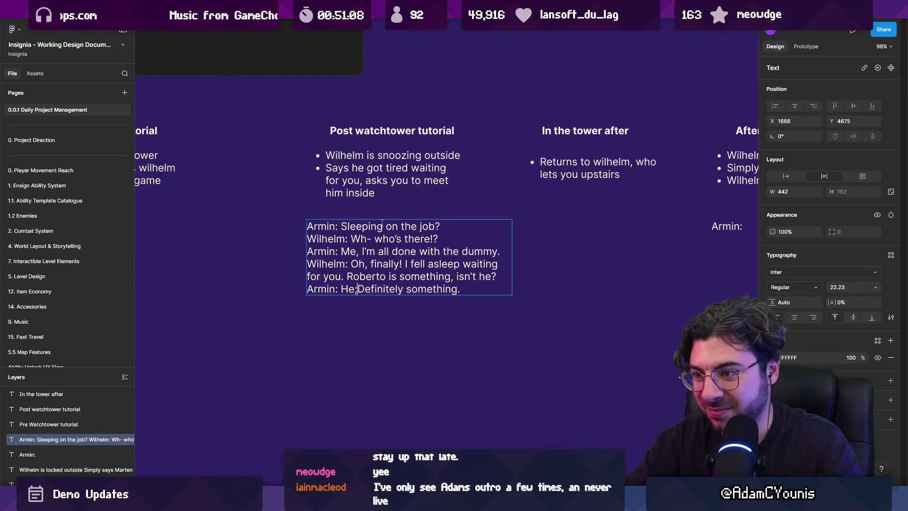
type("'s")
key("Delete")
type("d")
key("End")
key("Return")
key("BackSpace")
key("BackSpace")
Step: Add Armin's 'So can I get through the tower now?' and Wilhelm's 'Certainly! I'll meet you inside.'
key("Return")
type("Armin")
key("BackSpace")
type("So")
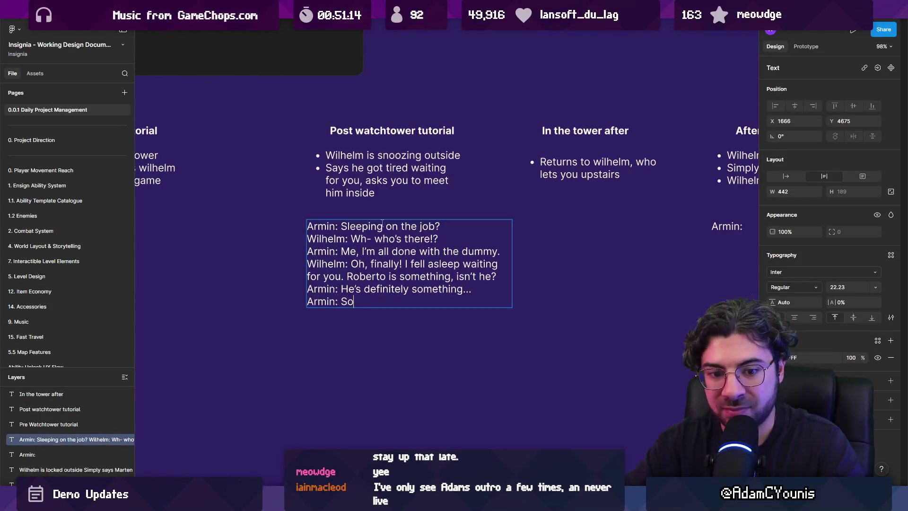
type(" can I")
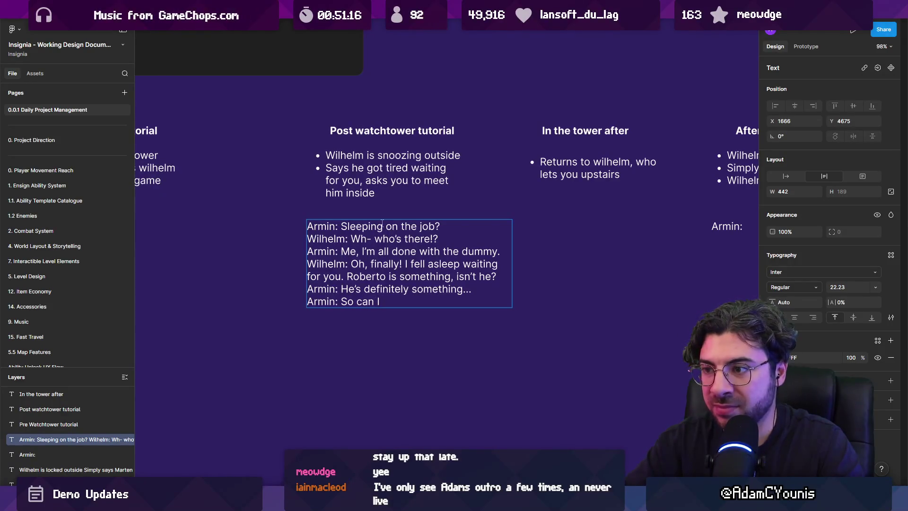
type(" get through the ")
type("tower n")
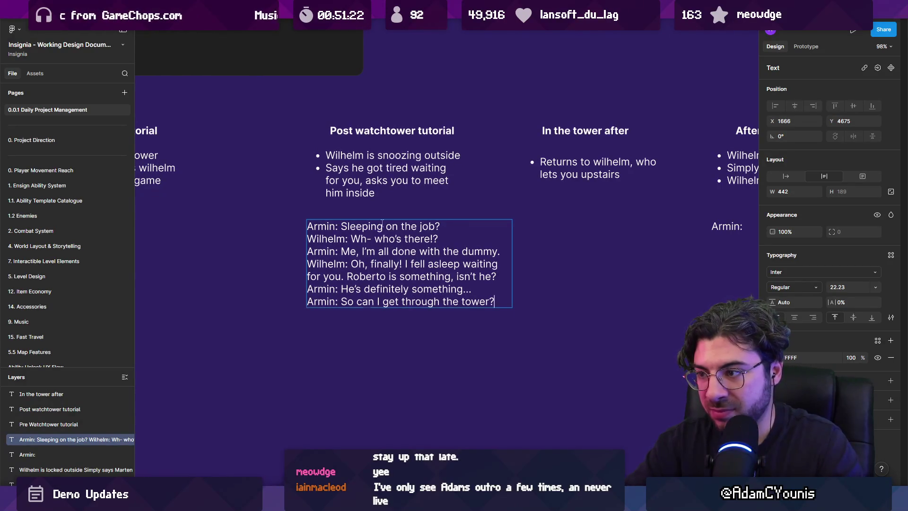
type("ow?")
key("Return")
type("Wilhelm:Certainly")
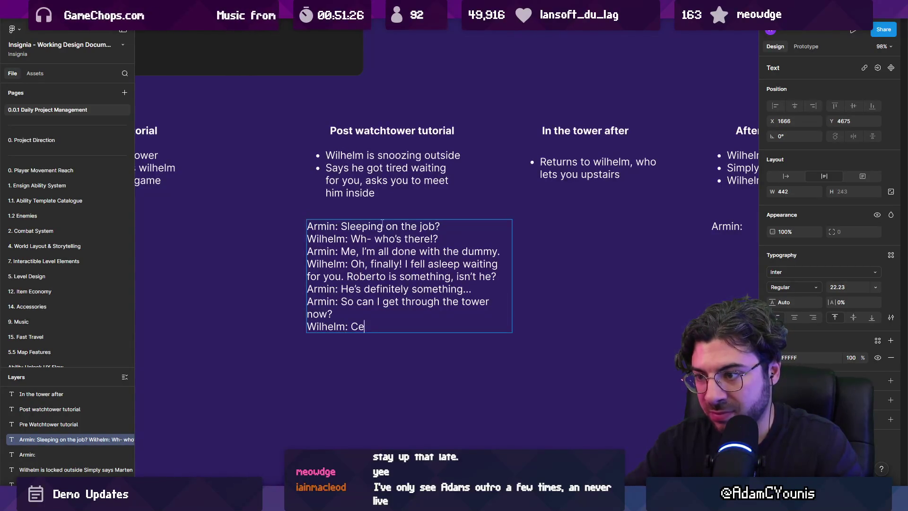
type(" I'll meet you")
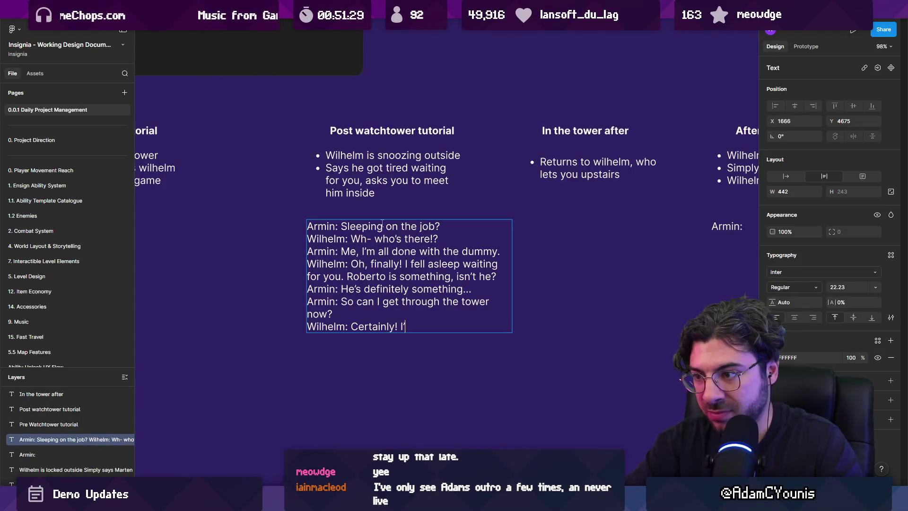
type(" inside.")
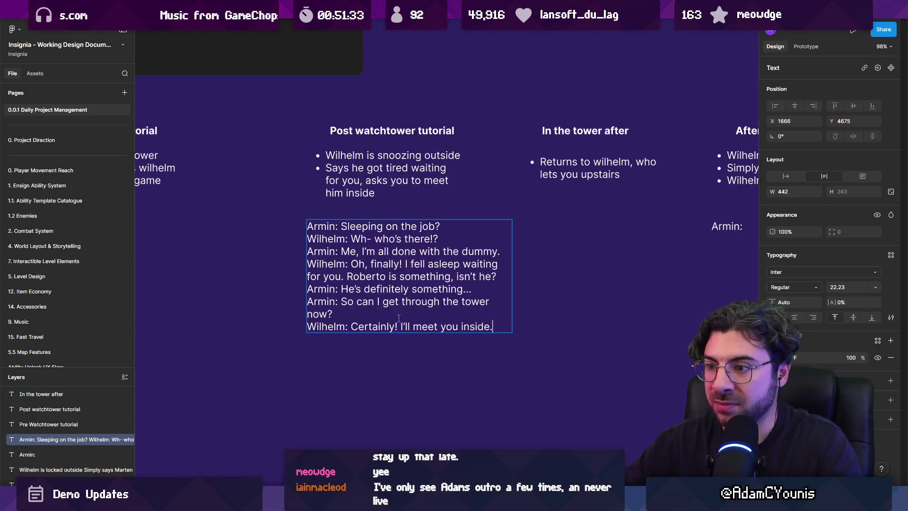
key("Escape")
scroll(318, 264, "right", 5)
Step: Under After Athenaeum, write Armin's 'Hey!' and Wilhelm's 'Armin! We've got a problem!'
scroll(473, 243, "right", 1)
left_click(500, 215)
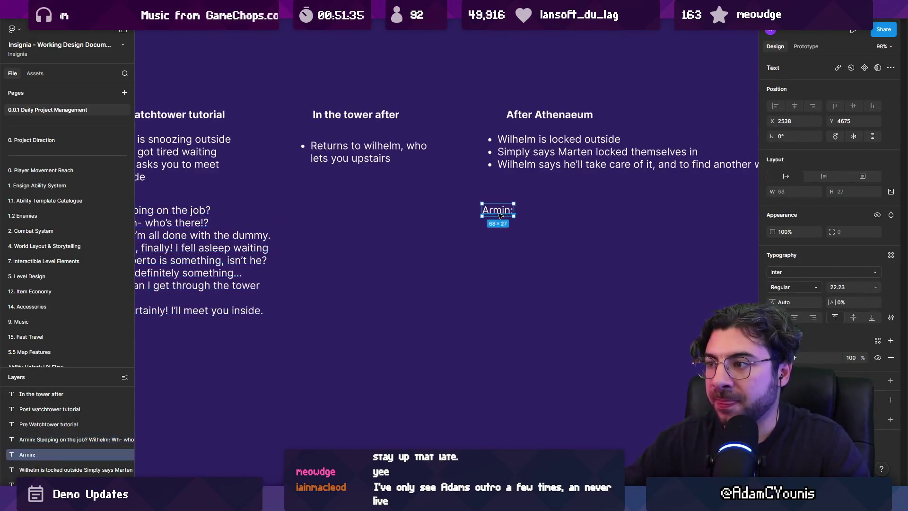
scroll(501, 215, "right", 3)
scroll(344, 243, "up", 3)
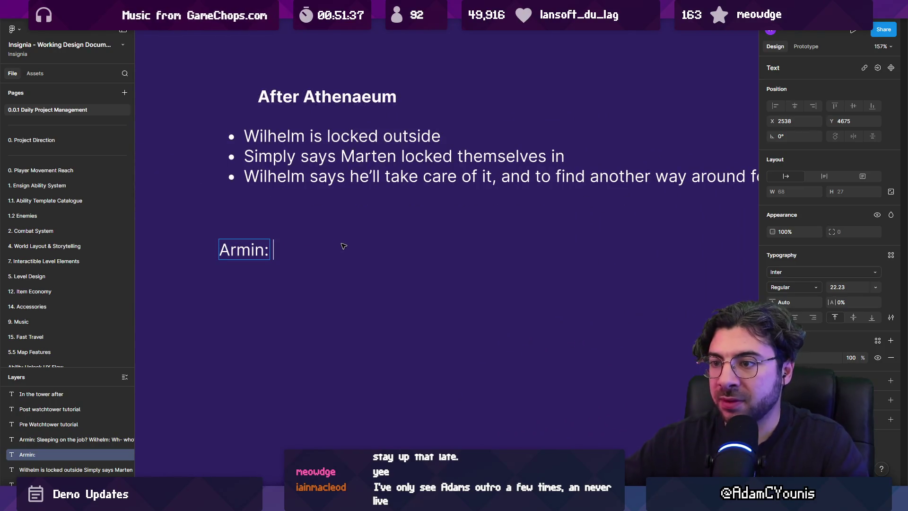
key("Return")
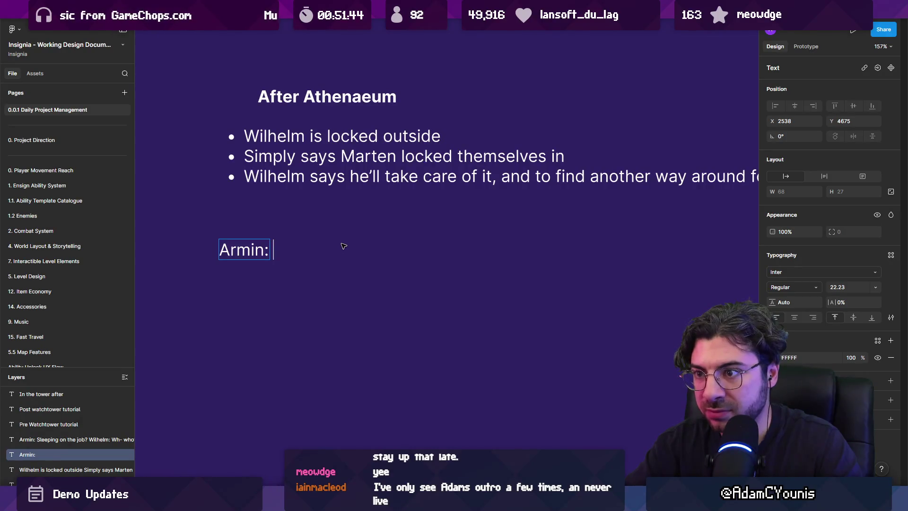
type("Hey")
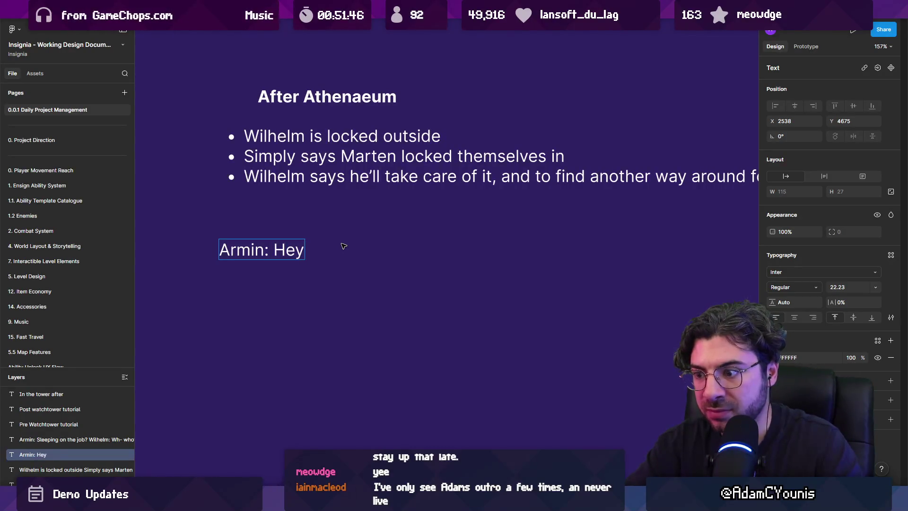
type("!")
key("Return")
type("wILHEL")
key("ctrl+shift+Left")
type("Wihlehm")
key("BackSpace")
key("BackSpace")
key("BackSpace")
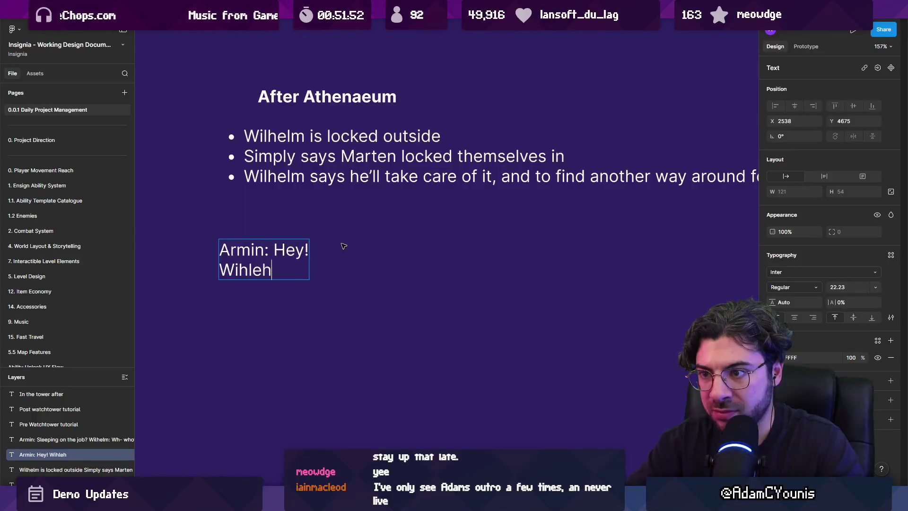
key("BackSpace")
type("l")
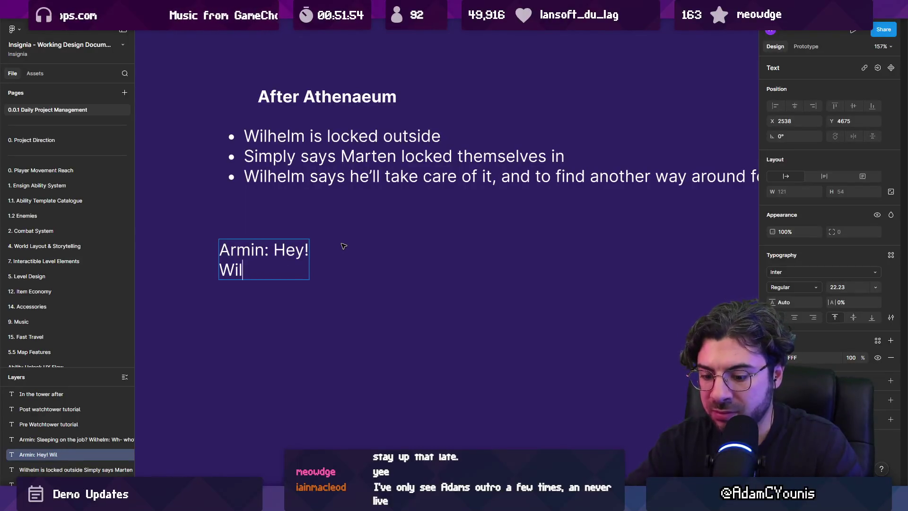
type("helm Armin! ")
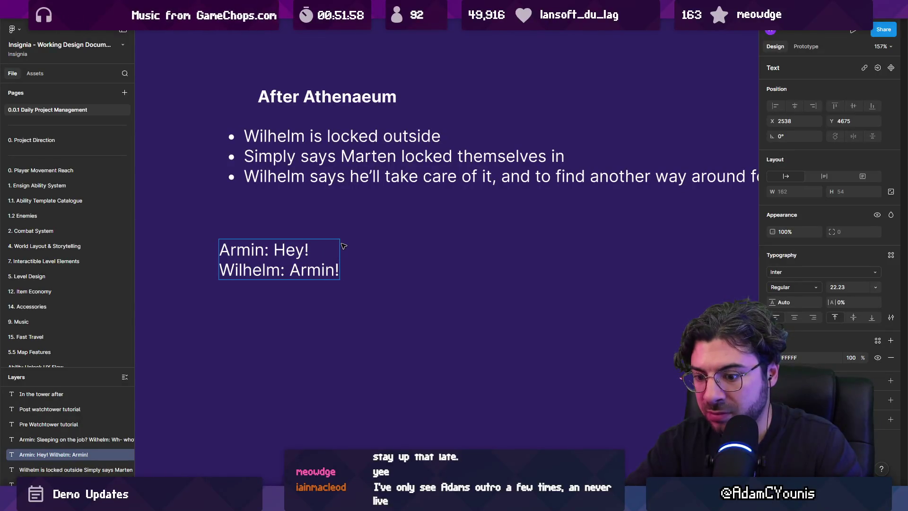
type(" We've got")
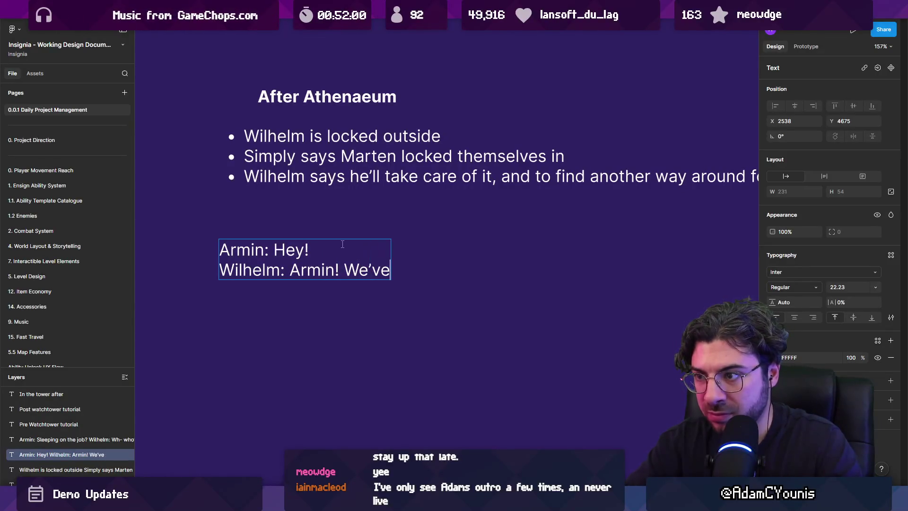
type(" a probelmn")
key("BackSpace")
key("BackSpace")
key("BackSpace")
type("lem!")
Step: Add Wilhelm's line 'The Marten claimed the tower!'
key("Return")
type("Armin: ")
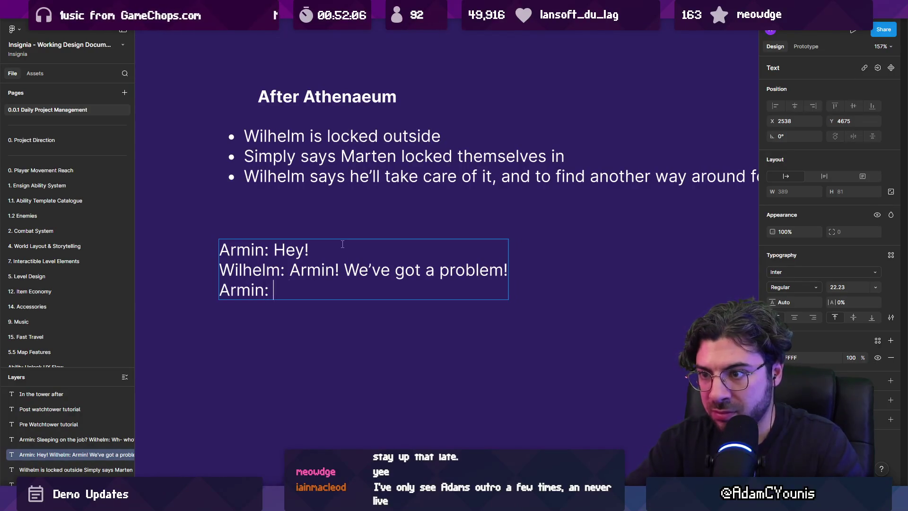
type("What's happened?")
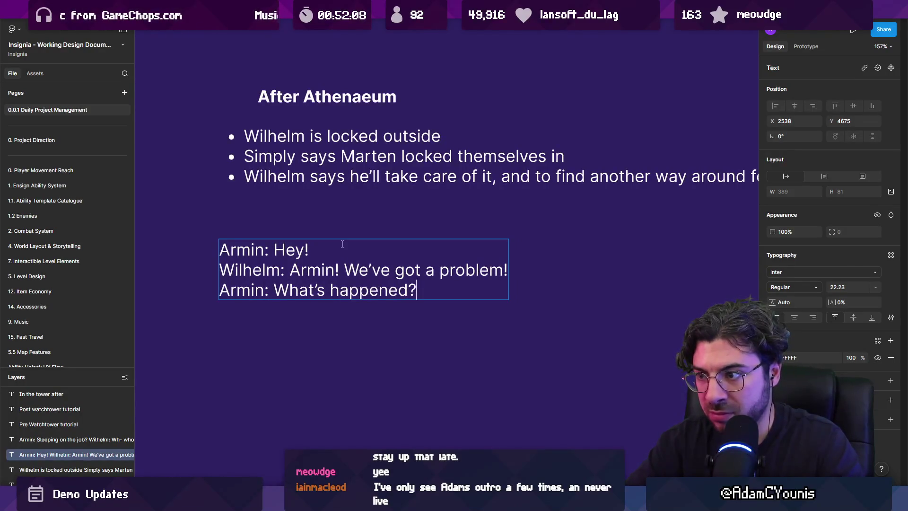
key("Return")
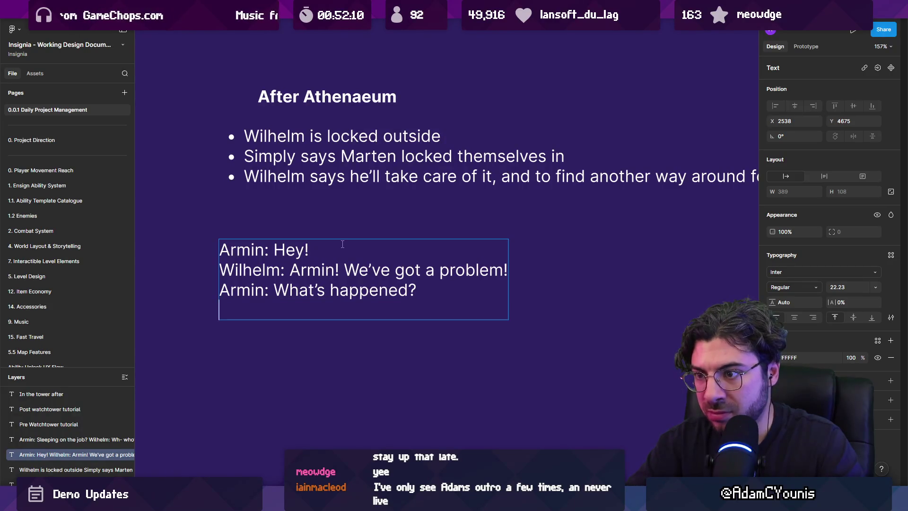
key("shift+Up")
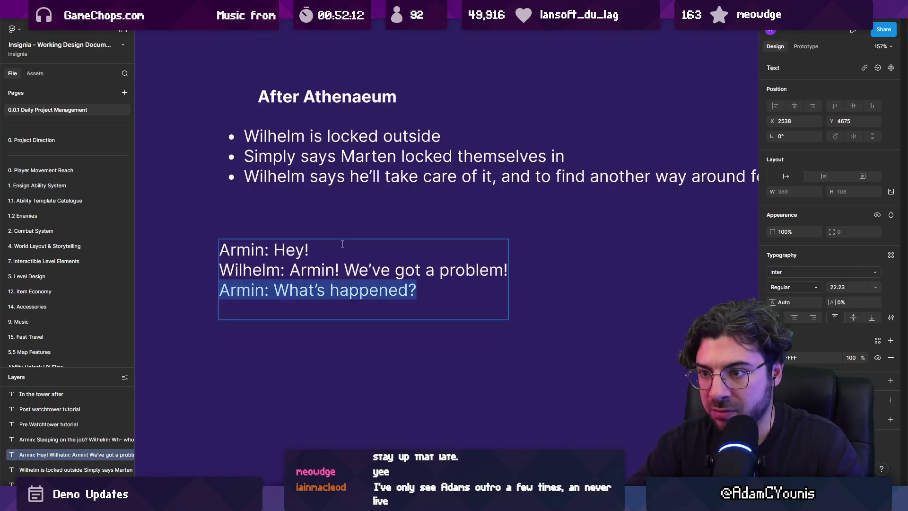
type("Wih")
key("BackSpace")
type("lhelm:")
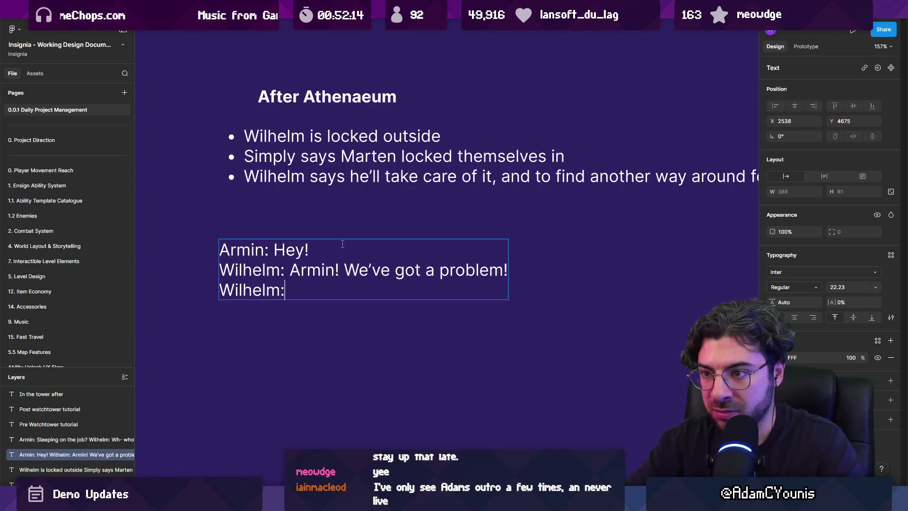
type(" The Marten op")
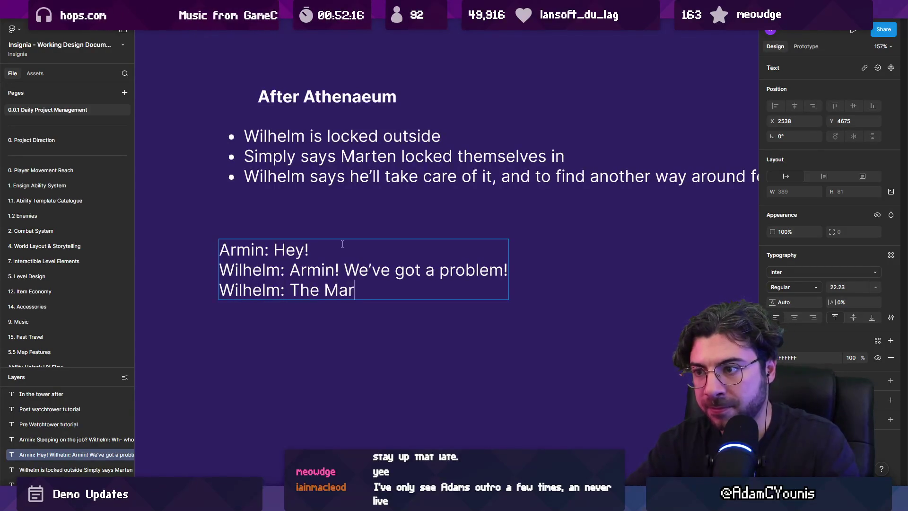
key("BackSpace")
key("BackSpace")
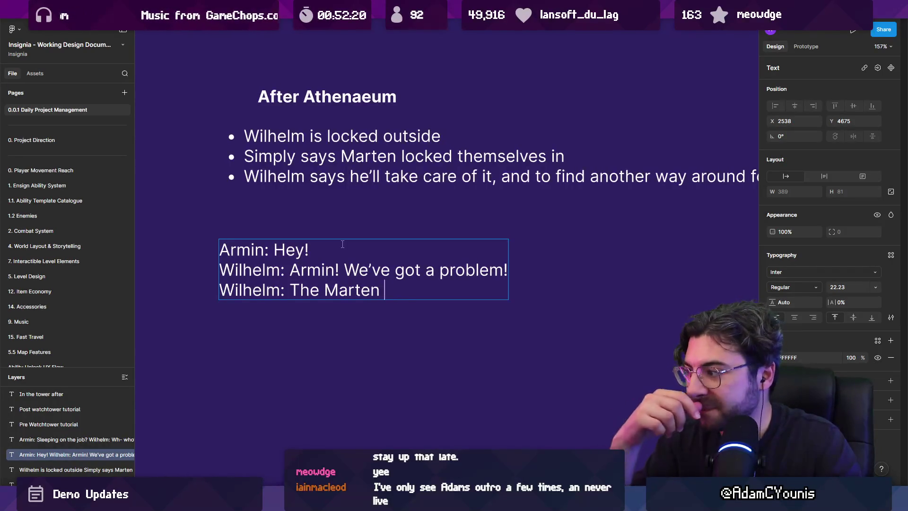
type("claimed the tower!")
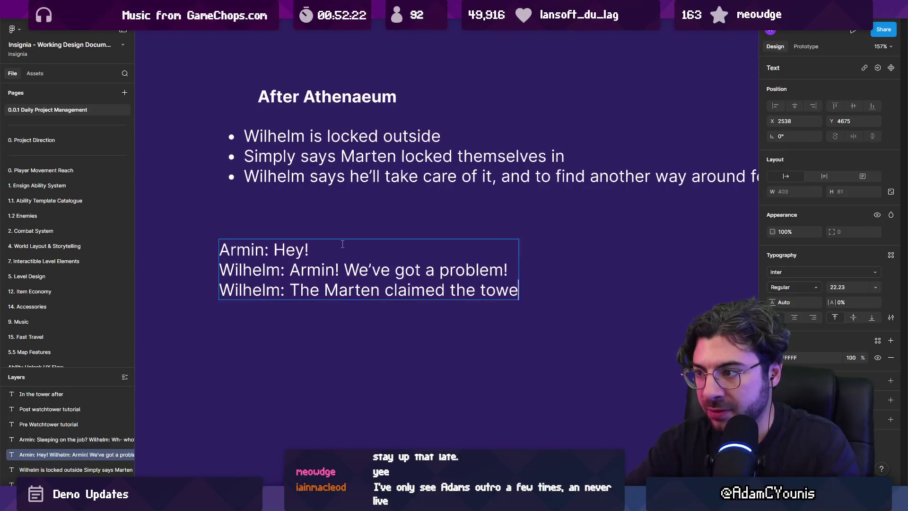
Step: Add Armin's line 'How could you let that happen!?'
key("Return")
type("Armin: ")
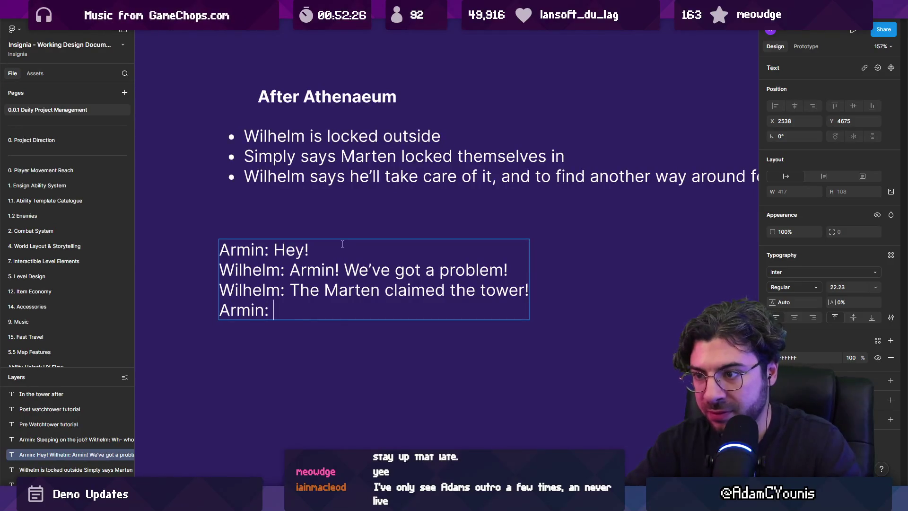
type("What?")
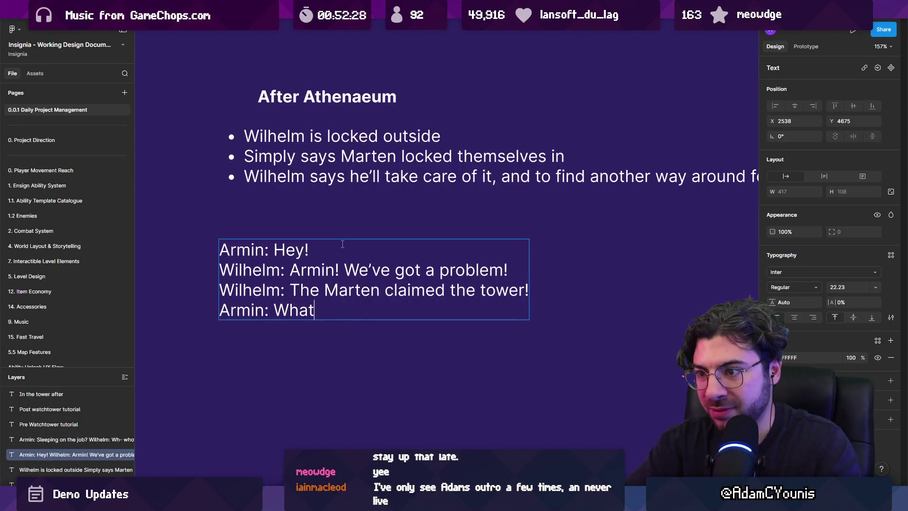
key("ctrl+shift+Left")
type("How coul")
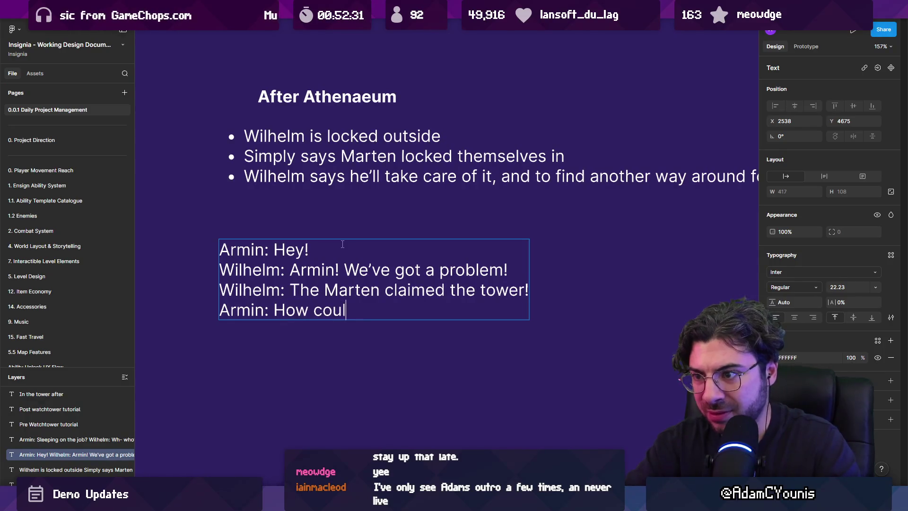
type("d you let that happen?")
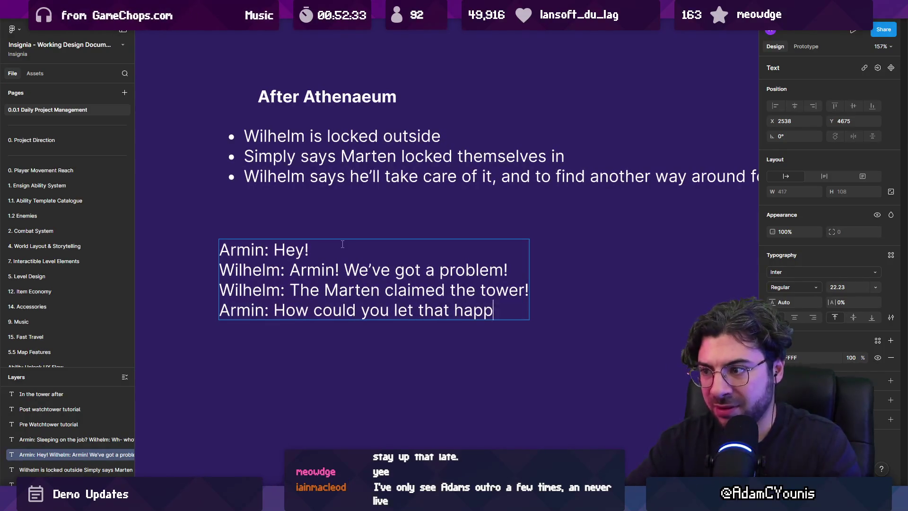
key("Return")
type("IO")
key("BackSpace")
key("BackSpace")
type("W")
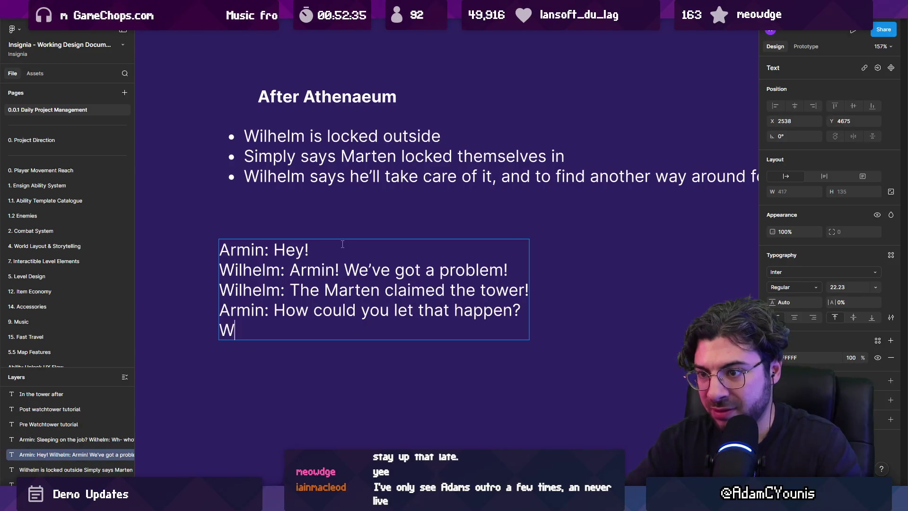
type("lhelm:")
type("told you , I was")
key("ctrl+shift+Left")
key("ctrl+shift+Left")
key("ctrl+shift+Left")
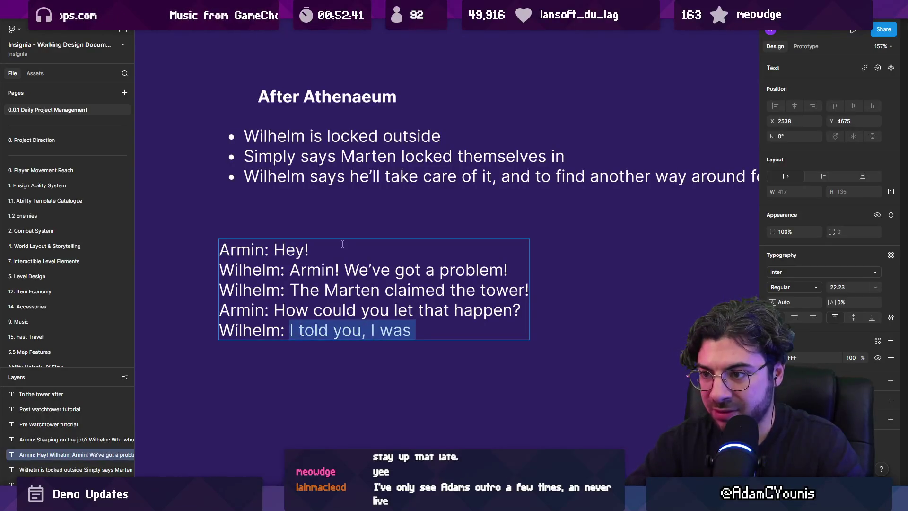
key("BackSpace")
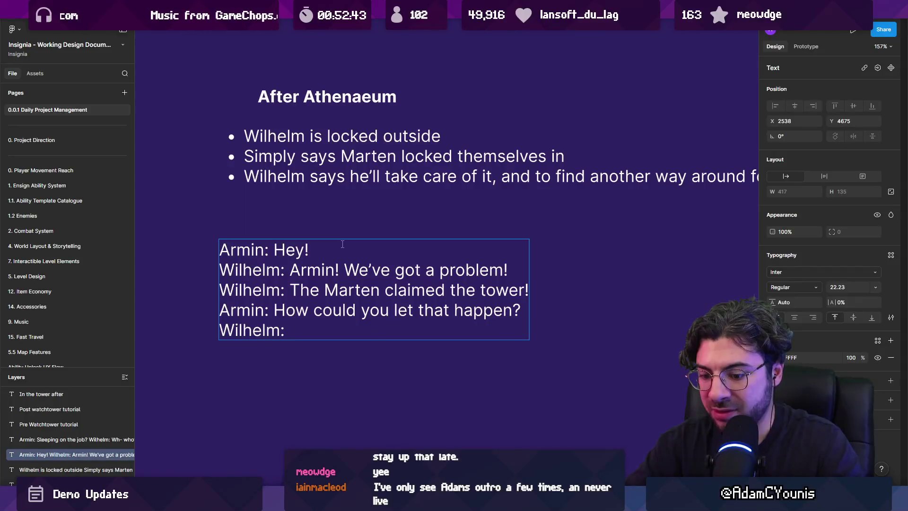
key("ctrl+shift+Left")
key("ctrl+shift+Left")
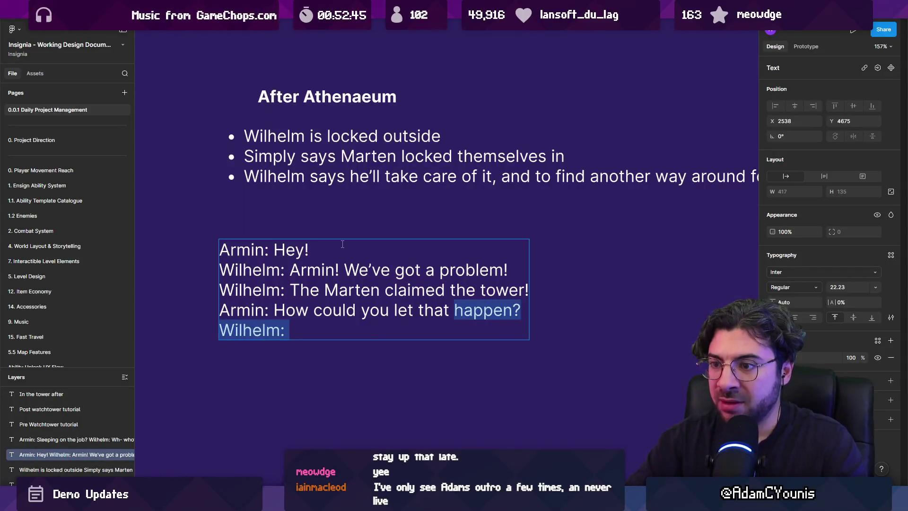
key("ctrl+shift+Right")
type("!?")
Step: Add Wilhelm's reply 'Don't tell the others, or I'll lose me job!'
key("Return")
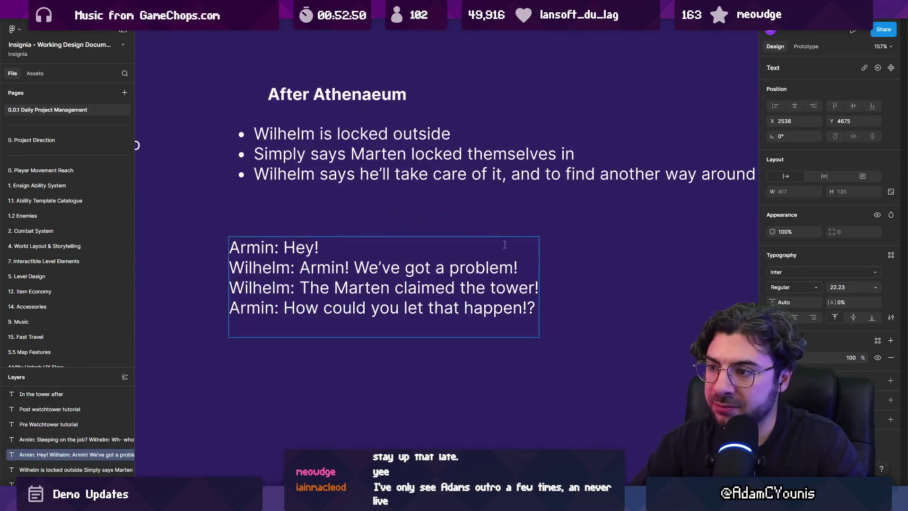
type("Wilhelm: Don")
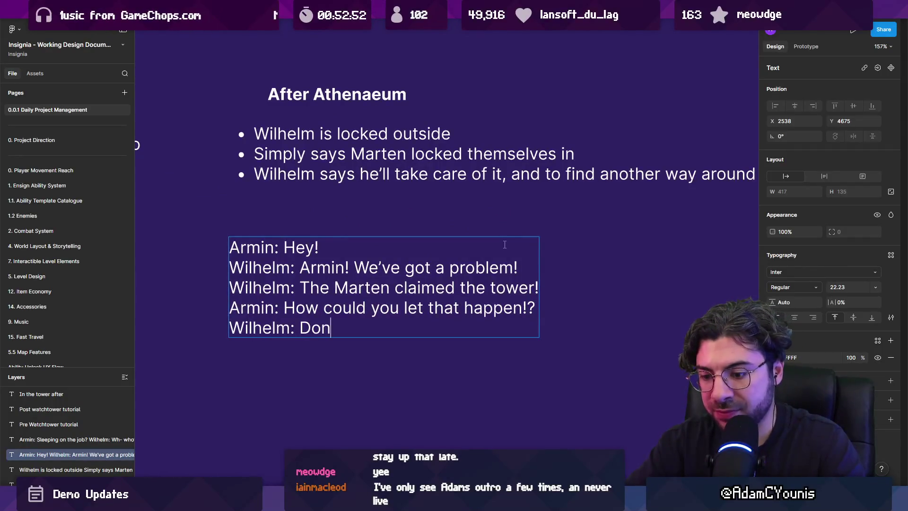
type("'t worry! I'll take ")
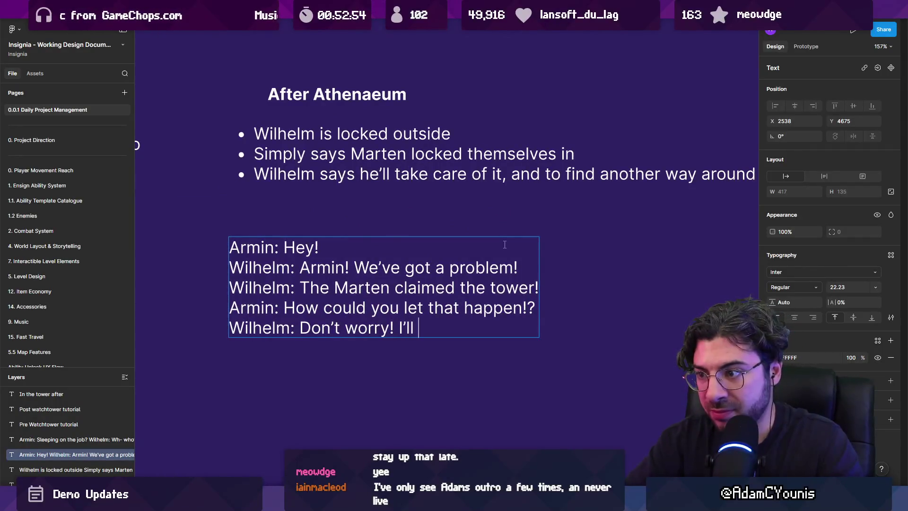
type("care of itg")
key("BackSpace")
type(",")
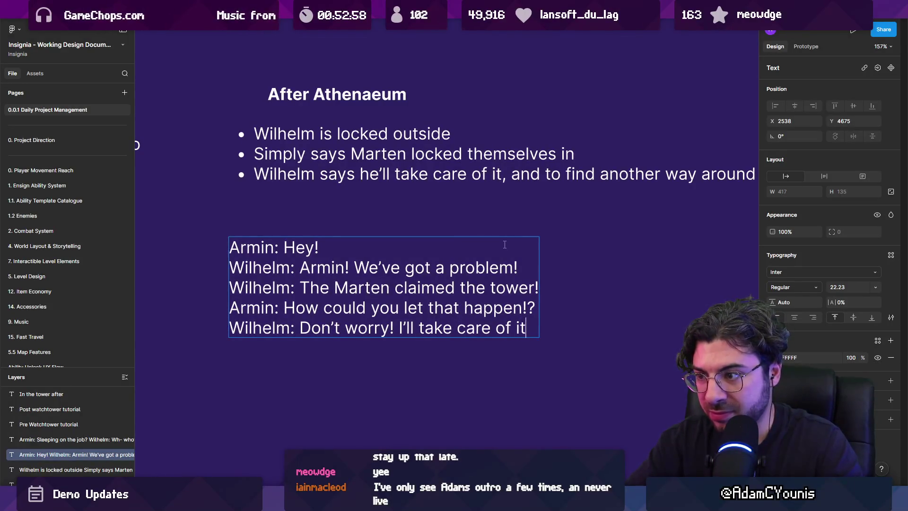
key("ctrl+shift+Left")
key("ctrl+shift+Left")
key("ctrl+shift+Left")
type("tell the otth")
key("BackSpace")
key("BackSpace")
key("BackSpace")
type("thers")
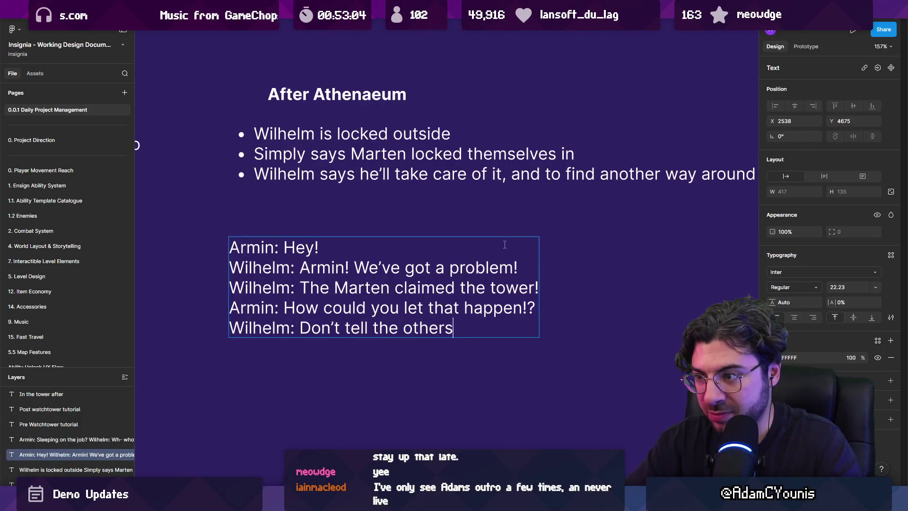
type(" I;''ll lose me jo")
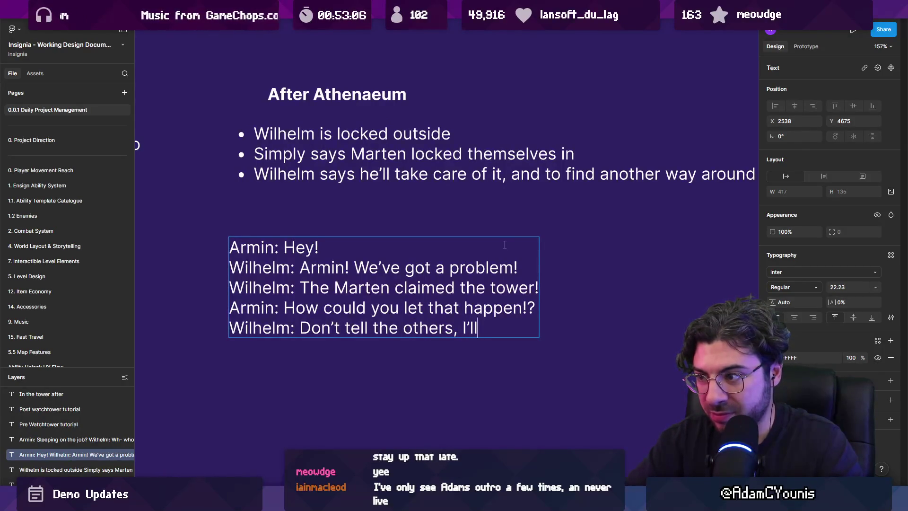
type("b!")
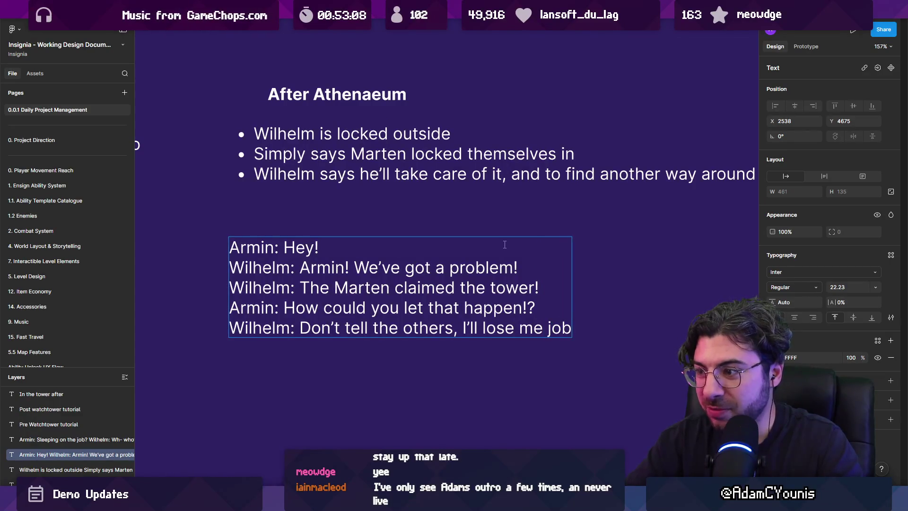
key("BackSpace")
type(".")
key("BackSpace")
type("!")
key("ctrl+shift+Left")
key("ctrl+shift+Left")
key("ctrl+shift+Left")
key("Left")
type("or")
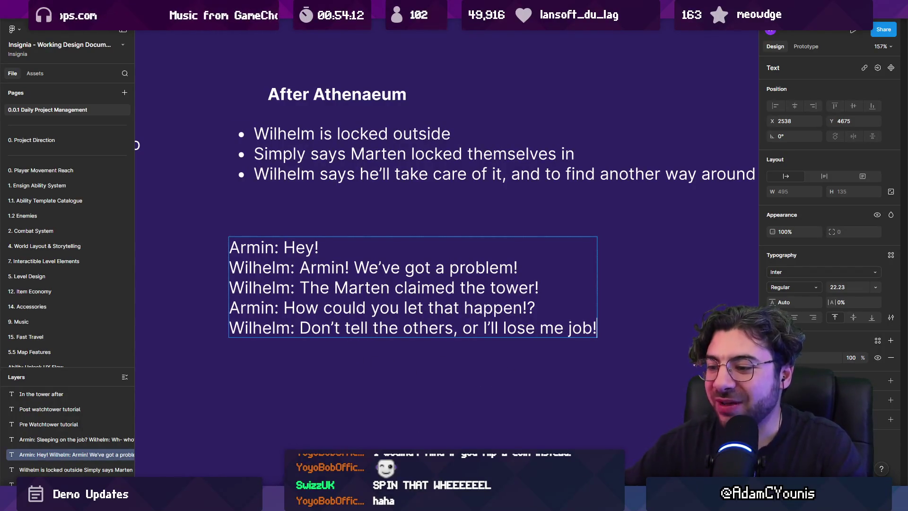
Step: Search Everything for 'clinker .pde' to list the Clinkers sketch files
type("clinker")
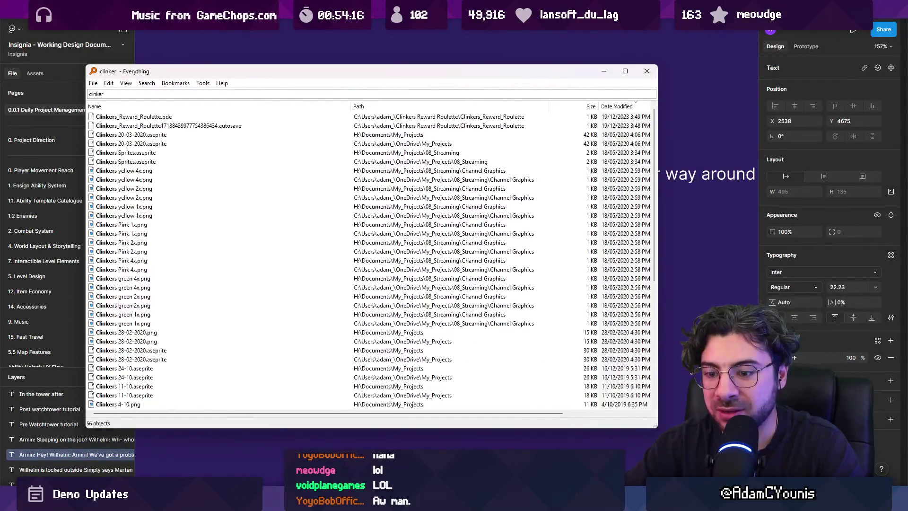
type(" .pde")
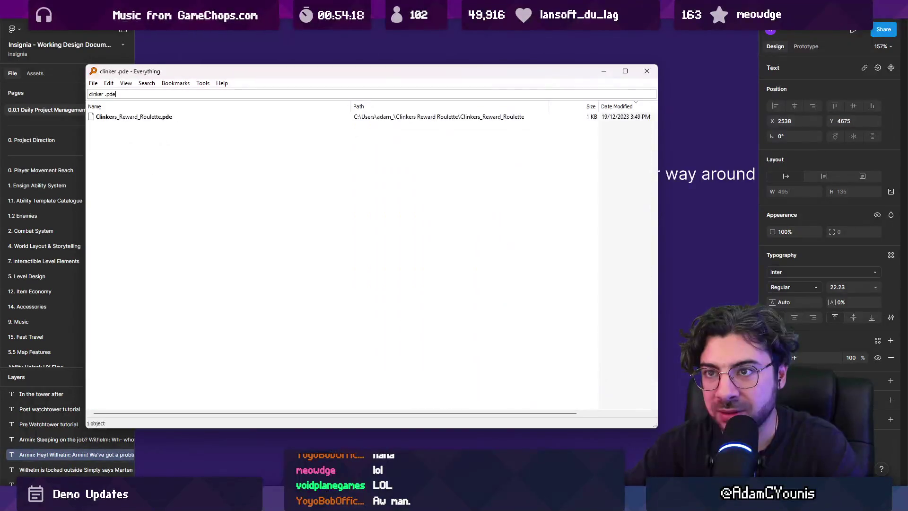
Step: Open Clinkers_Reward_Roulette.pde in Processing 4, run it to roll a contributor, then close it
left_click(134, 117)
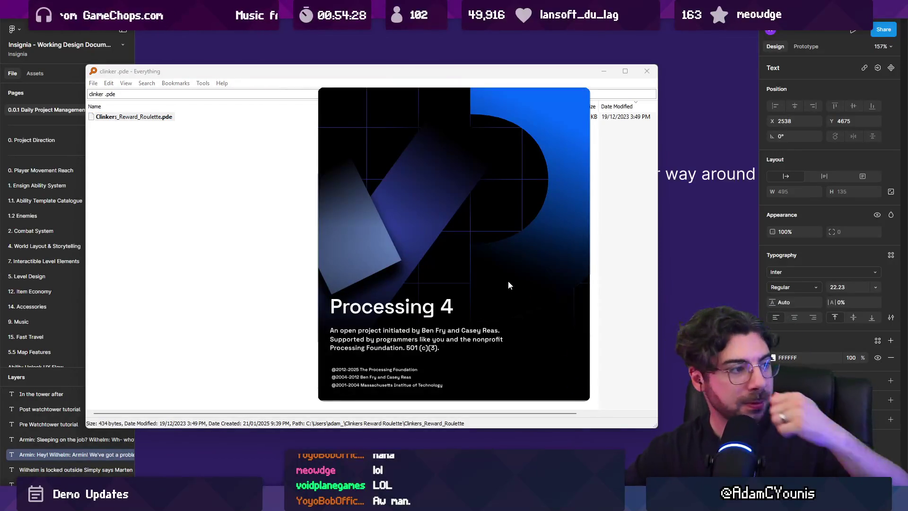
left_click(539, 76)
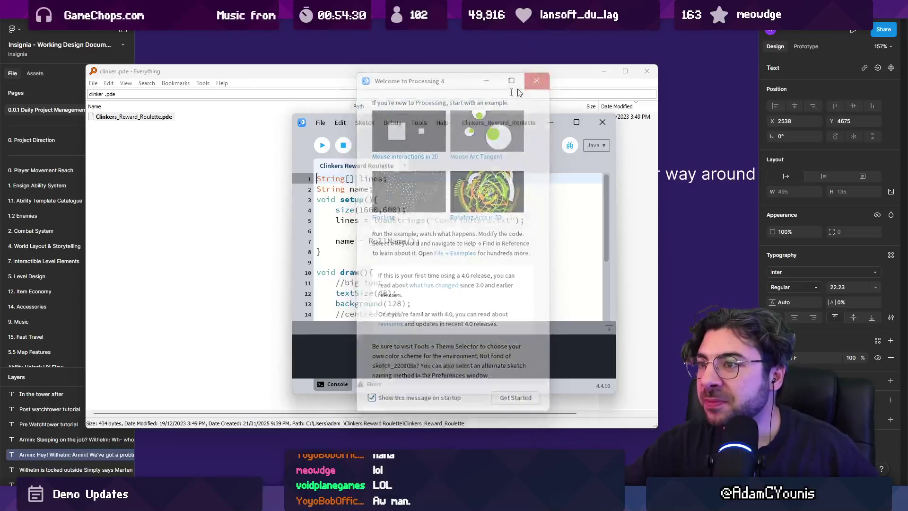
left_click(322, 145)
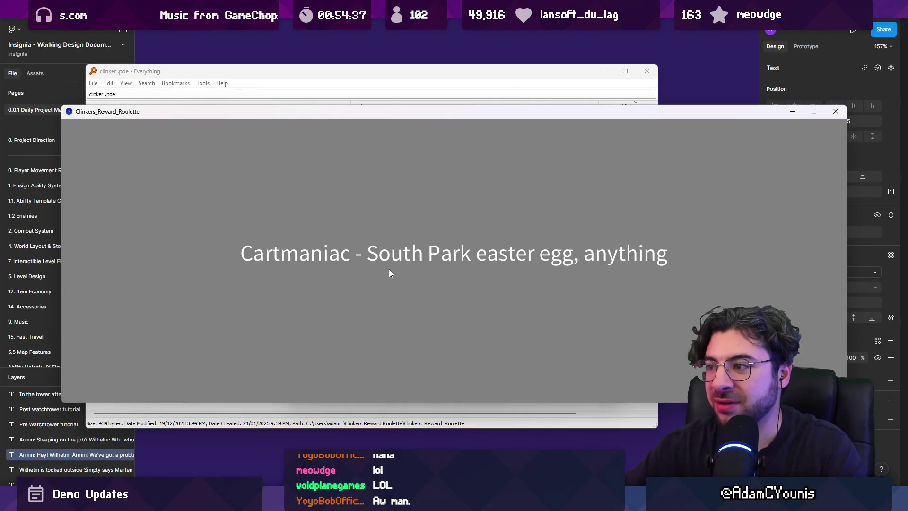
key("Escape")
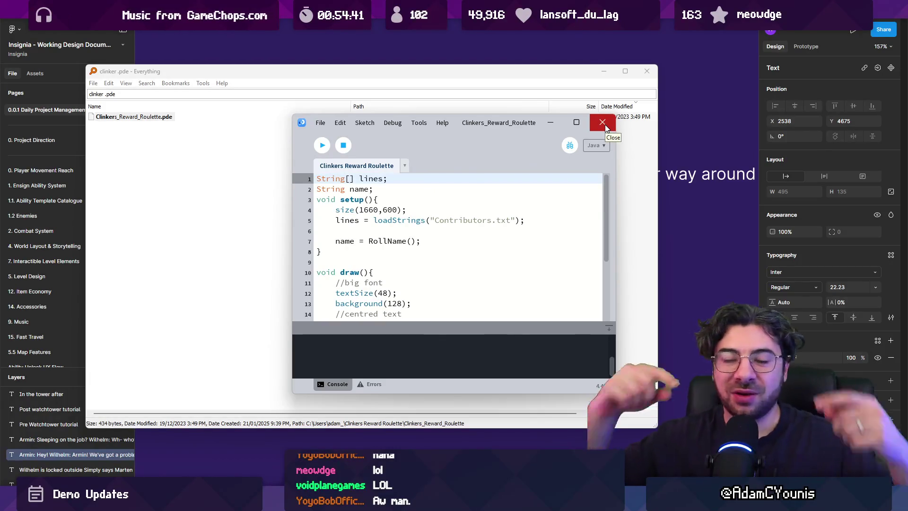
Step: Close the Everything search and the Processing editor
scroll(543, 192, "down", 3)
scroll(543, 193, "up", 3)
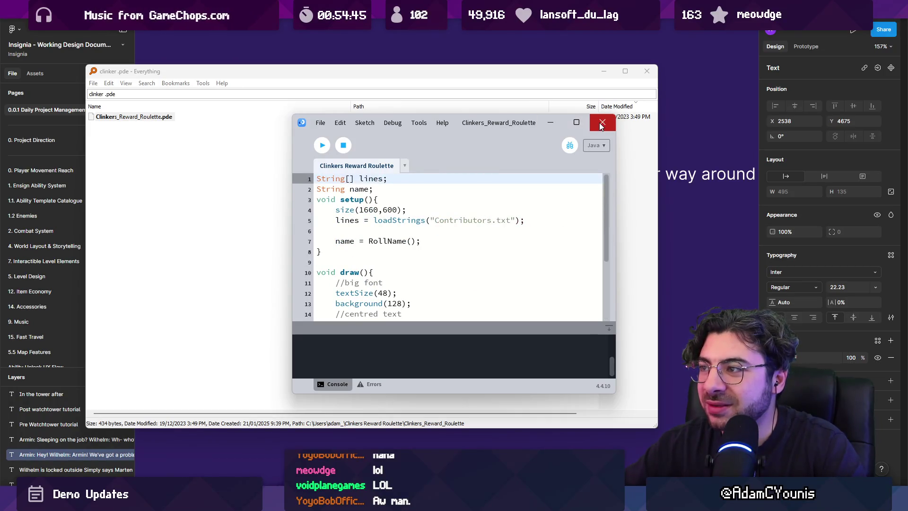
left_click(646, 71)
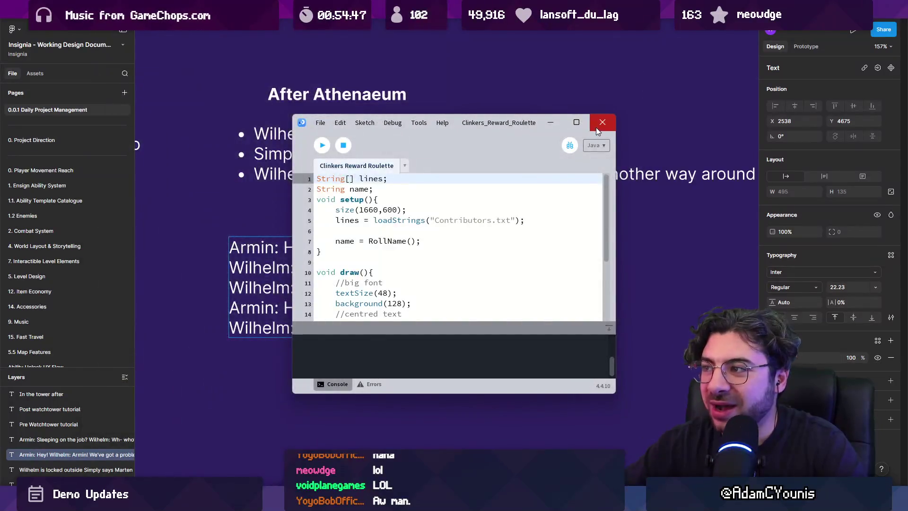
left_click(602, 121)
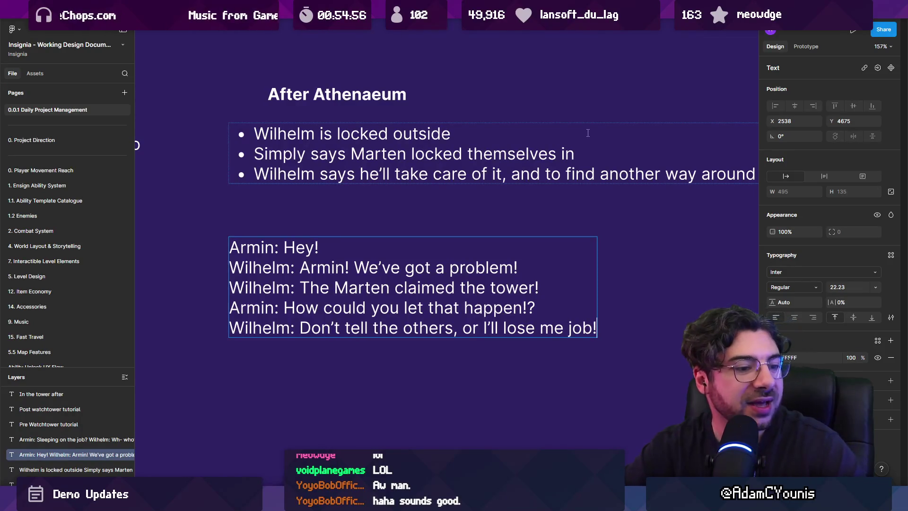
Step: Add Armin's line 'Ugh, but how do I get past!' at the end of the After Athenaeum dialogue
left_click(505, 287)
key("End")
key("Return")
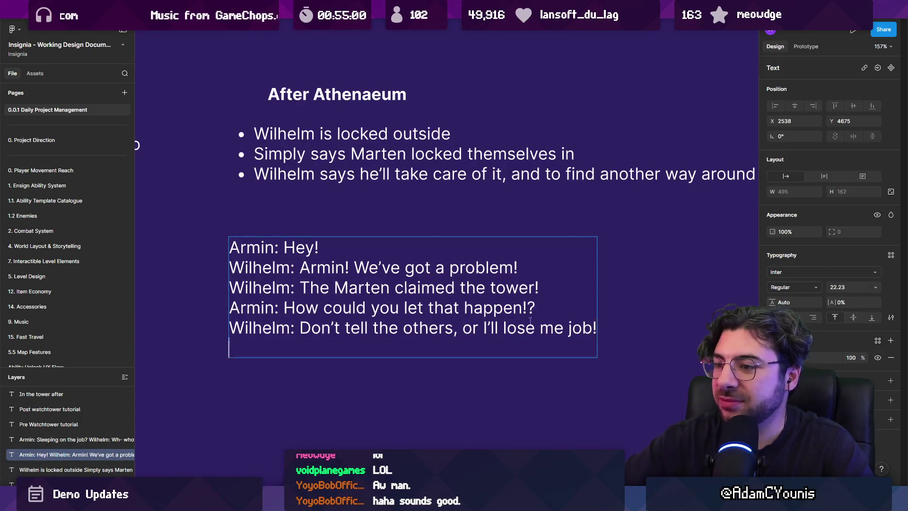
type("Armin: ")
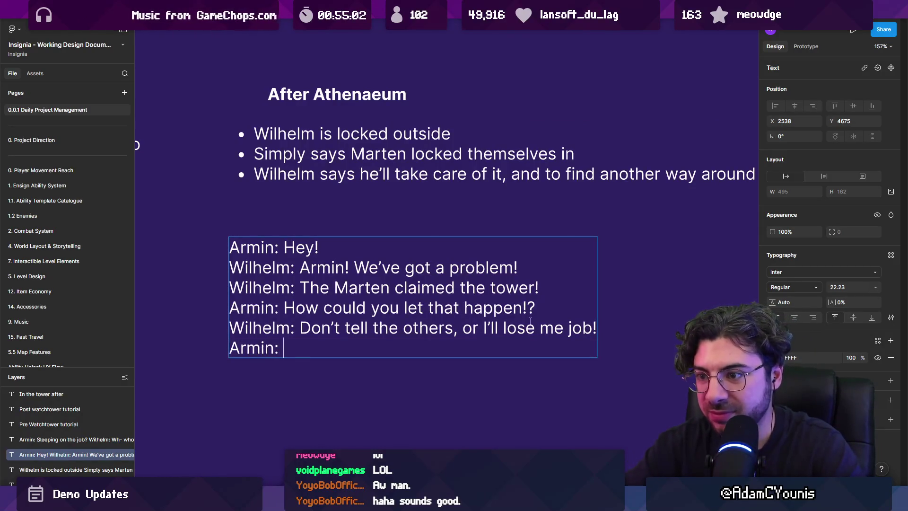
type("Ugh")
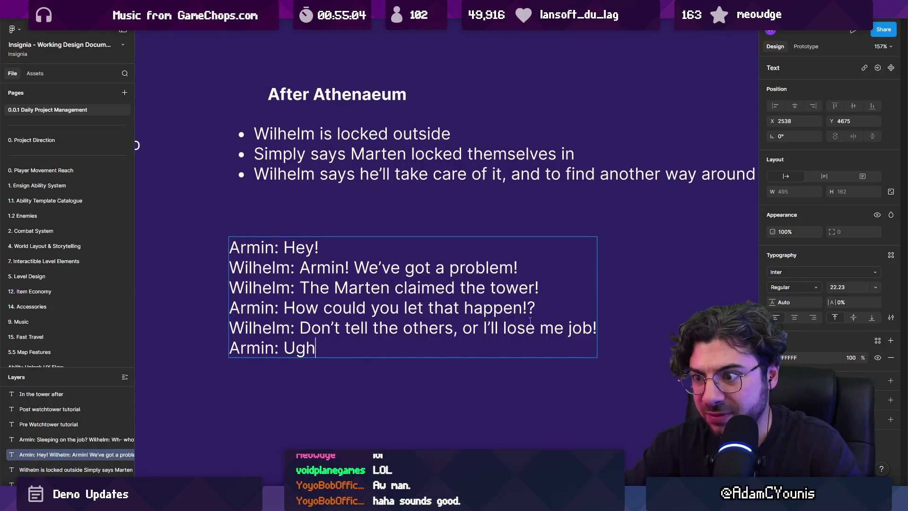
type("bnuit")
key("BackSpace")
key("BackSpace")
key("BackSpace")
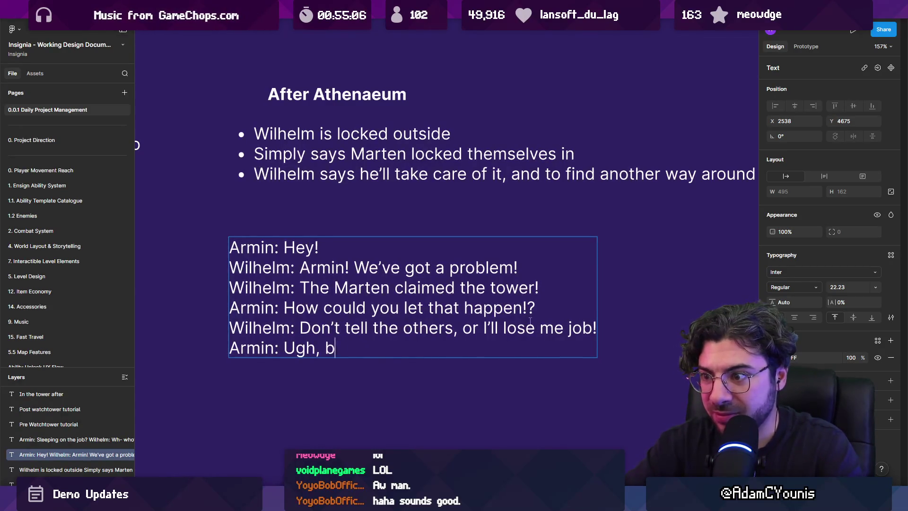
type("ut how do I get poa")
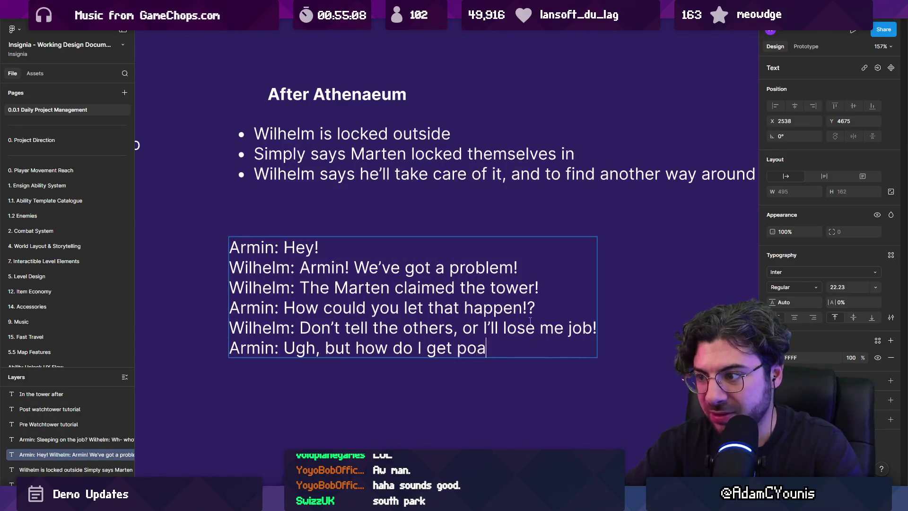
type("!")
key("Return")
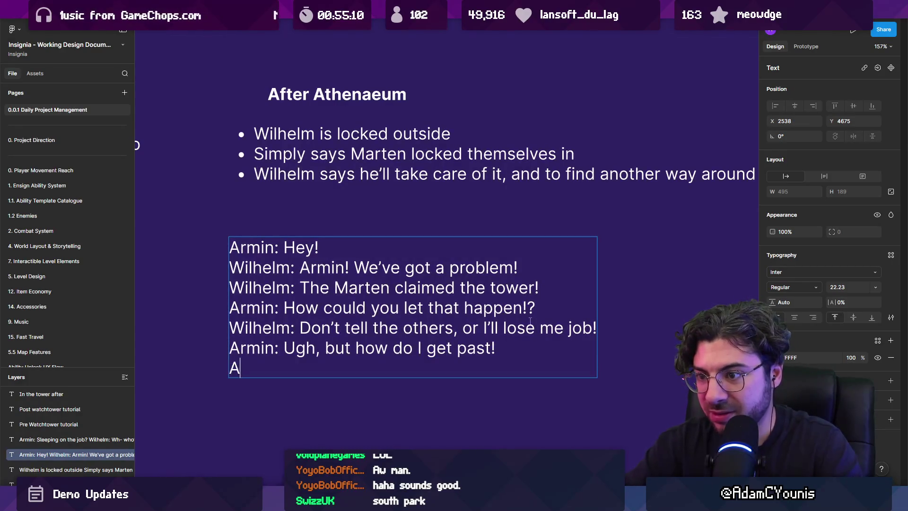
Step: Add Wilhelm's reply 'You'll need to find another way for now, lad.' below it
type("lhelm: Find another w")
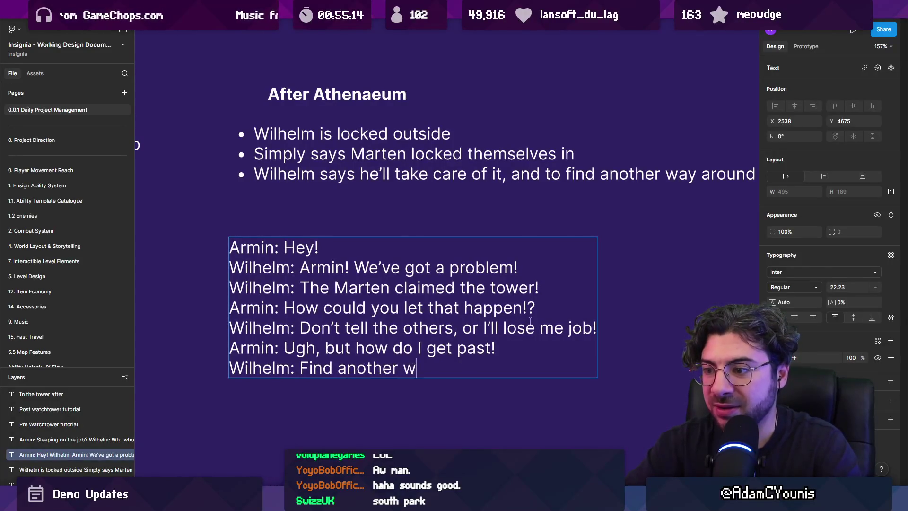
key("ctrl+shift+Left")
key("ctrl+shift+Left")
key("ctrl+shift+Left")
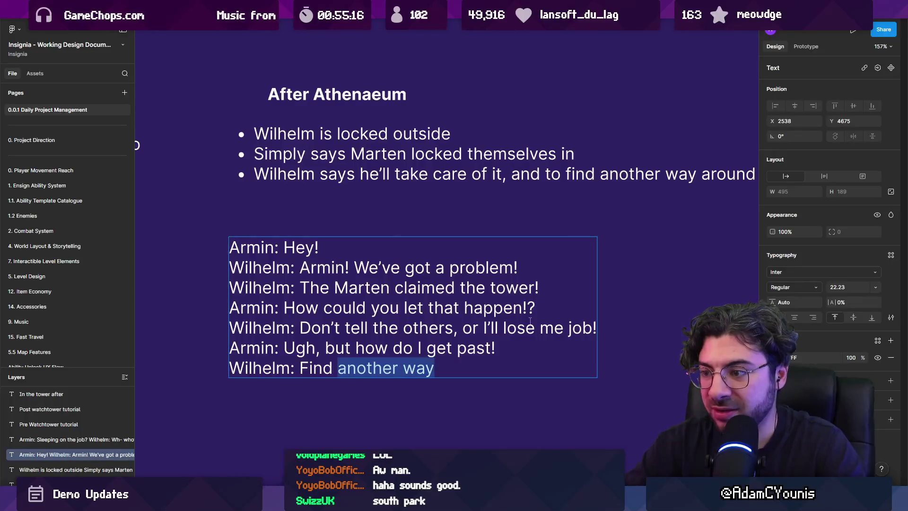
type("You’ll ")
type("need to find ")
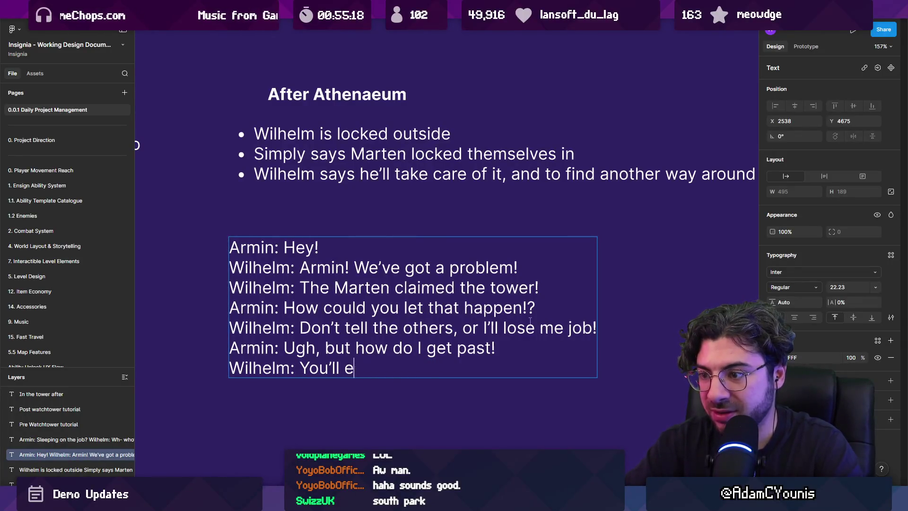
type("another way, le")
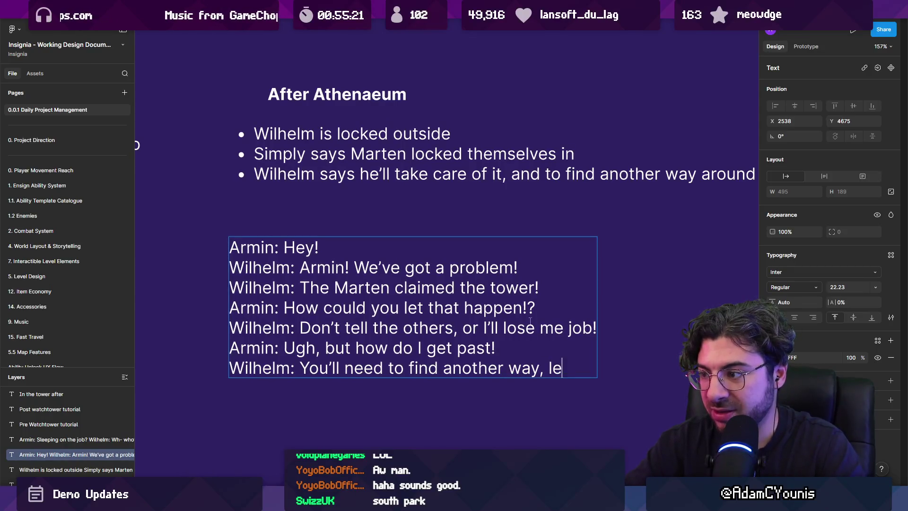
key("BackSpace")
type("ad.")
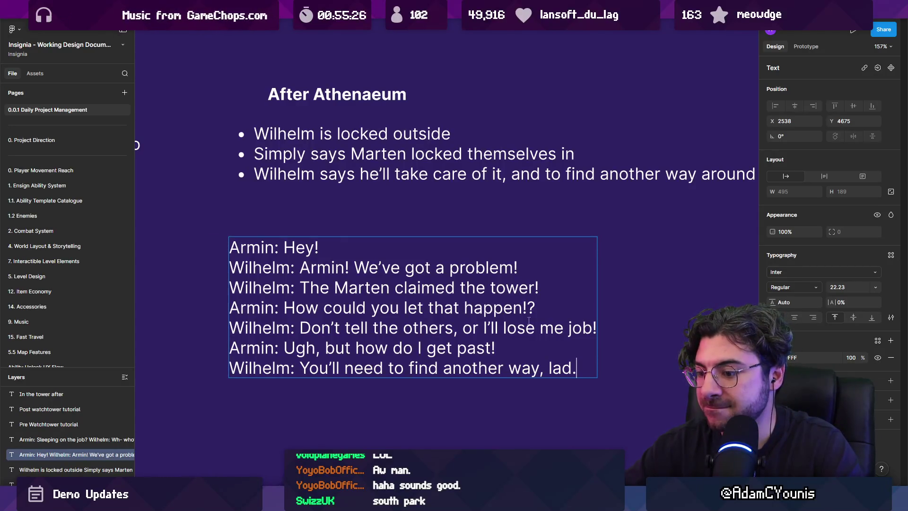
key("ctrl+shift+Left")
key("ctrl+shift+Left")
key("Left")
type("for now")
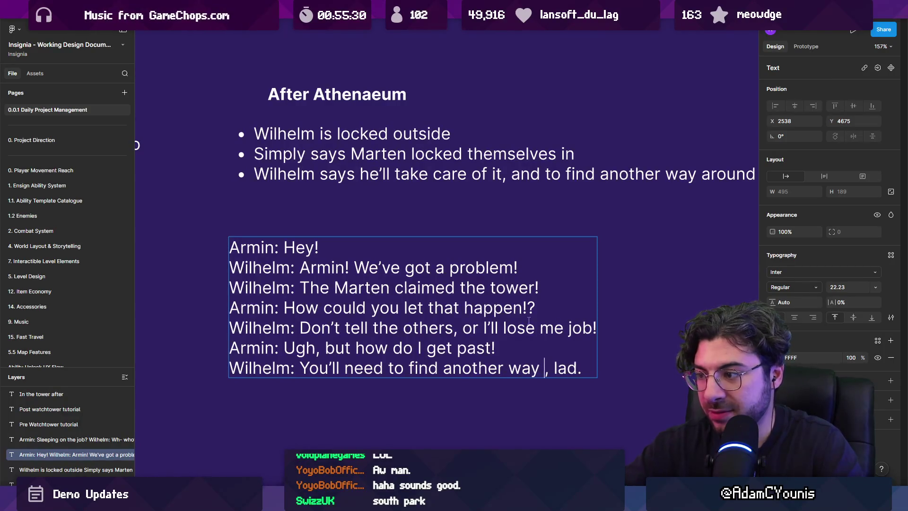
key("Escape")
key("Escape")
scroll(529, 327, "down", 5)
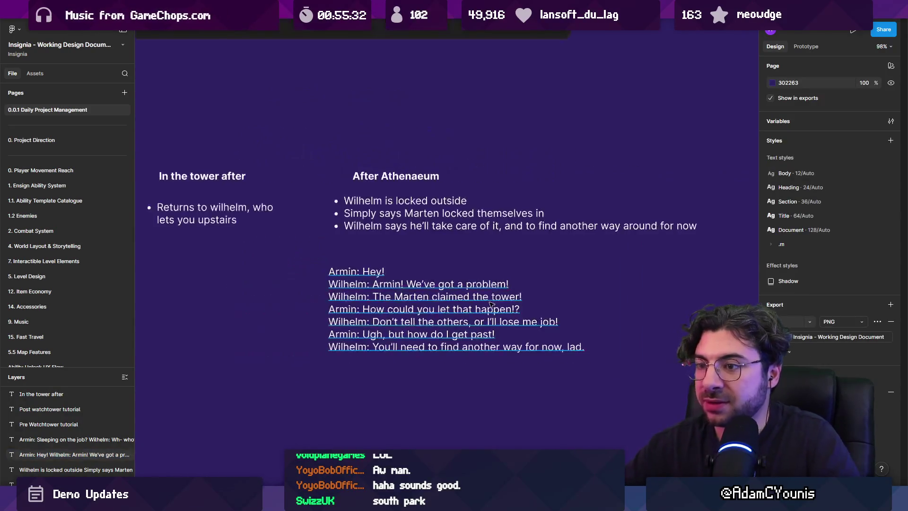
Step: Insert 'I'll deal with it.' before Wilhelm's 'Don't tell the others' line
left_click_drag(538, 350, 507, 344)
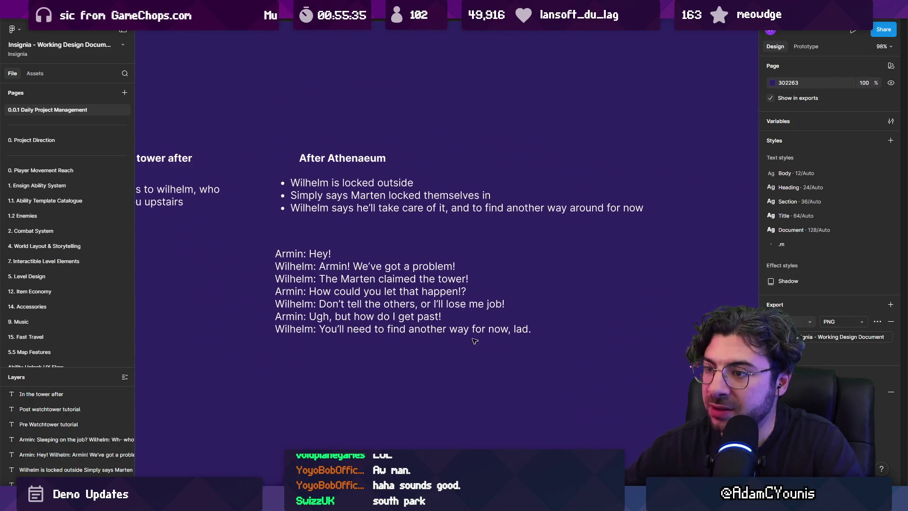
double_click(365, 280)
left_click(378, 291)
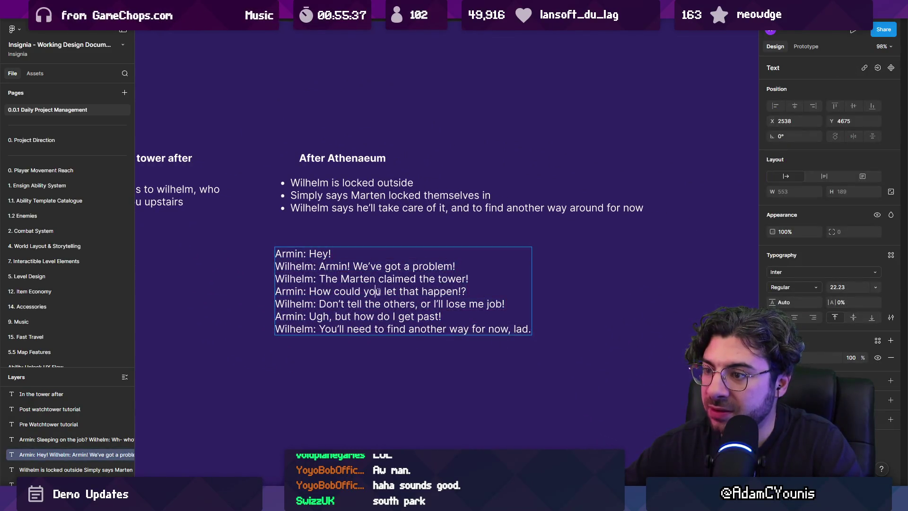
left_click(390, 345)
double_click(378, 307)
scroll(379, 307, "up", 3)
left_click(327, 303)
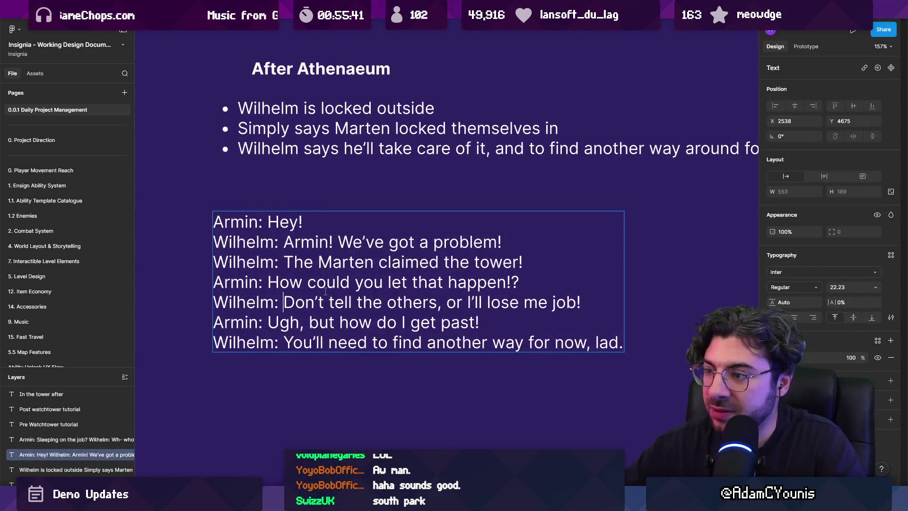
type("I'll deal with")
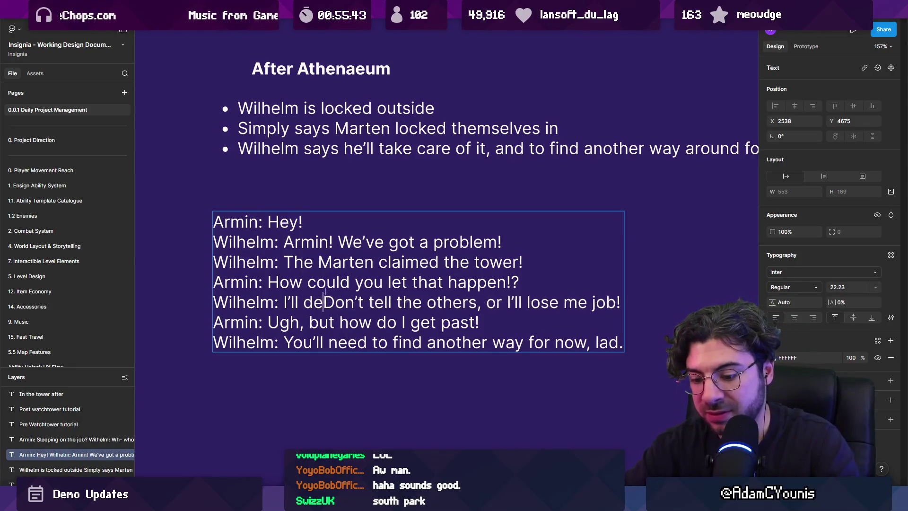
type(" it.")
key("Return")
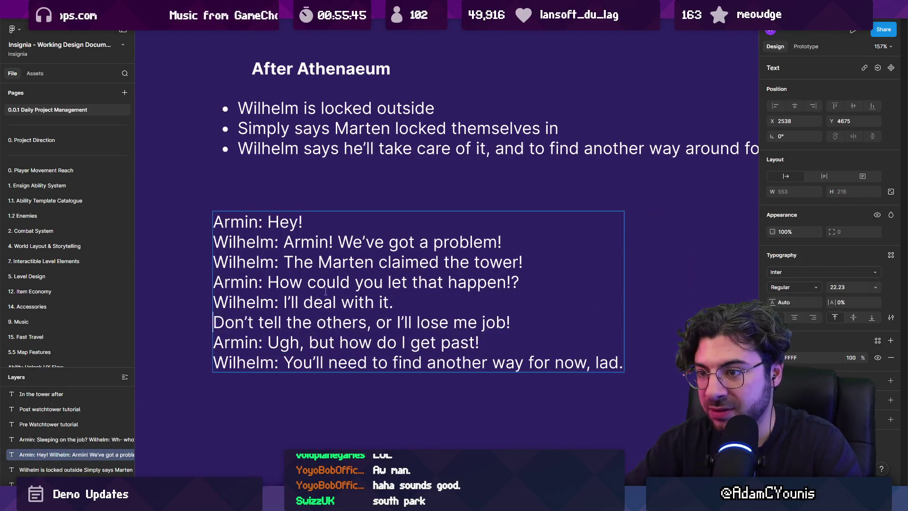
Step: Start the next line with 'Wilhelm: Please, don't tell the others' and remove the comma after 'others'
type("W")
key("BackSpace")
type("Wilhelm")
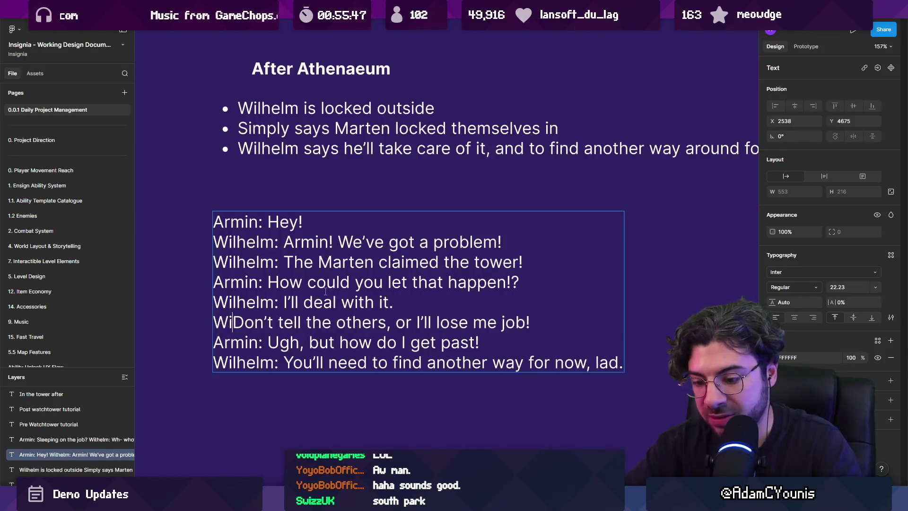
type(": Please,")
key("Delete")
type("d")
key("ctrl+shift+Right")
key("ctrl+shift+Right")
key("ctrl+shift+Right")
key("Right")
key("Delete")
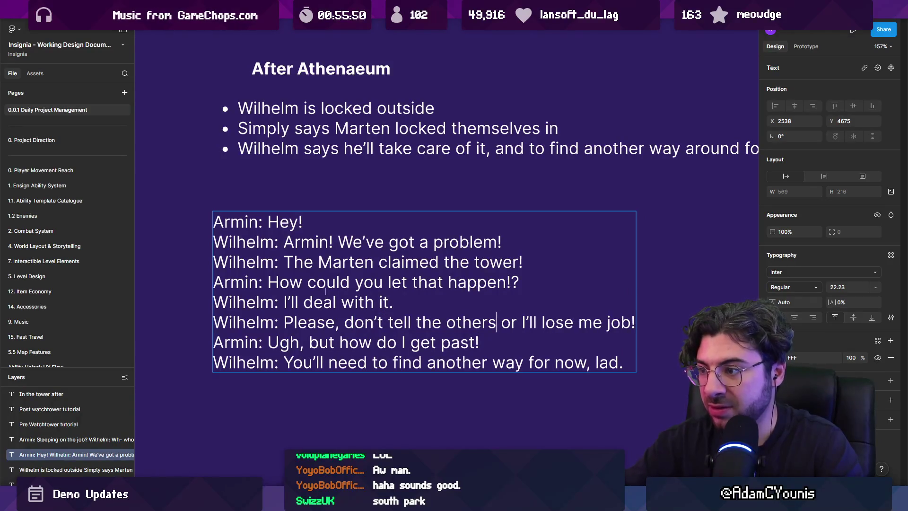
key("Escape")
key("Escape")
scroll(332, 295, "down", 5)
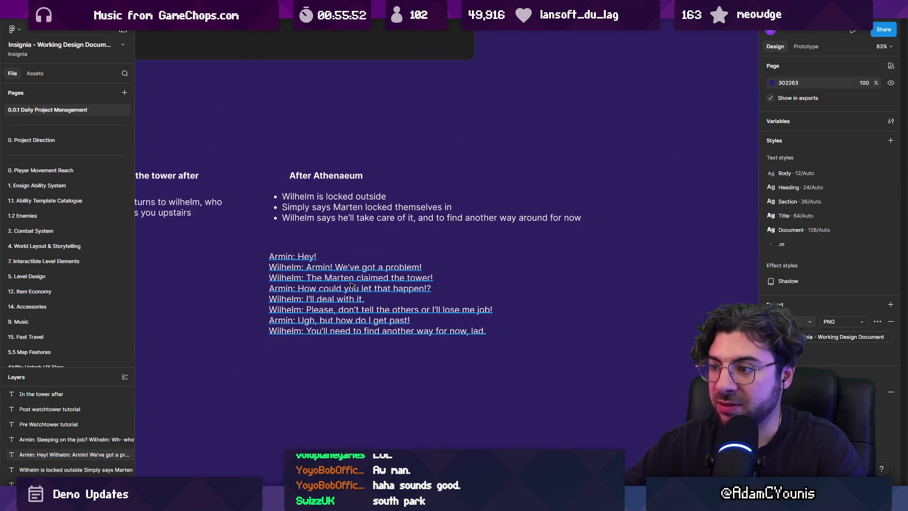
scroll(357, 316, "up", 5)
Step: Deselect the finished dialogue text and bring the Unity editor back to the front
double_click(450, 302)
left_click(452, 303)
key("Escape")
key("Escape")
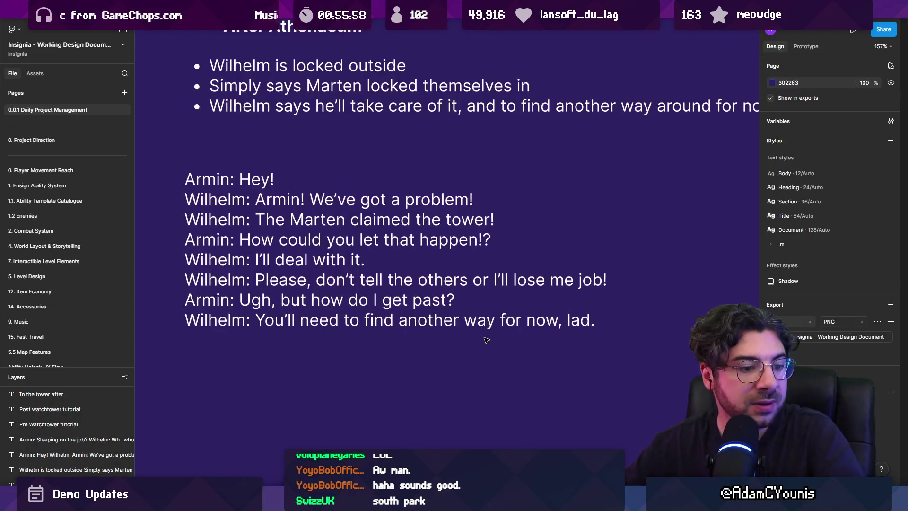
scroll(582, 270, "down", 5)
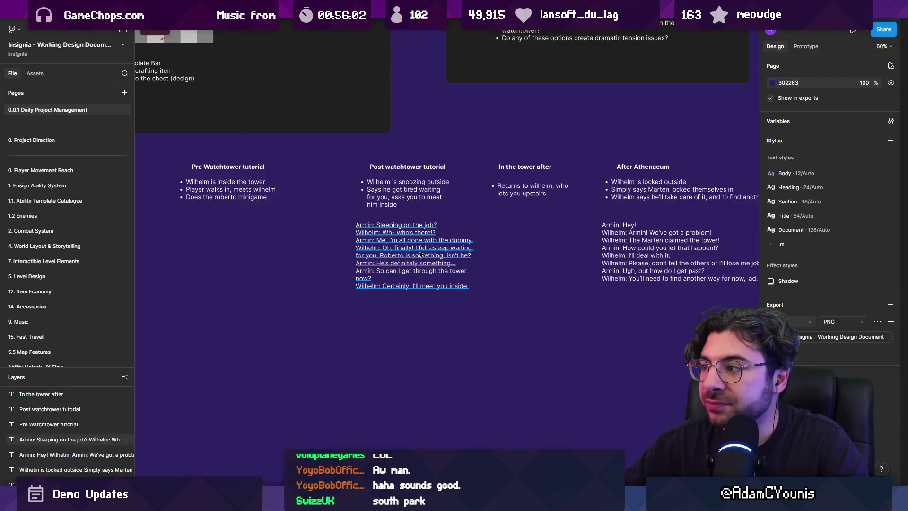
scroll(372, 264, "right", 3)
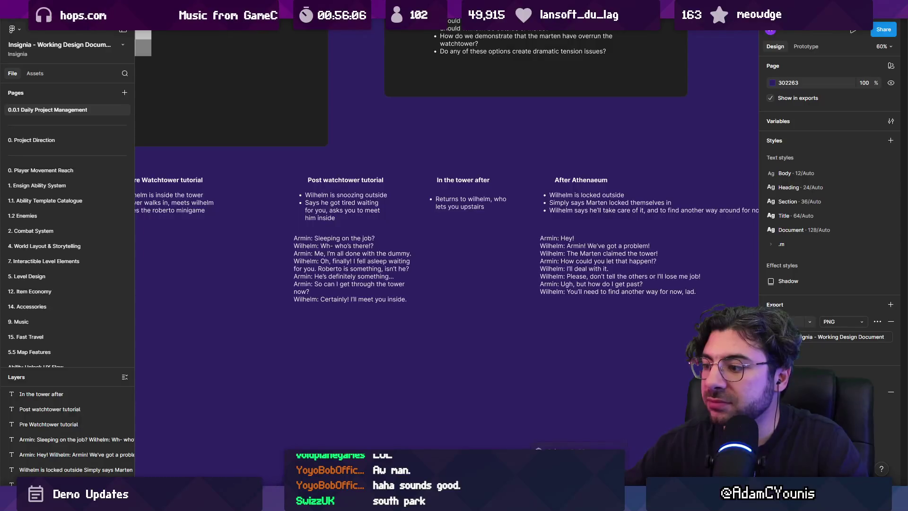
mouse_move(579, 501)
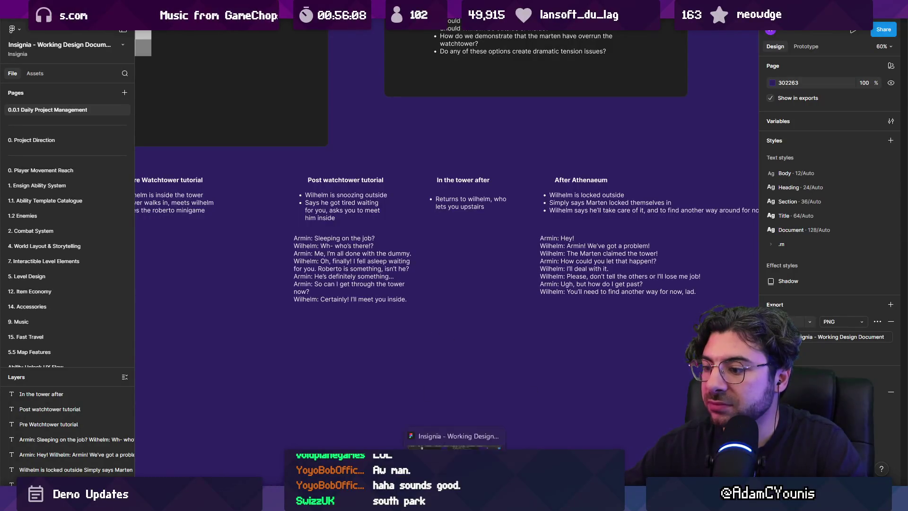
mouse_move(413, 501)
mouse_move(378, 501)
left_click(378, 473)
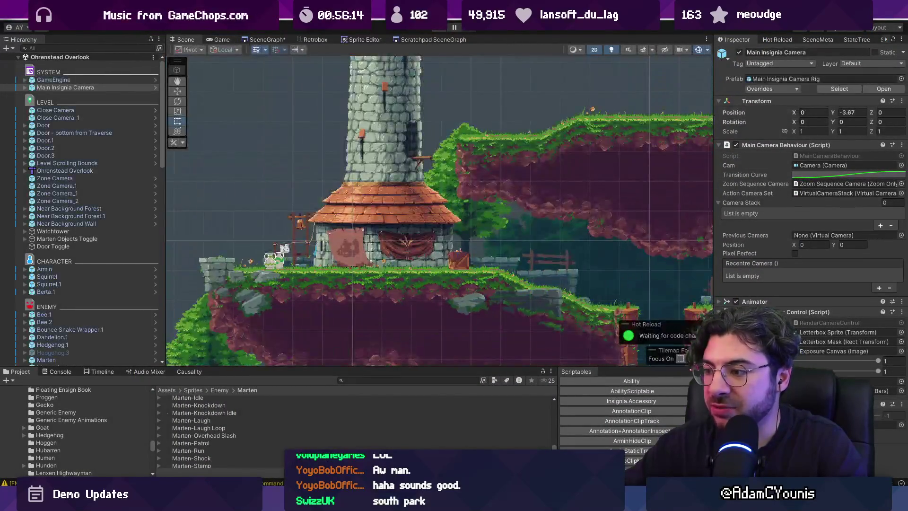
Step: In Aseprite, open Watchtower Set Dressing.aseprite from the recent files list
key("alt+Tab")
left_click(23, 19)
mouse_move(62, 50)
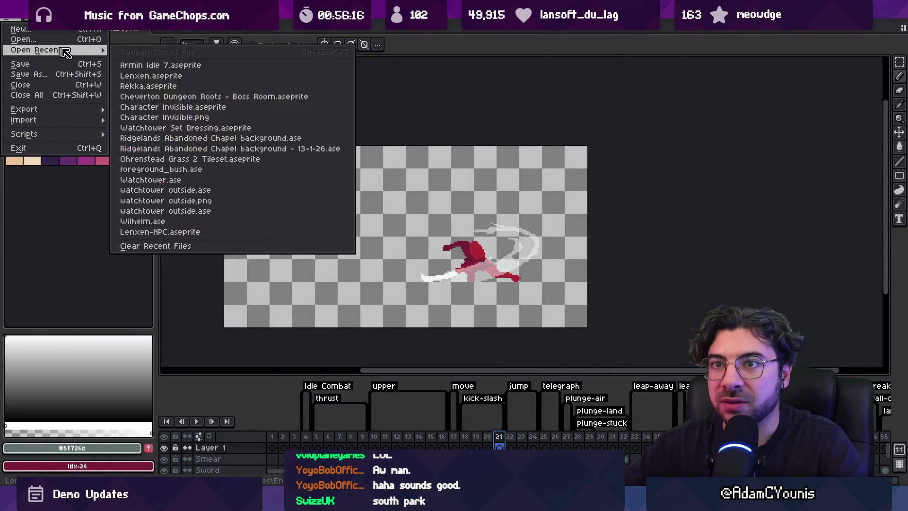
left_click(233, 134)
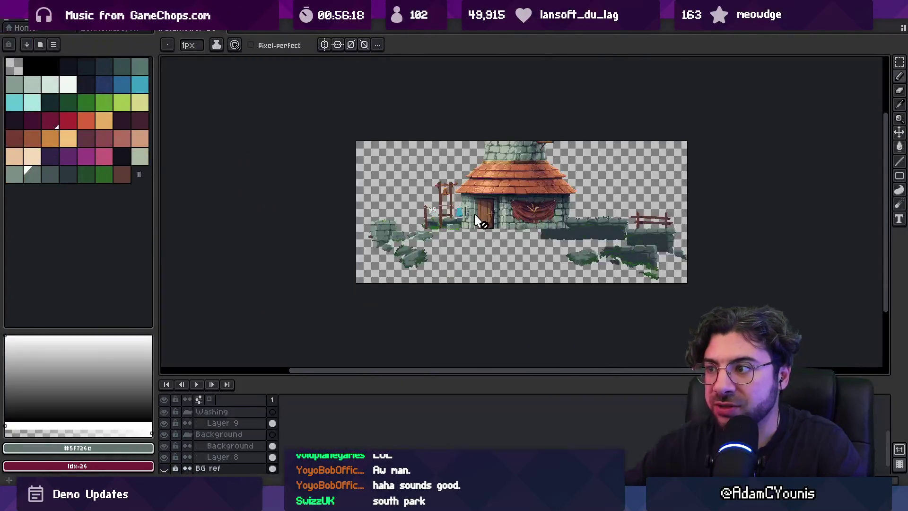
scroll(373, 340, "up", 2)
Step: Show Layer 10, select the Move tool, and center the view on the watchtower house
left_click(164, 411)
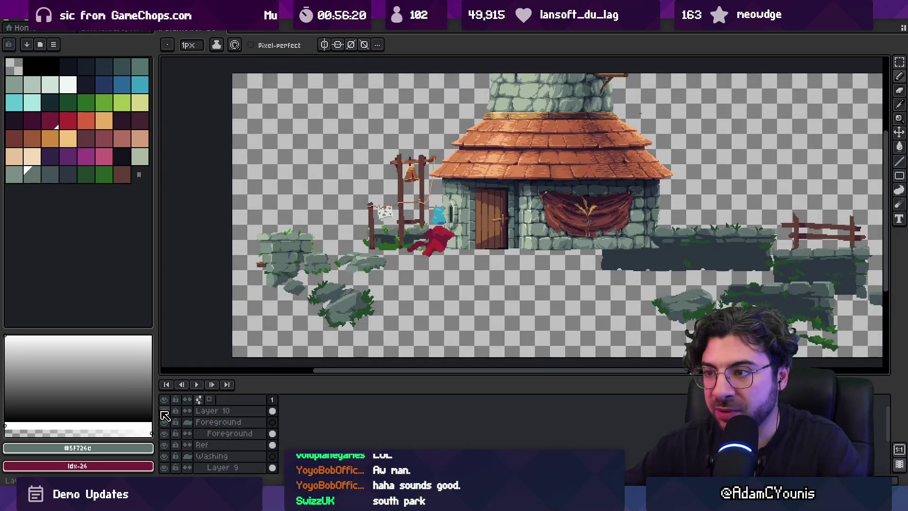
key("v")
scroll(453, 256, "right", 2)
left_click_drag(453, 256, 468, 276)
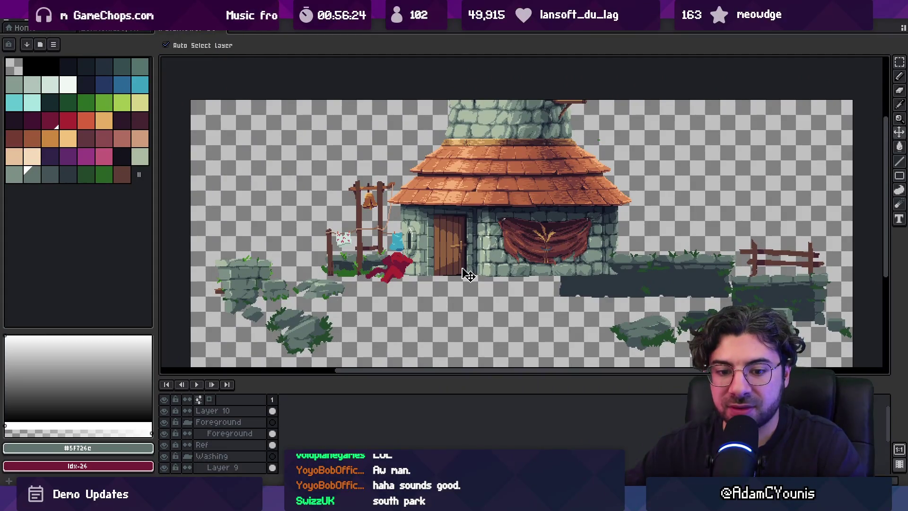
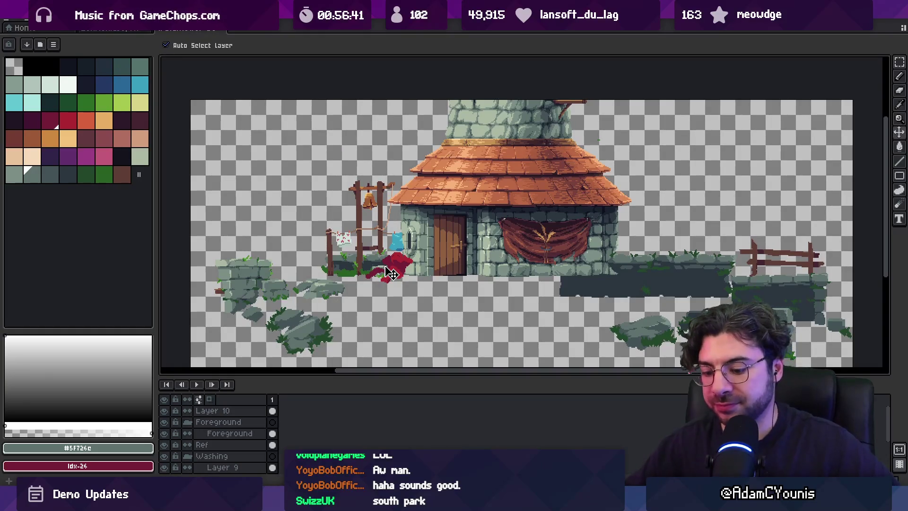
Step: Zoom in on the red slumped figure, then open the recent bearded character animation file and enlarge it
key("z")
left_click(389, 220)
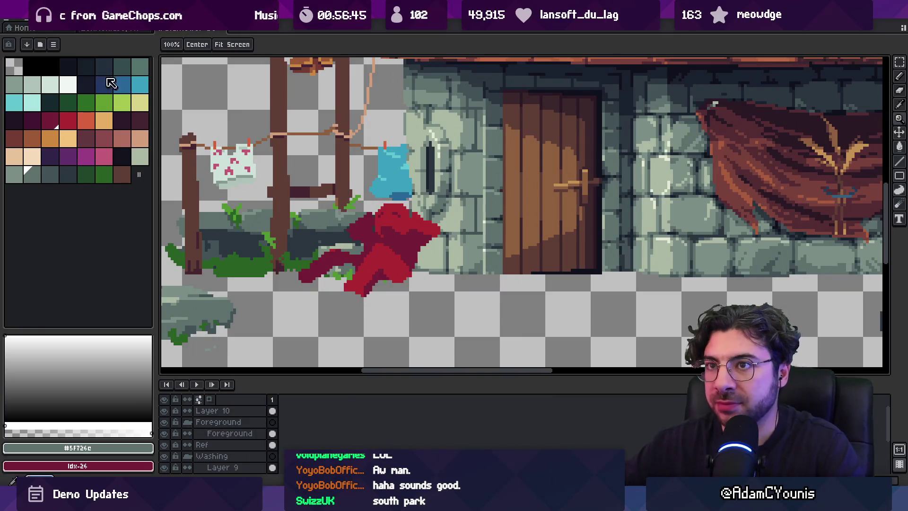
left_click(17, 25)
mouse_move(33, 50)
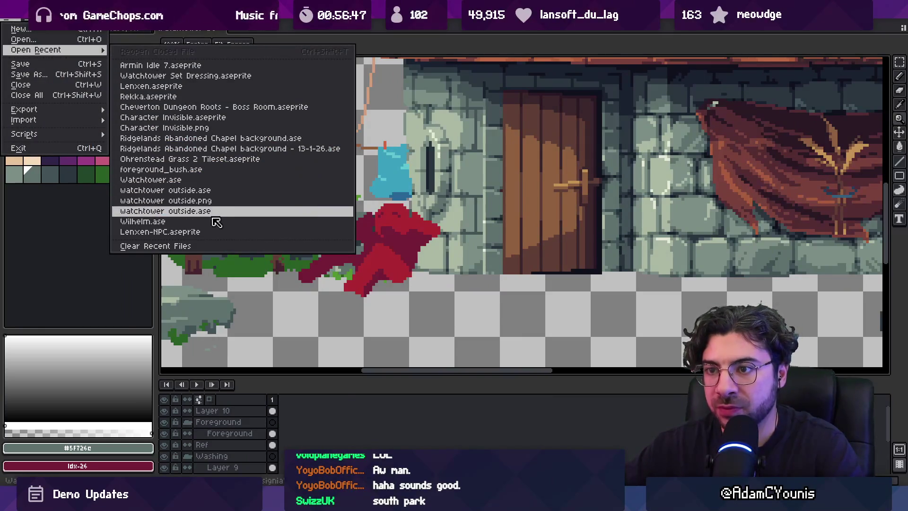
left_click(215, 217)
left_click(513, 212)
Step: Undo the accidental sprite nudge and scrub the character animation to frame 22
key("v")
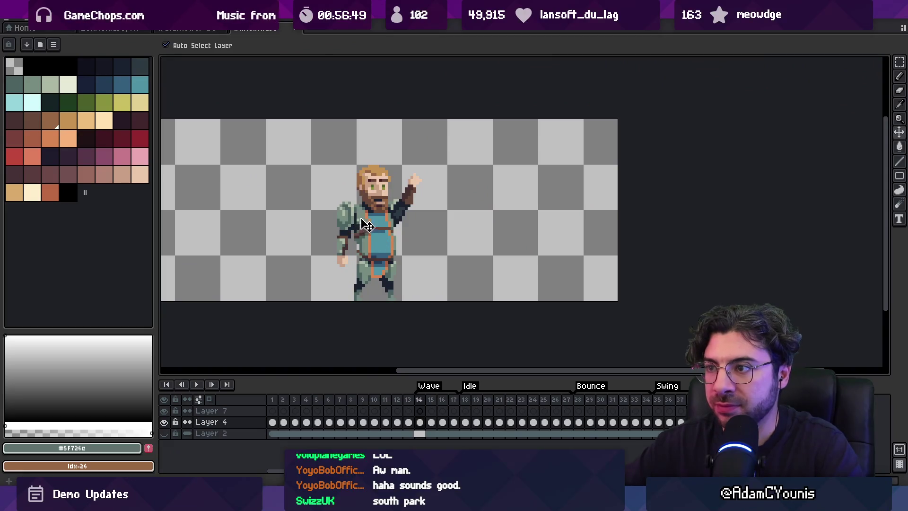
key("ctrl+z")
key("m")
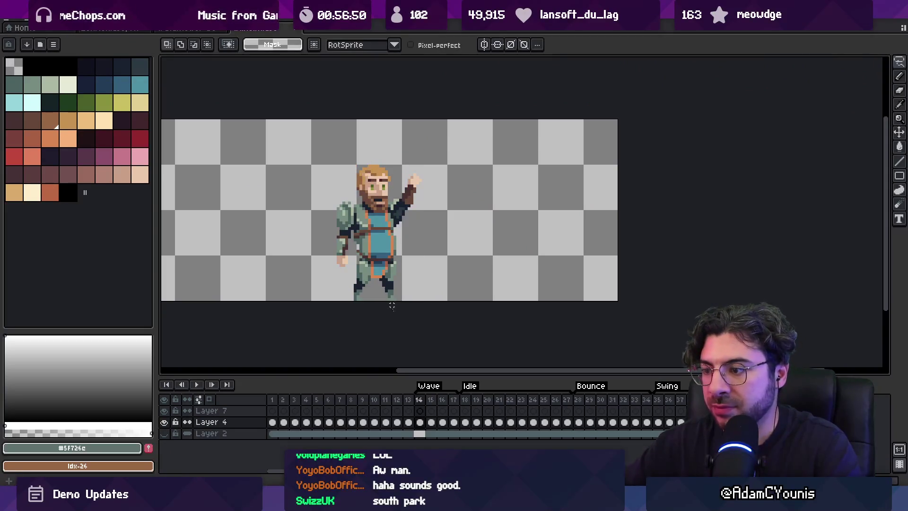
mouse_move(276, 406)
left_mouse_down()
mouse_move(624, 402)
mouse_move(516, 403)
left_mouse_up()
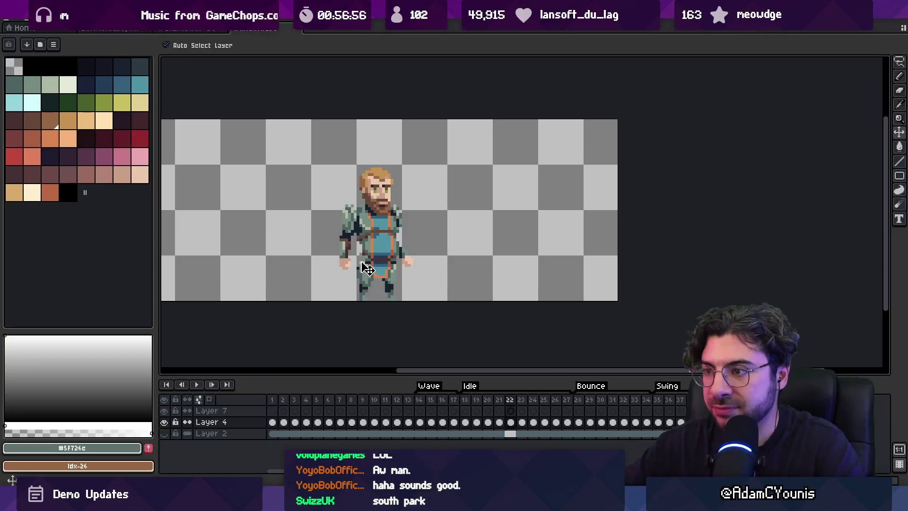
Step: Paste the bearded character onto a new layer above Layer 9, beside the washing line
key("ctrl+shift+Tab")
scroll(414, 208, "down", 3)
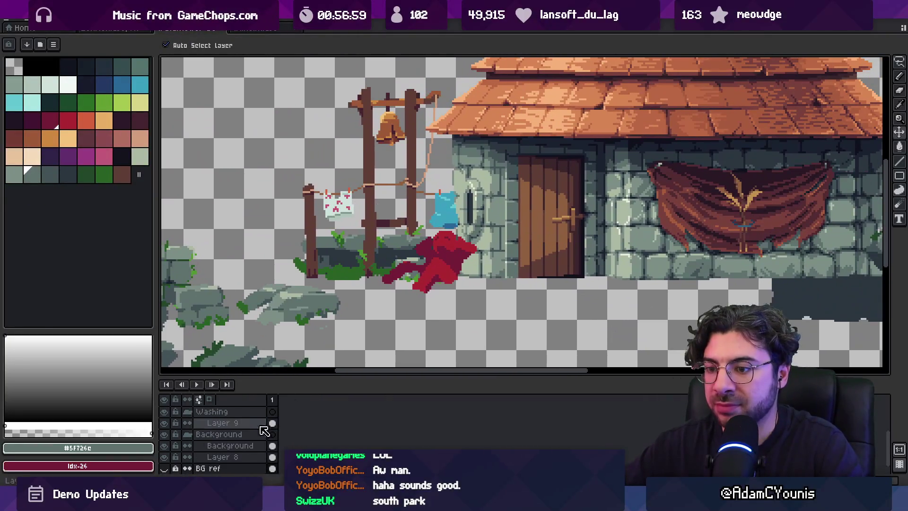
left_click(236, 434)
left_click(252, 423)
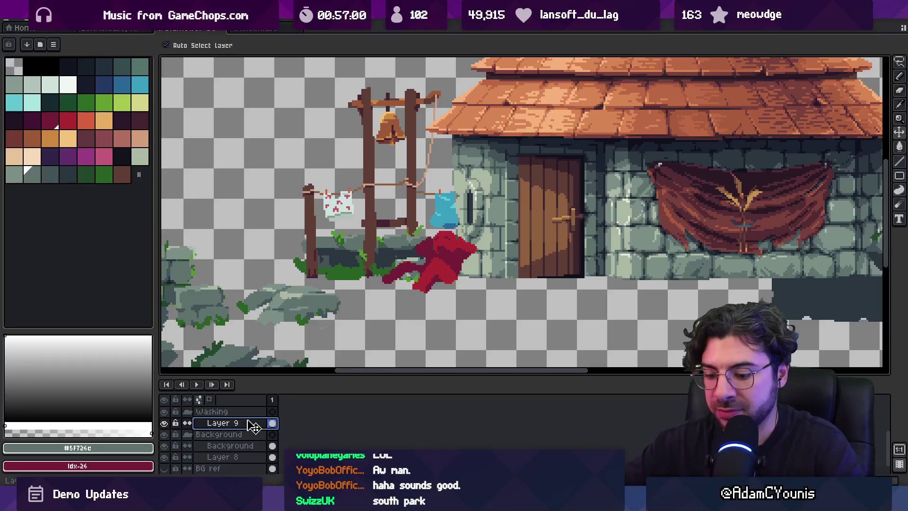
key("ctrl+v")
mouse_move(221, 207)
left_mouse_down()
mouse_move(343, 151)
mouse_move(303, 160)
left_mouse_up()
Step: Flip the pasted character horizontally, deselect, and nudge it slightly right
key("m")
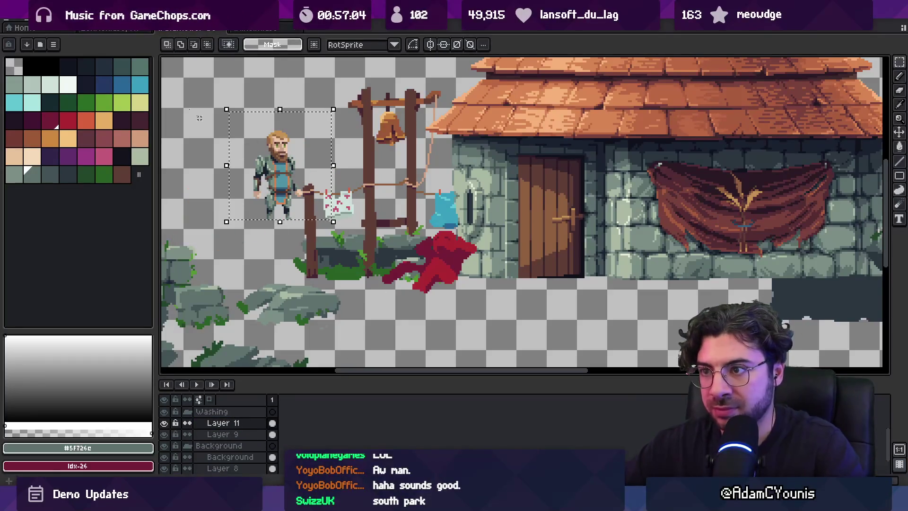
left_click(28, 18)
left_click(132, 174)
key("ctrl+d")
key("v")
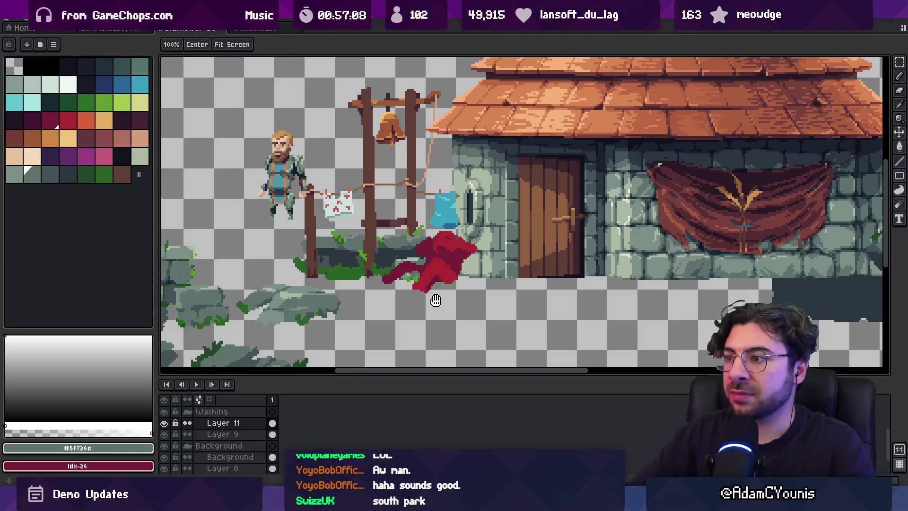
scroll(321, 227, "up", 2)
mouse_move(268, 174)
left_mouse_down()
mouse_move(634, 259)
mouse_move(492, 255)
mouse_move(326, 267)
mouse_move(347, 262)
mouse_move(350, 247)
left_mouse_up()
Step: Sample dark red #741c37 from the figure and paint pixels along its left side
key("b")
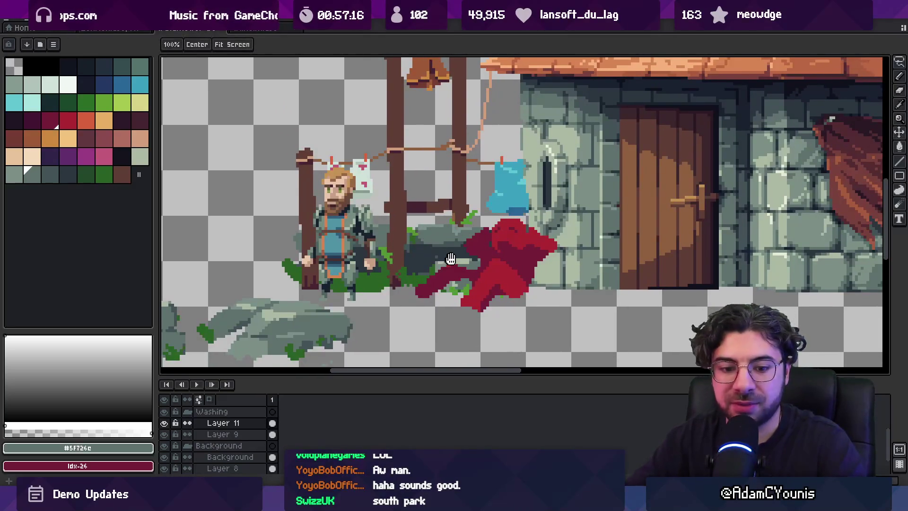
scroll(381, 265, "up", 2)
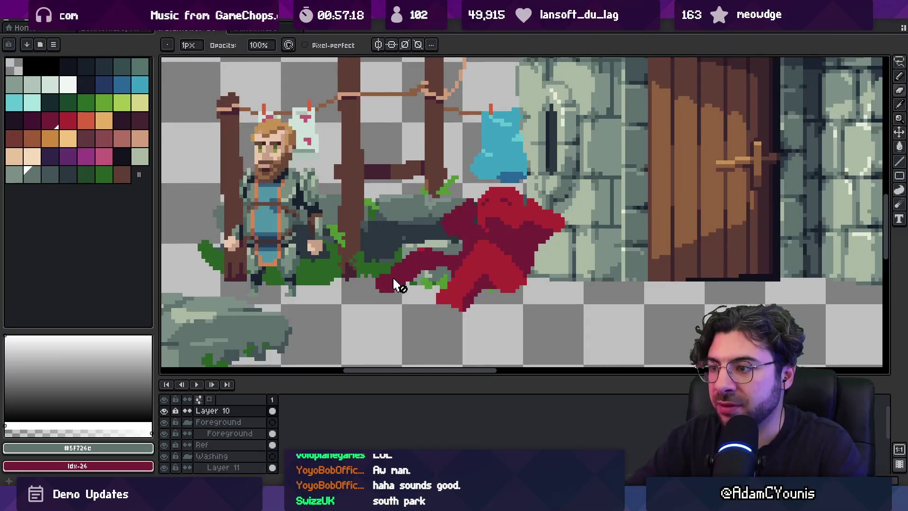
key("v")
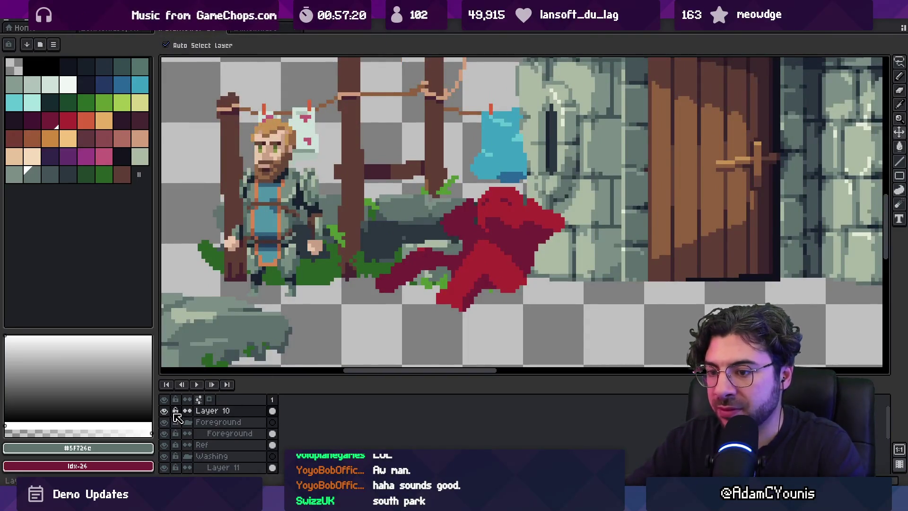
key("b")
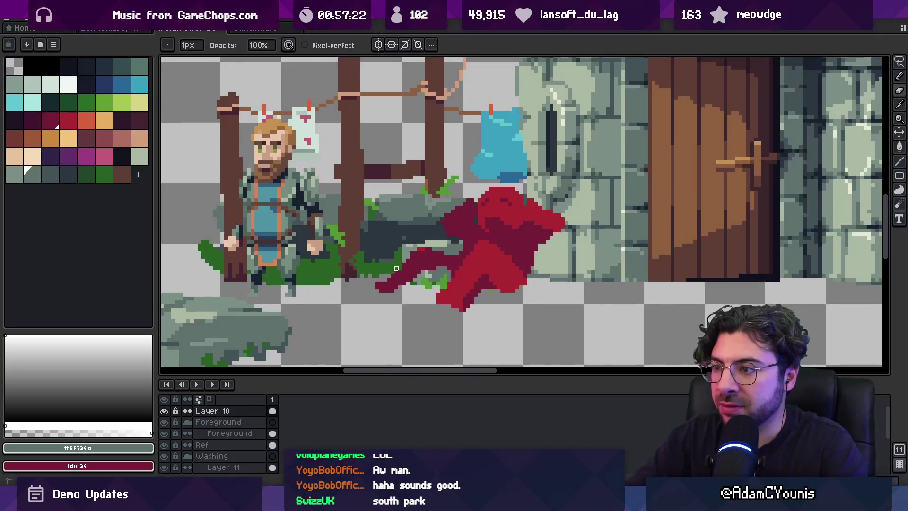
left_click(412, 257, "alt")
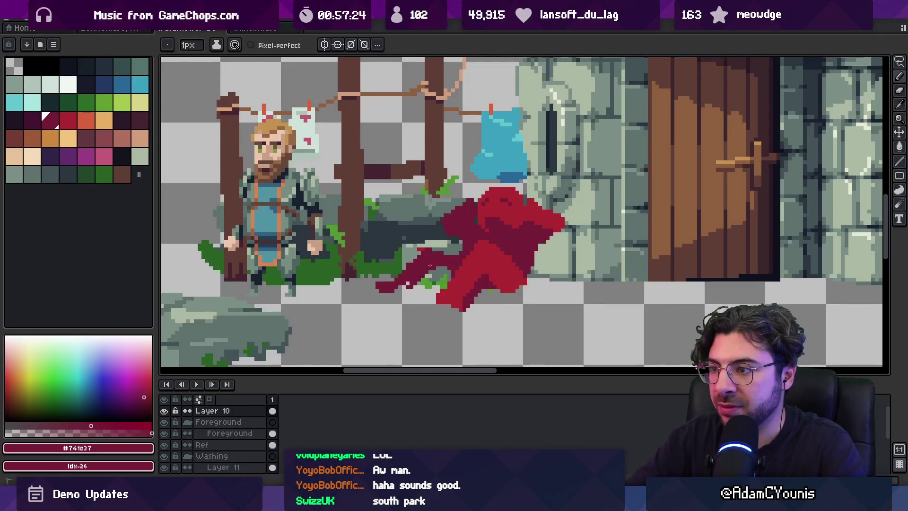
left_click(399, 280)
Step: Search Windows for 'asebrush'
scroll(425, 246, "right", 2)
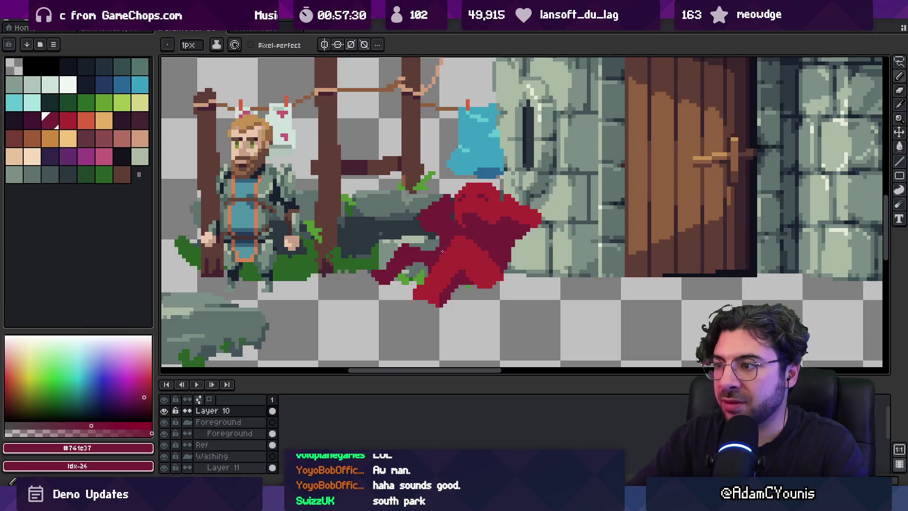
key("super")
type("ase")
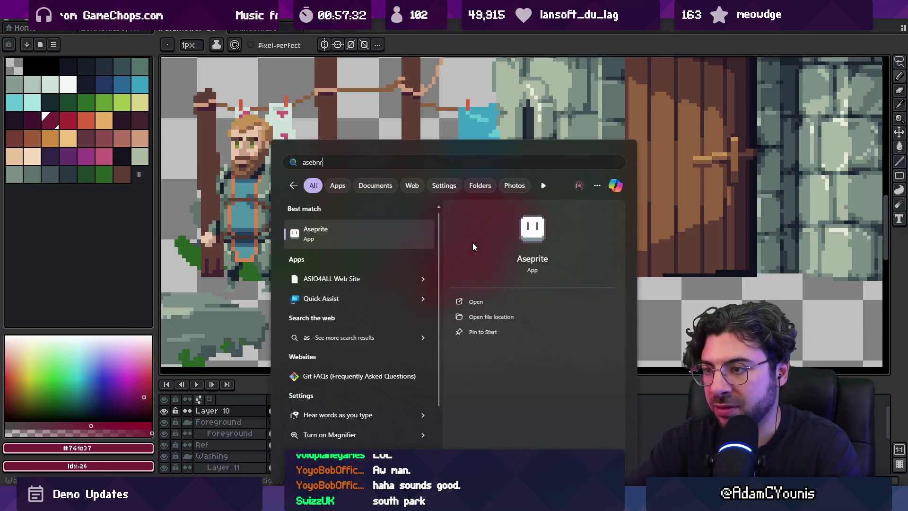
type("brush-1.1.jar")
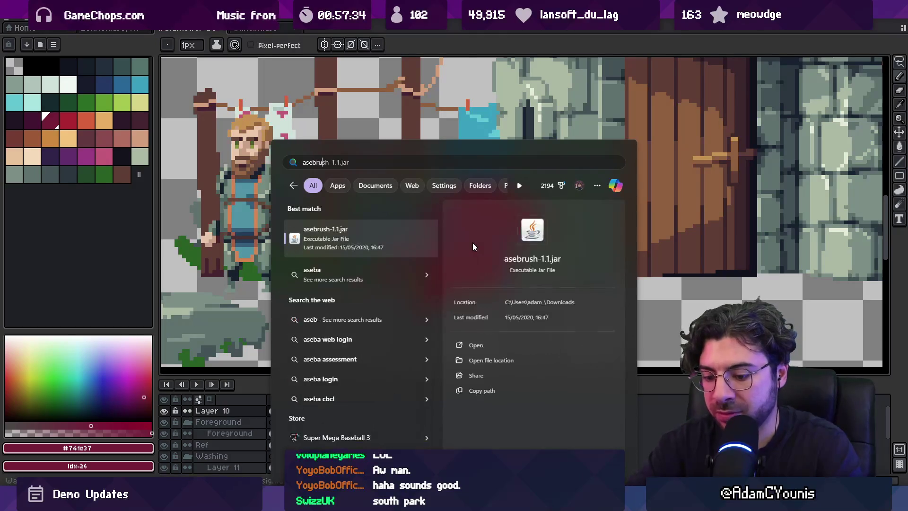
Step: Launch the asebrush-1.1.jar helper and return to the Aseprite window
key("Return")
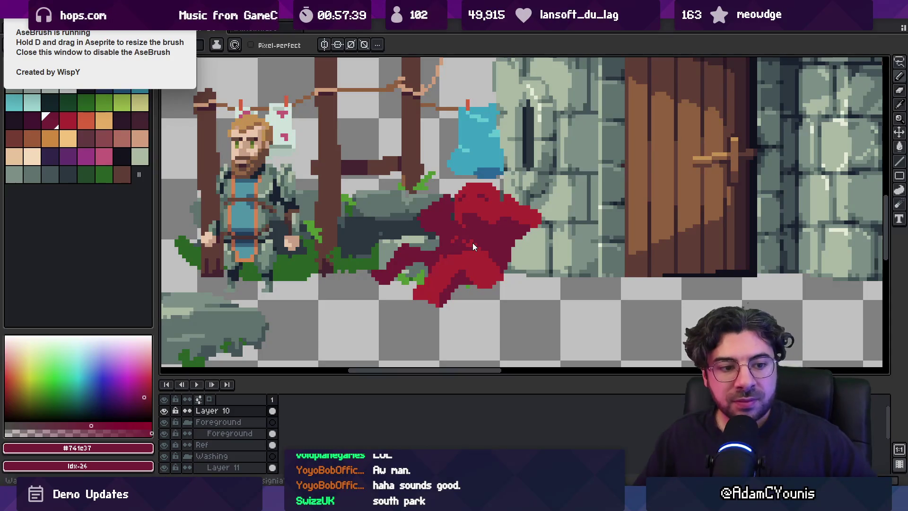
left_click(405, 52)
Step: Pan to the red figure and erase stray red pixels at its lower edge
key("z")
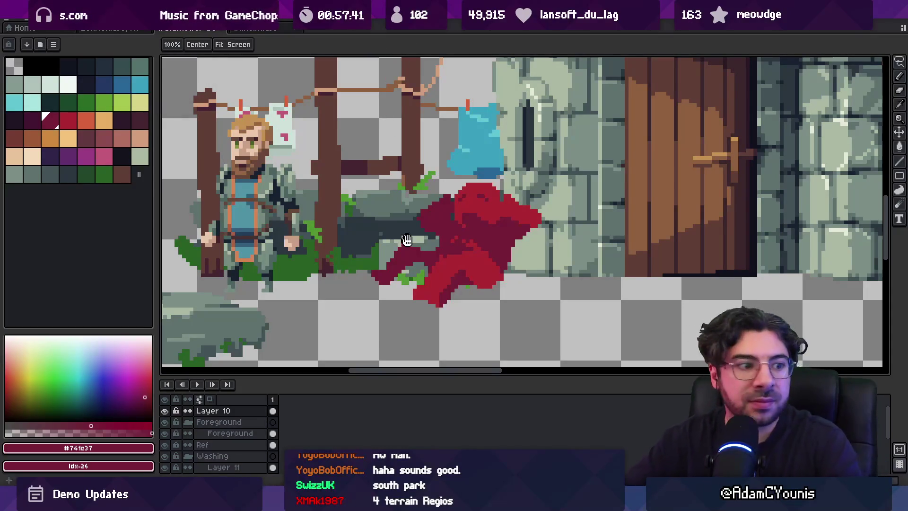
left_click_drag(423, 209, 383, 238)
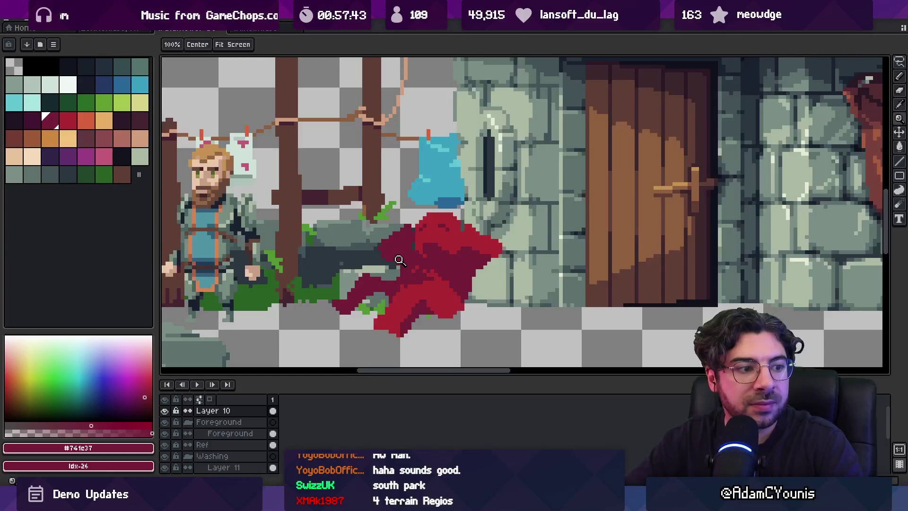
scroll(400, 260, "up", 4)
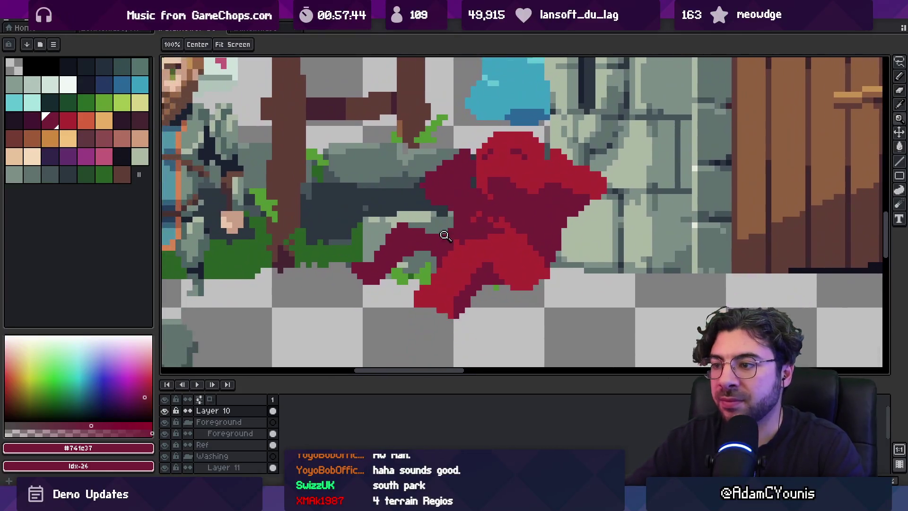
key("b")
left_click_drag(439, 265, 416, 294)
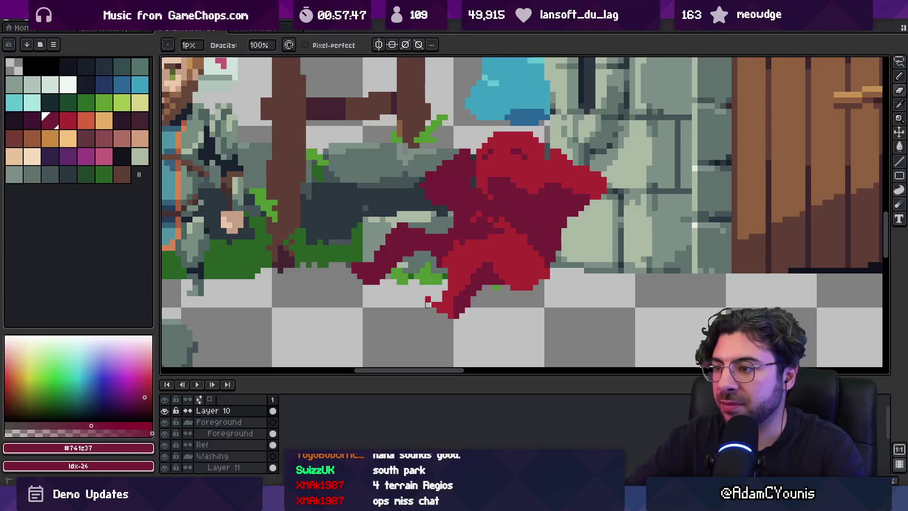
Step: Sample the lighter red #ac2833 and dark red #741c37 from the figure
left_click(458, 291, "alt")
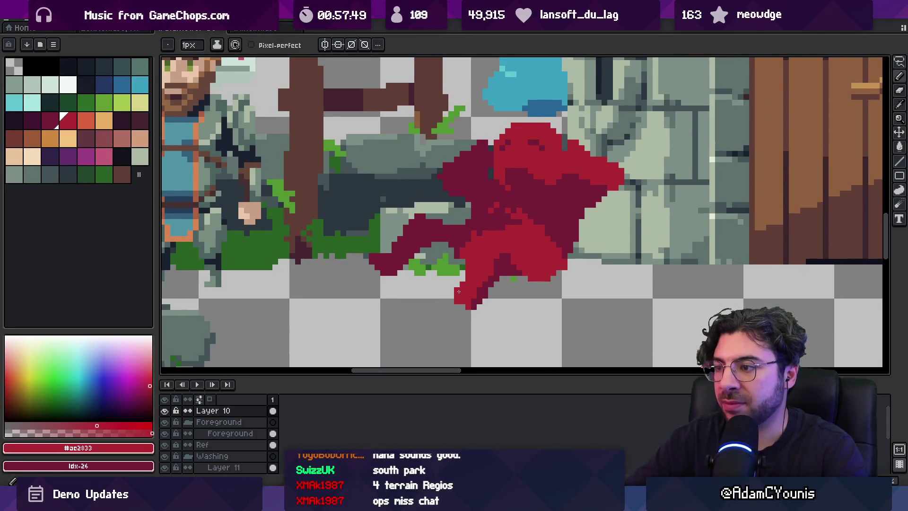
left_click(462, 261, "alt")
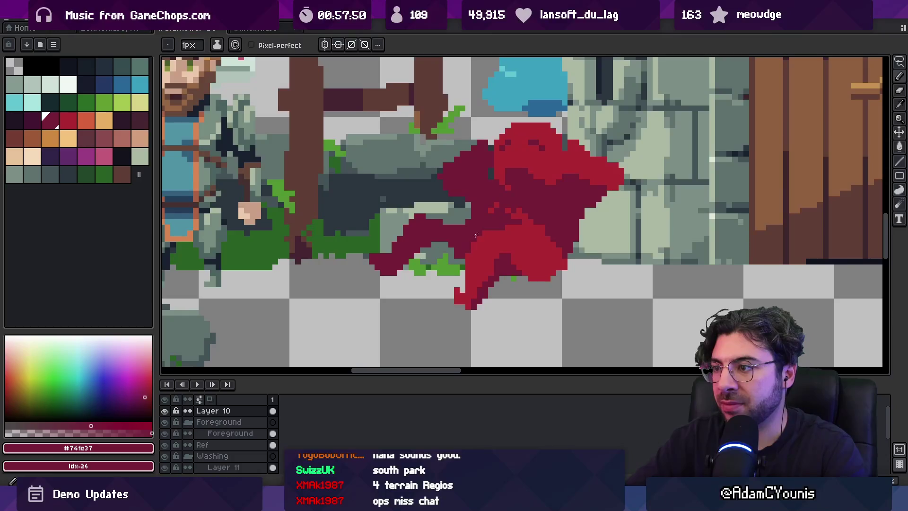
scroll(457, 256, "down", 3)
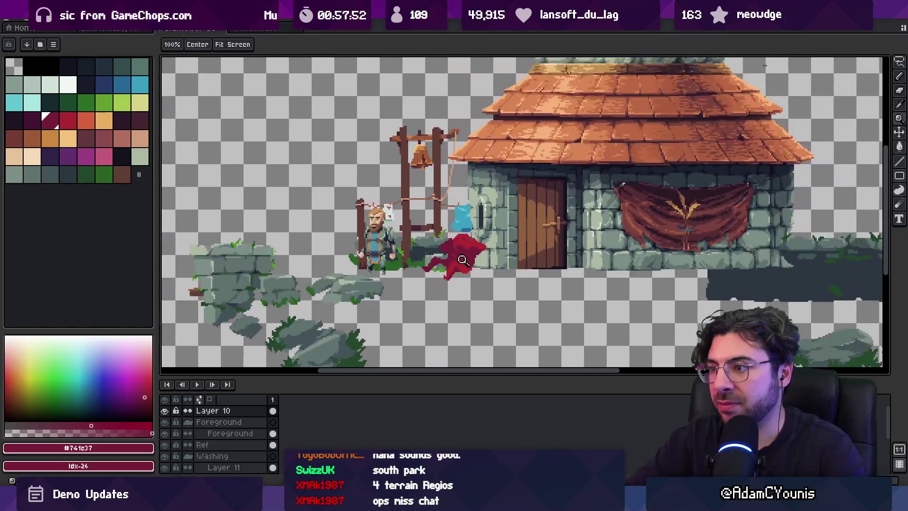
scroll(461, 253, "up", 2)
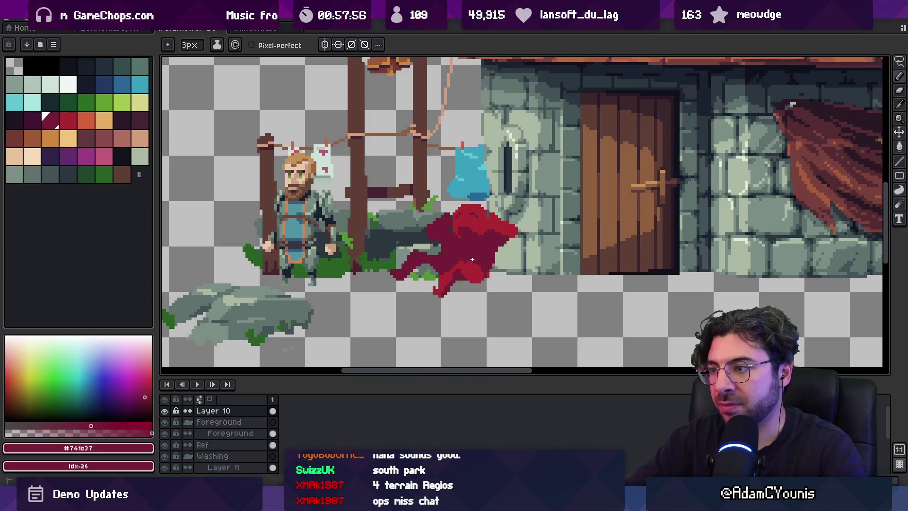
key("b")
left_click(449, 278, "alt")
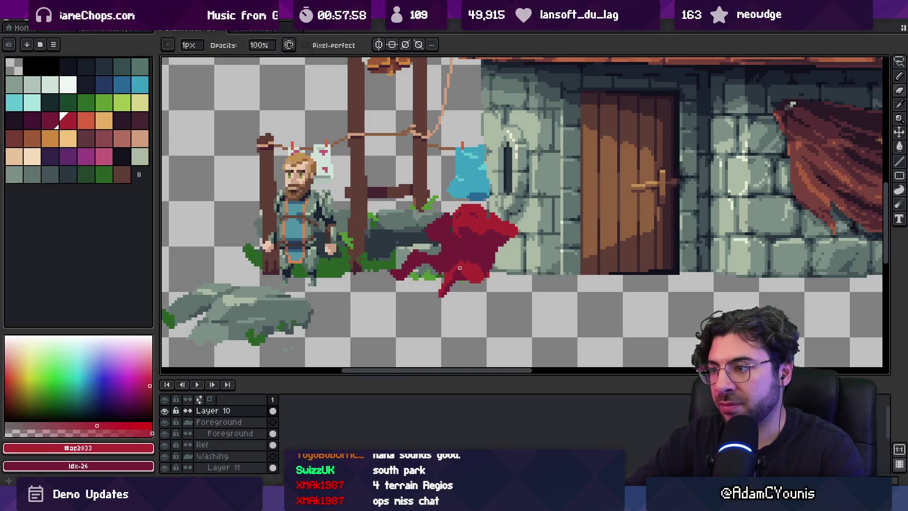
left_click(436, 271, "alt")
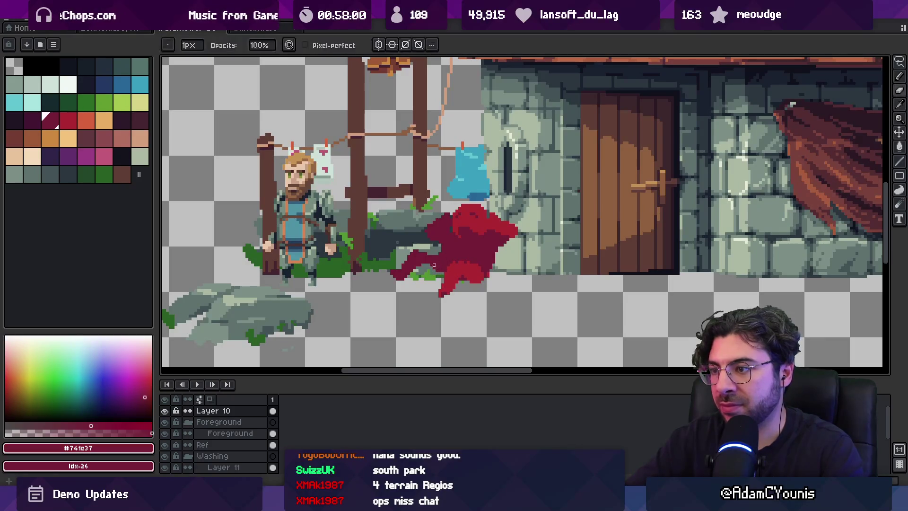
Step: Lasso the plant beside the red figure, then drop the selection
key("q")
mouse_move(437, 246)
left_mouse_down()
mouse_move(378, 263)
mouse_move(411, 291)
mouse_move(426, 264)
left_mouse_up()
key("ctrl+d")
key("b")
Step: Alternate between the #ac2833 and #741c37 reds and reduce the pencil to 1px
left_click(440, 294, "alt")
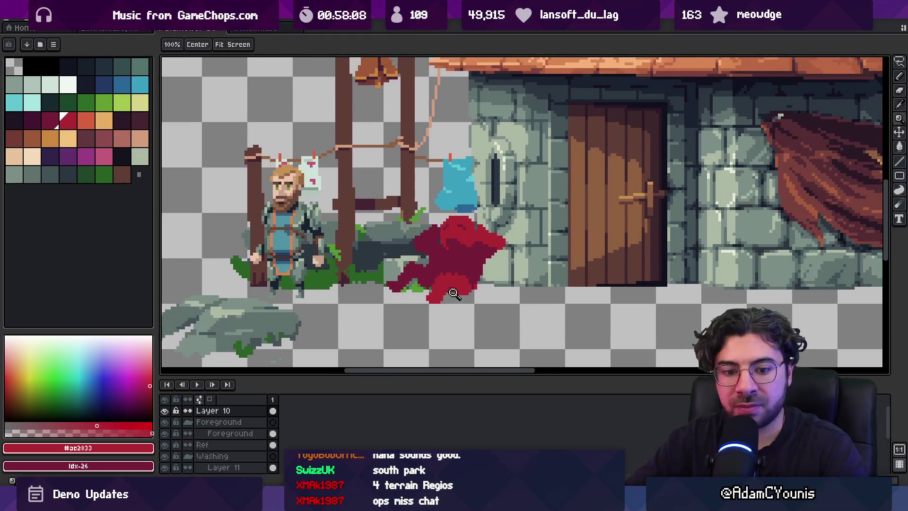
scroll(440, 291, "up", 3)
left_click(425, 287, "alt")
key("minus")
key("minus")
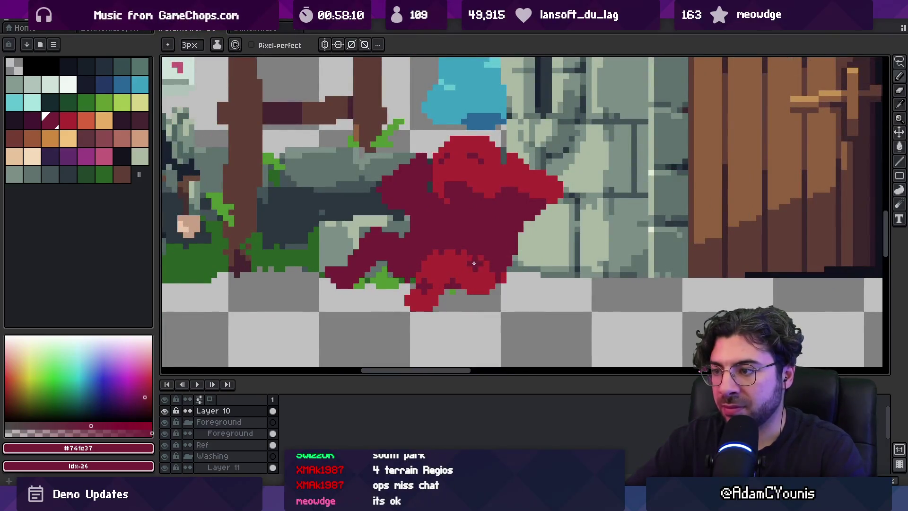
left_click(430, 277, "alt")
key("b")
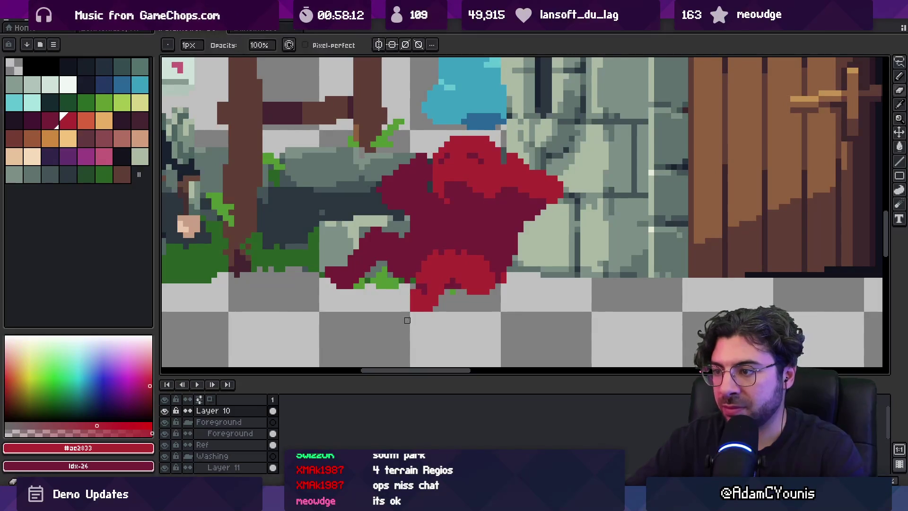
Step: Paint lighter red highlights and dark crimson shadow pixels on the figure
scroll(425, 281, "right", 2)
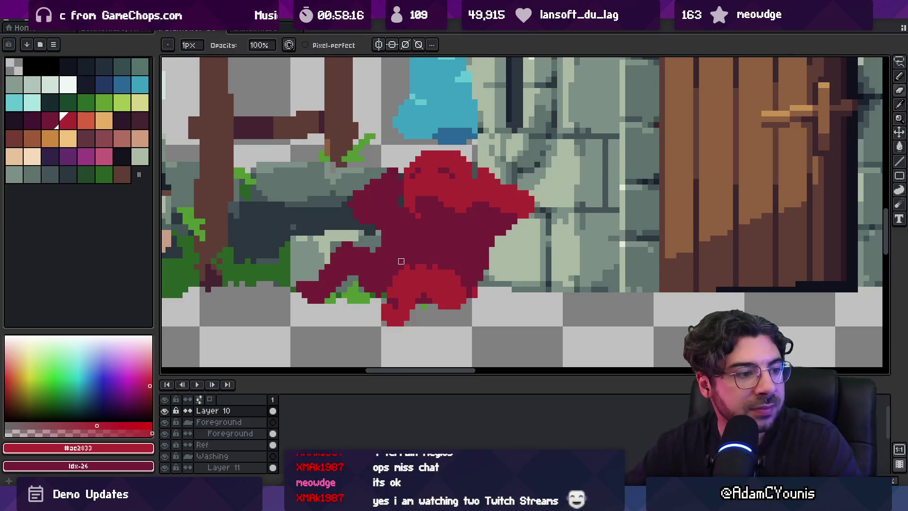
scroll(400, 261, "up", 2)
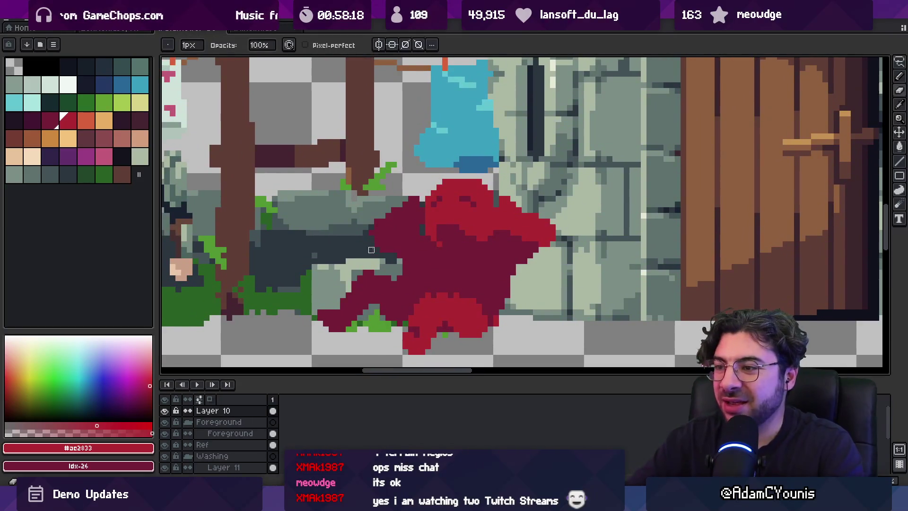
key("b")
mouse_move(440, 261)
left_mouse_down()
mouse_move(411, 288)
mouse_move(404, 272)
mouse_move(429, 260)
left_mouse_up()
key("x")
mouse_move(428, 295)
left_mouse_down()
mouse_move(481, 310)
mouse_move(468, 301)
left_mouse_up()
key("x")
key("x")
Step: Sample a colour from the figure and add a few more dark red pixels
scroll(413, 317, "down", 5)
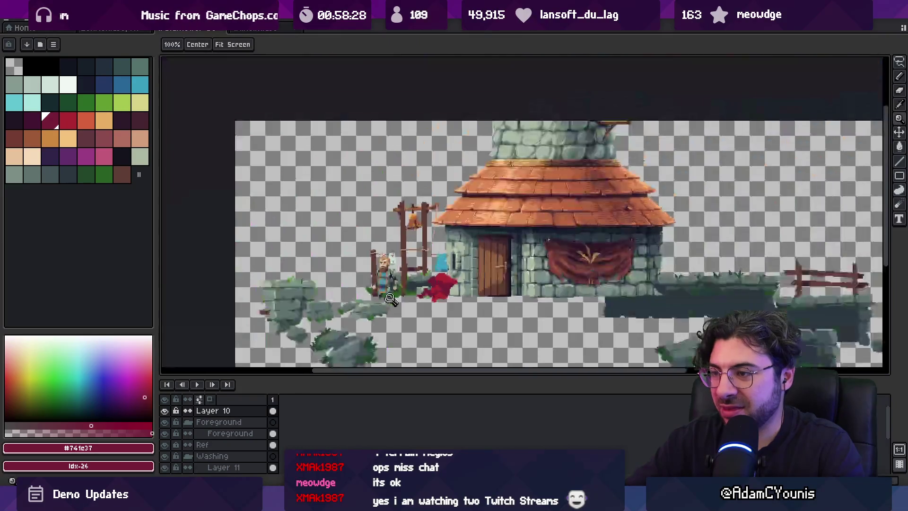
scroll(444, 272, "up", 6)
key("alt")
left_click(444, 272, "alt")
key("x")
left_click_drag(425, 279, 438, 285)
scroll(442, 276, "down", 3)
scroll(441, 275, "up", 3)
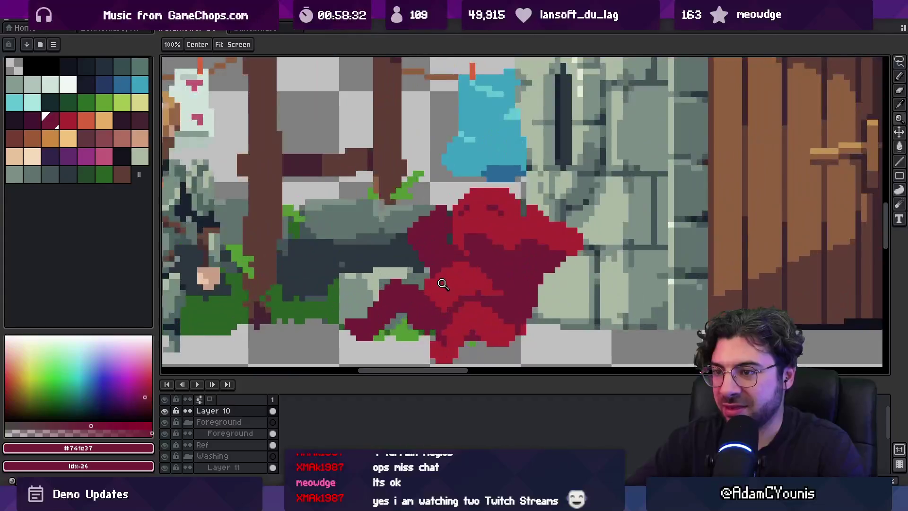
key("x")
Step: Shift the view toward the bearded character and choose the light skin colour
mouse_move(486, 269)
left_mouse_down()
mouse_move(530, 273)
mouse_move(578, 295)
left_mouse_up()
left_click_drag(268, 175, 279, 177)
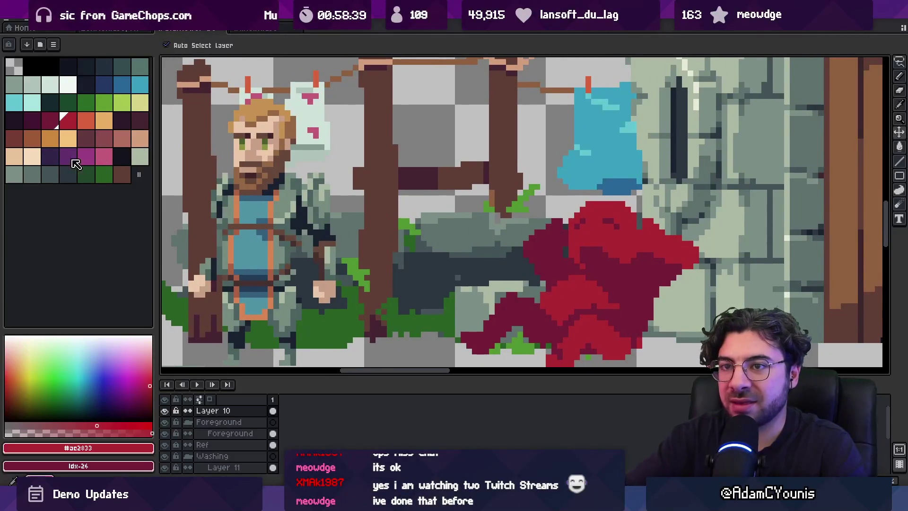
left_click(16, 156)
Step: Bucket-fill the figure's hood area with the skin colour
key("b")
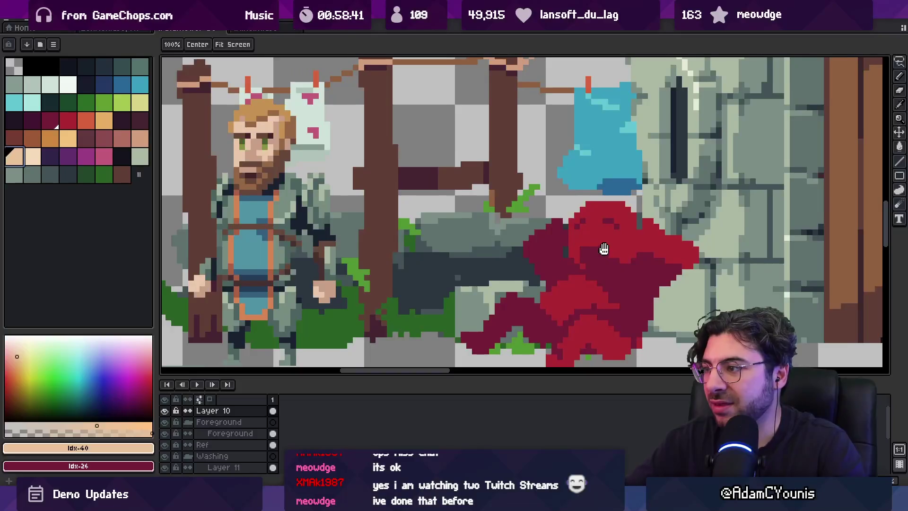
scroll(590, 251, "right", 2)
key("g")
left_click(586, 231)
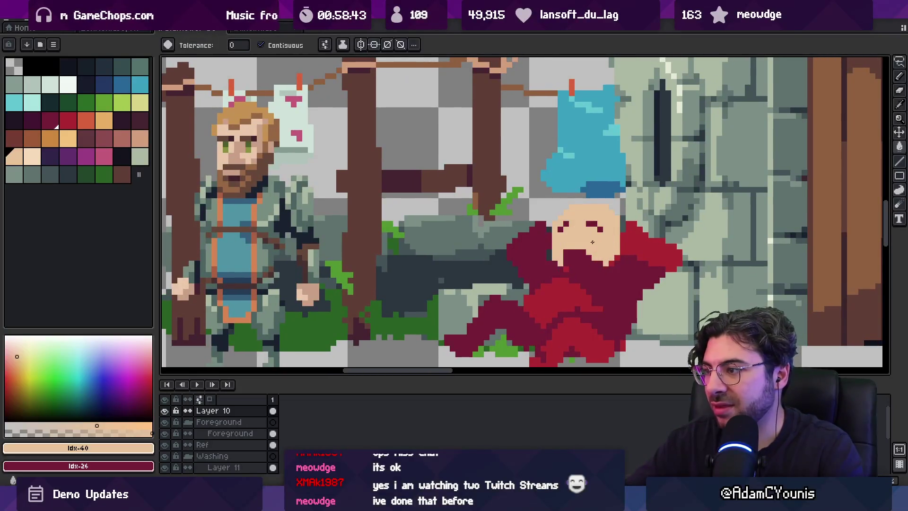
scroll(520, 237, "right", 2)
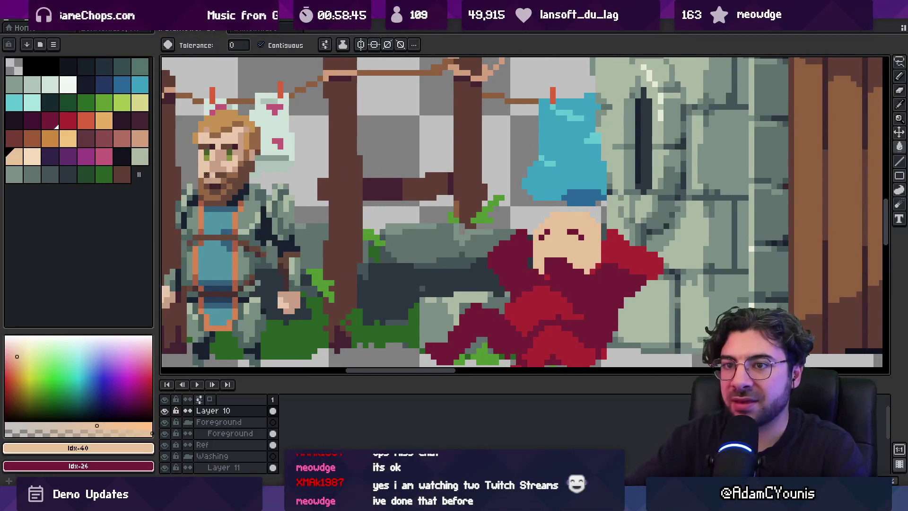
Step: Try brown and orange-brown swatches, then settle on orange for the hair
left_click(15, 140)
key("b")
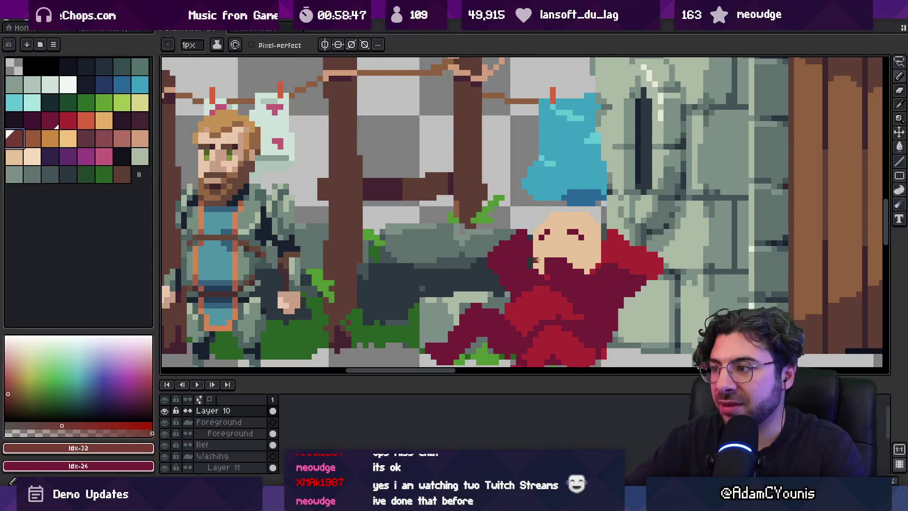
left_click(33, 140)
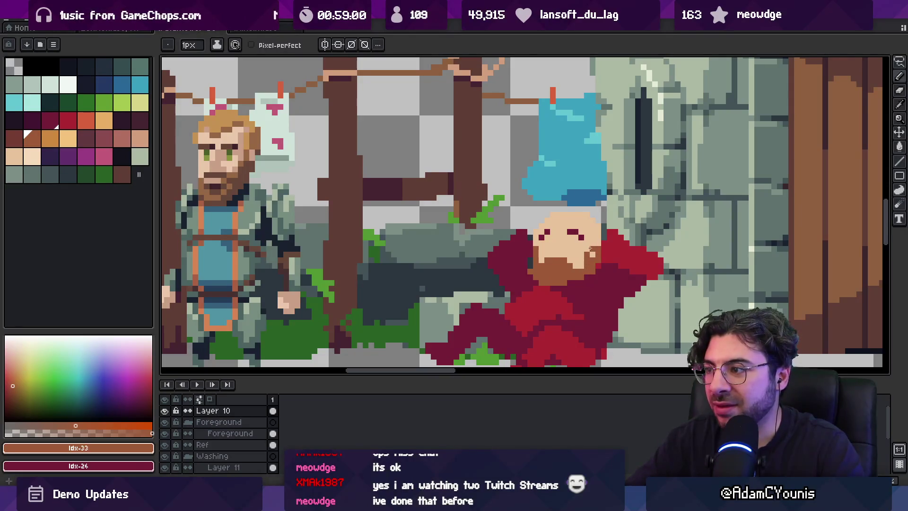
left_click(595, 248, "alt")
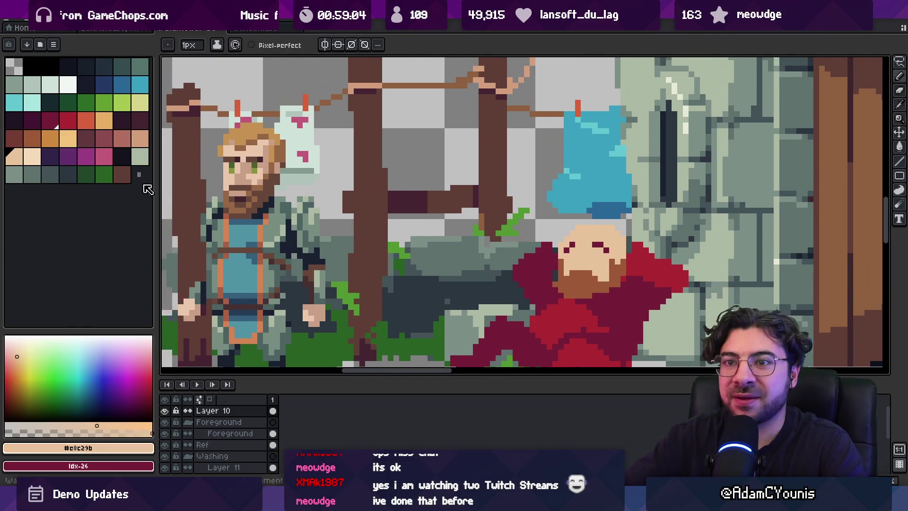
left_click(56, 140)
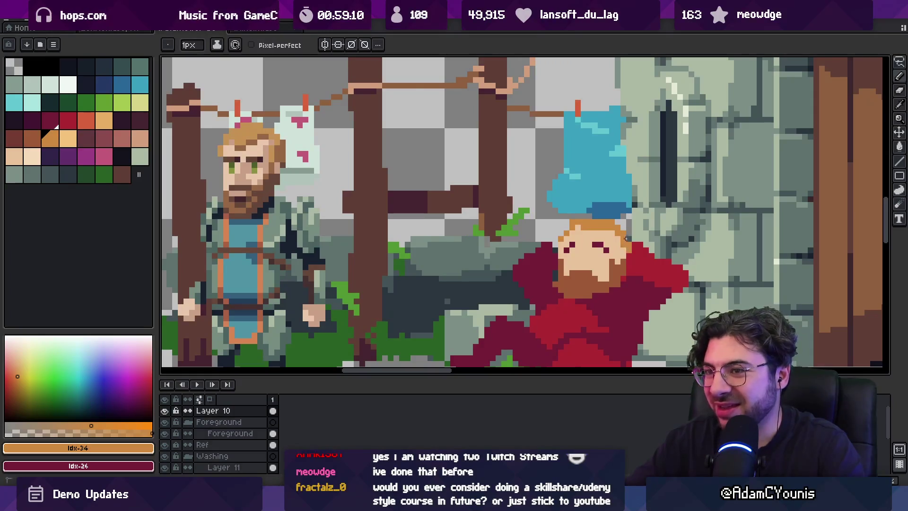
key("b")
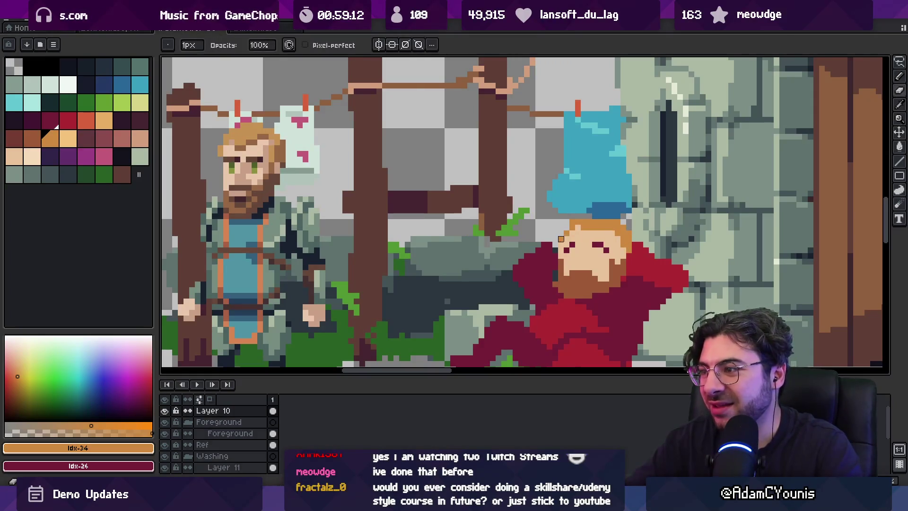
Step: Paint an orange strip along the top of the hair
key("i")
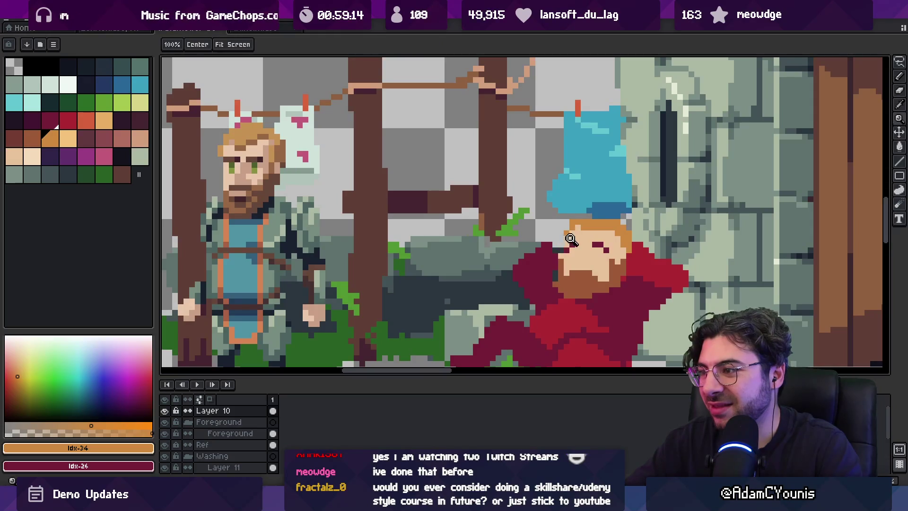
scroll(553, 241, "down", 3)
scroll(546, 220, "up", 4)
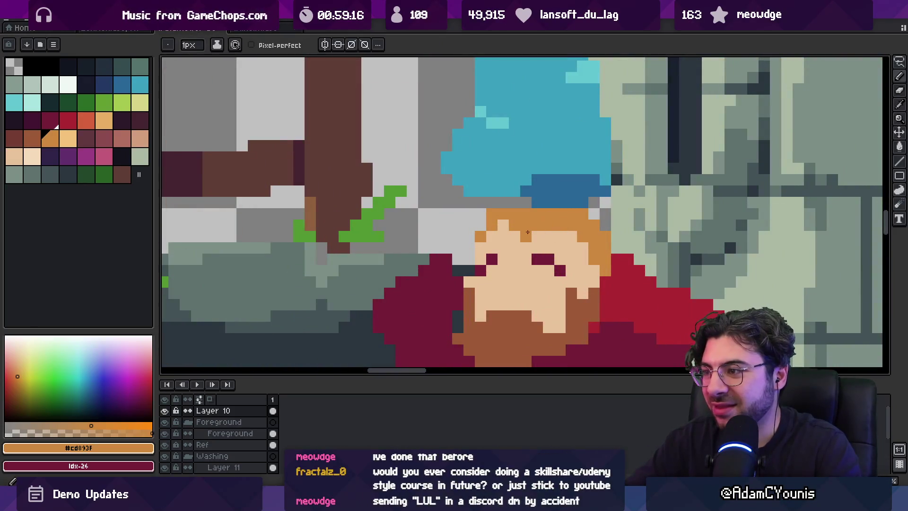
left_click(556, 230)
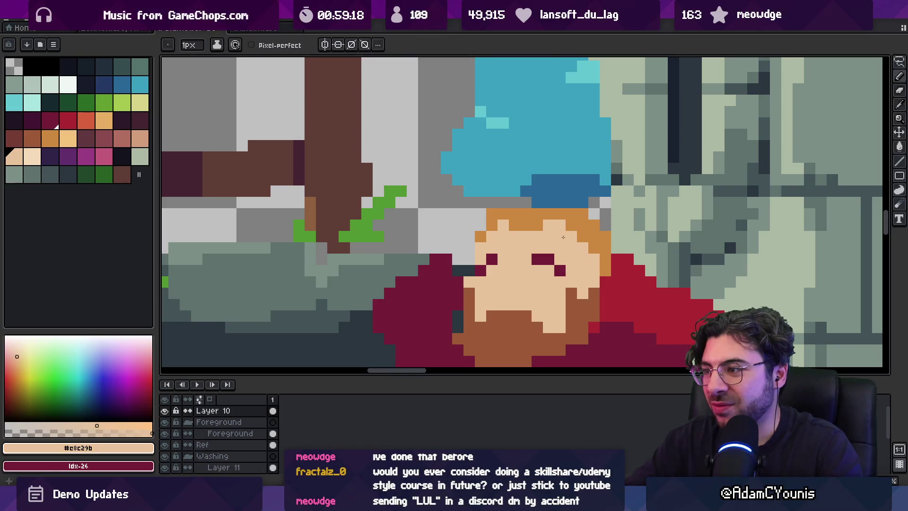
left_click(585, 242)
key("b")
left_click_drag(515, 202, 571, 202)
key("z")
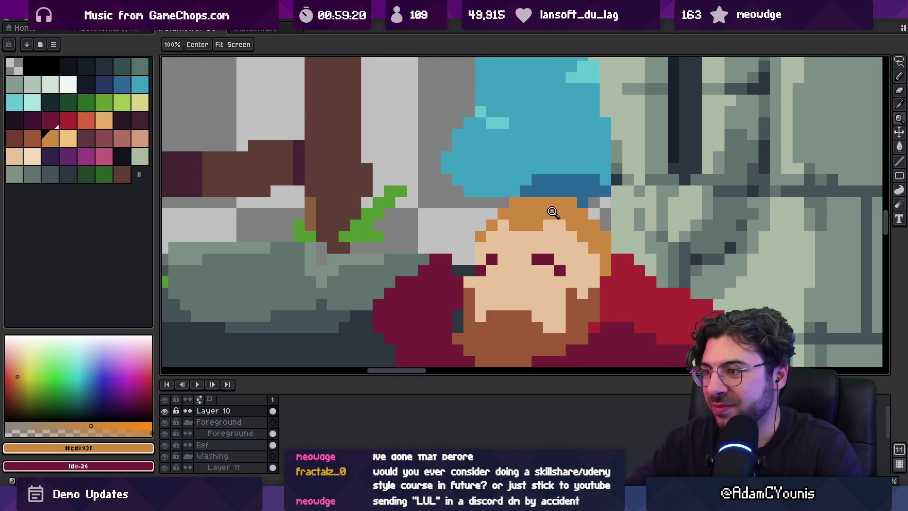
scroll(538, 214, "down", 3)
scroll(544, 224, "up", 4)
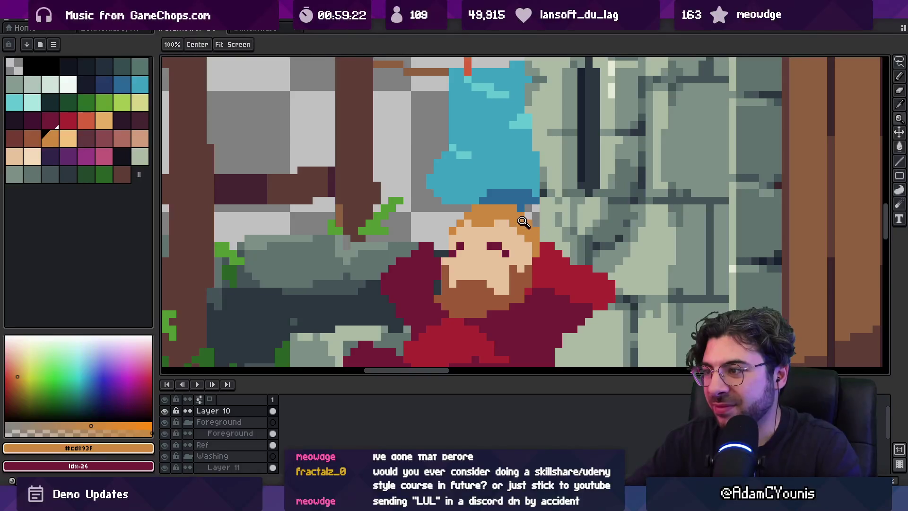
key("b")
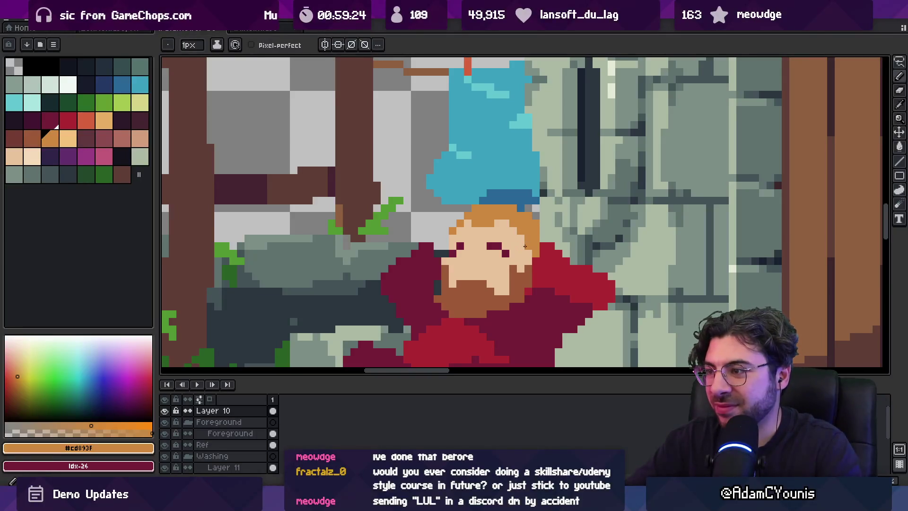
Step: Touch up the face's edge pixels using the skin tone and darker hair tones
key("z")
scroll(524, 246, "down", 4)
scroll(563, 243, "up", 4)
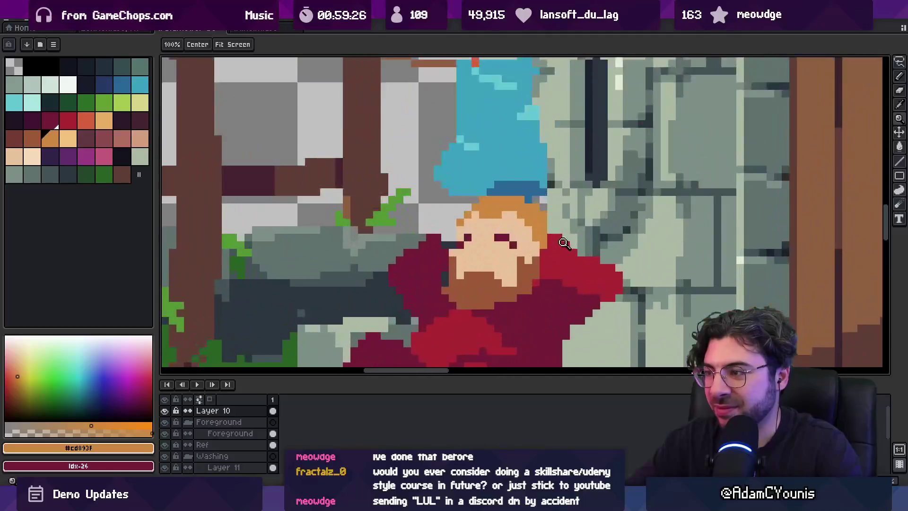
key("b")
left_click(529, 244, "alt")
left_click(532, 240, "alt")
left_click(528, 253)
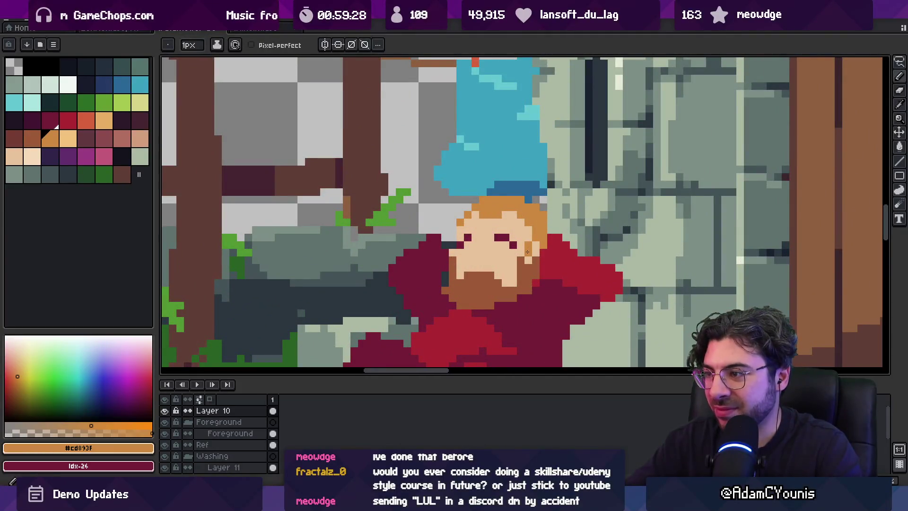
left_click(522, 256, "alt")
left_click(527, 248, "alt")
left_click(525, 259)
left_click(522, 257, "alt")
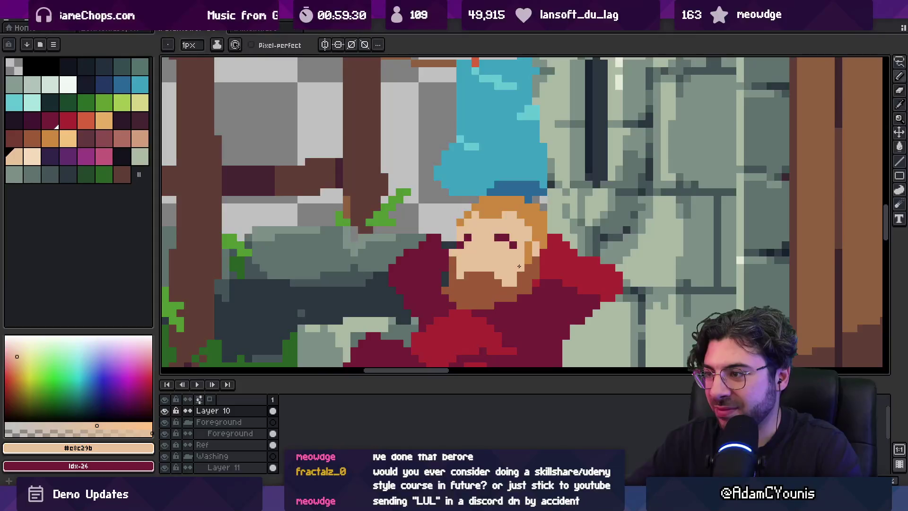
left_click(522, 263)
Step: Add brown beard pixels at its left edge and extend the beard's lower tip
key("z")
scroll(501, 224, "down", 4)
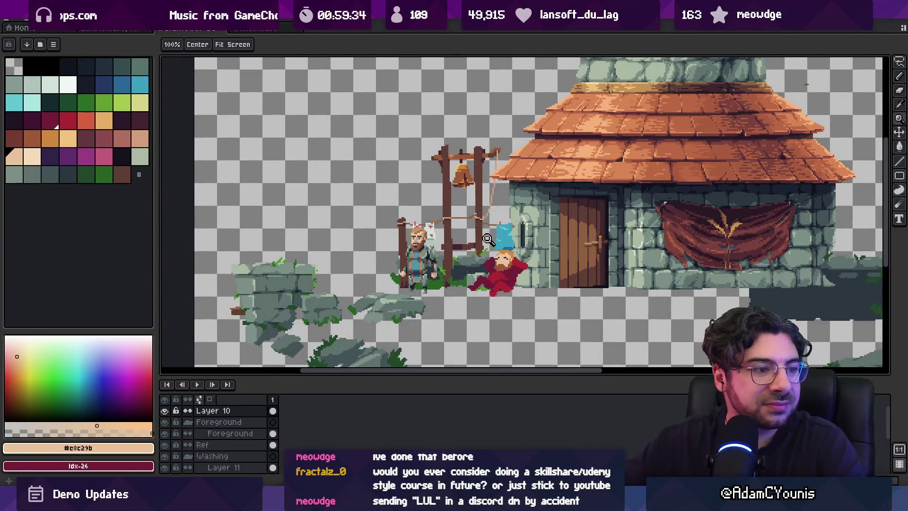
scroll(507, 253, "up", 1)
scroll(496, 263, "up", 4)
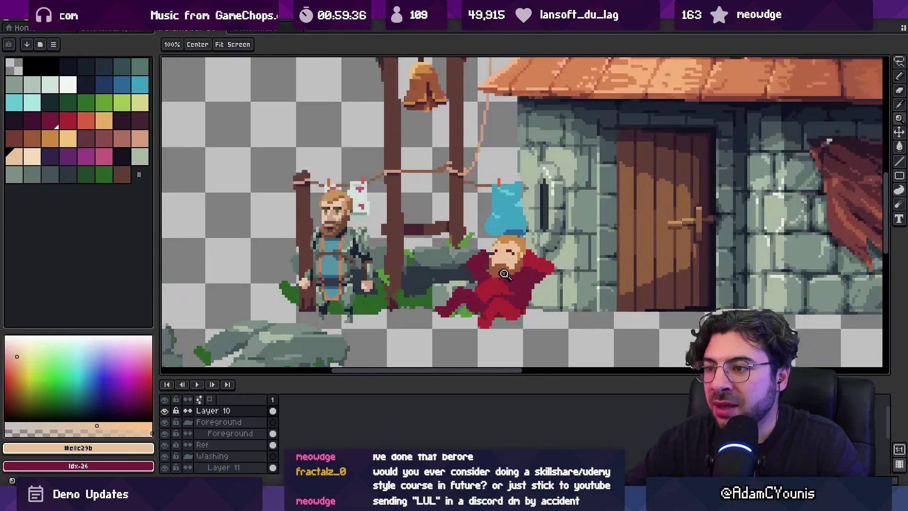
key("b")
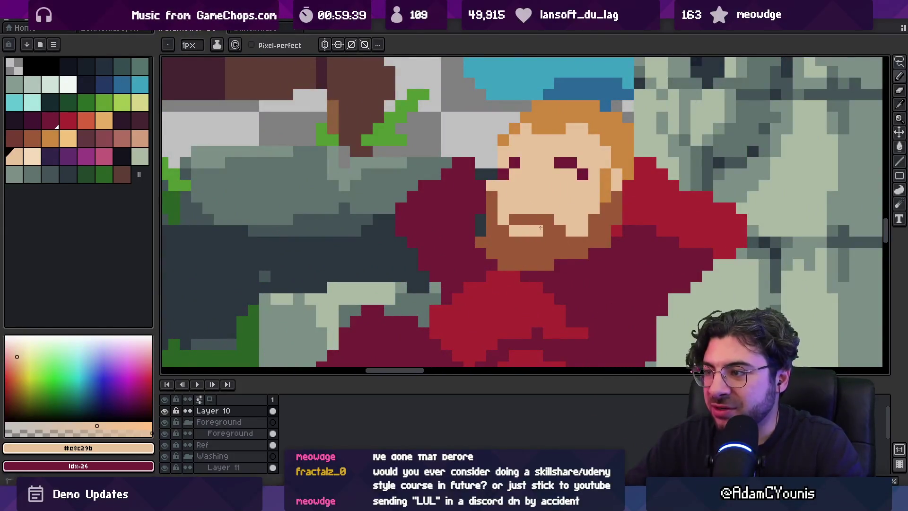
scroll(540, 228, "down", 5)
scroll(508, 222, "up", 5)
left_click(505, 227, "alt")
left_click(473, 231)
left_click(494, 248)
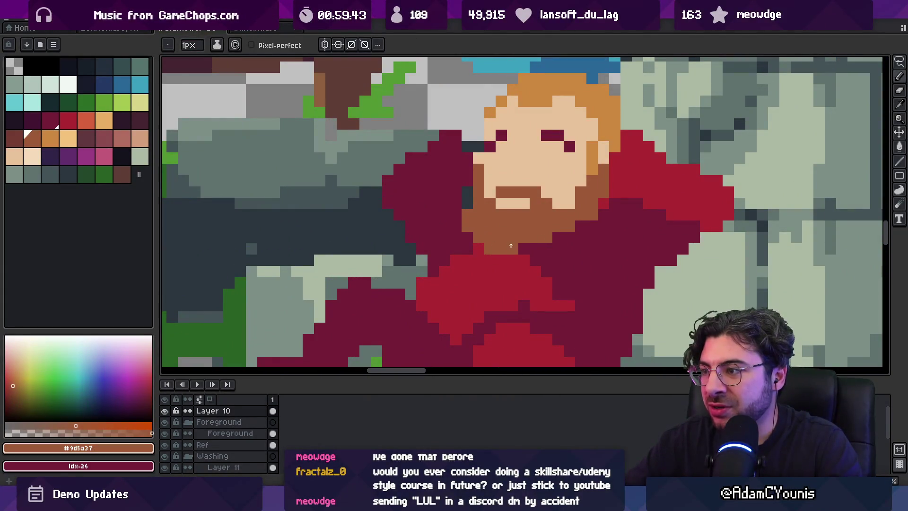
left_click(578, 211, "alt")
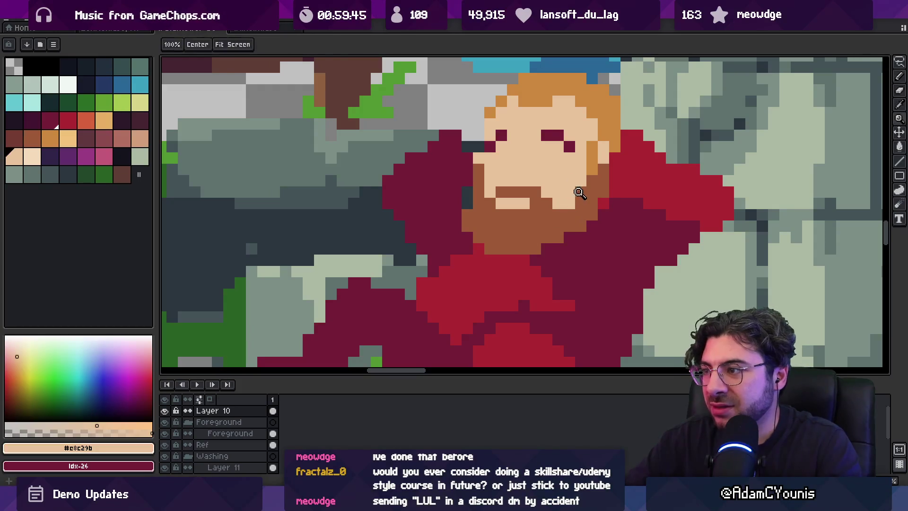
Step: Lasso the beard's right part and shift it one pixel left
key("z")
scroll(578, 211, "down", 4)
scroll(543, 201, "up", 5)
key("v")
key("q")
mouse_move(530, 194)
left_mouse_down()
mouse_move(562, 298)
mouse_move(492, 269)
mouse_move(520, 240)
mouse_move(509, 244)
left_mouse_up()
key("ctrl+d")
key("i")
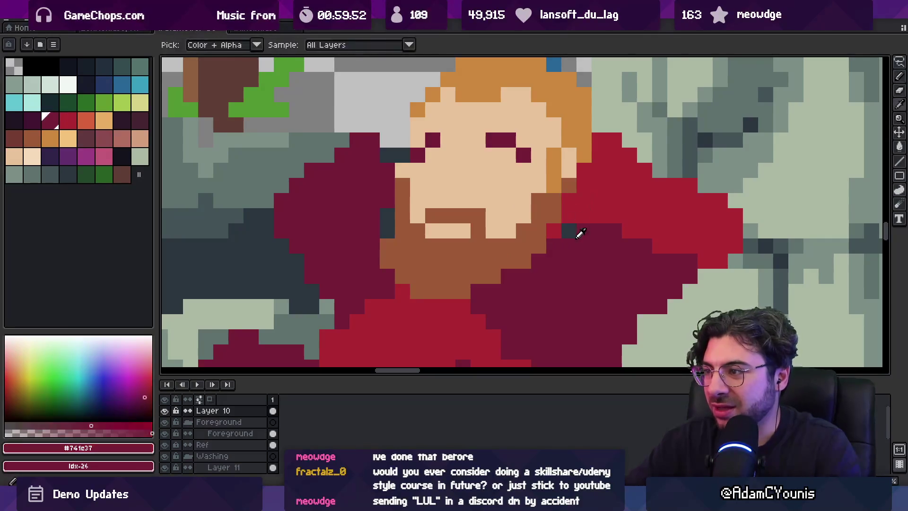
Step: Repaint two beard-edge pixels in dark maroon #741c37
left_click(574, 233)
key("b")
left_click(554, 231)
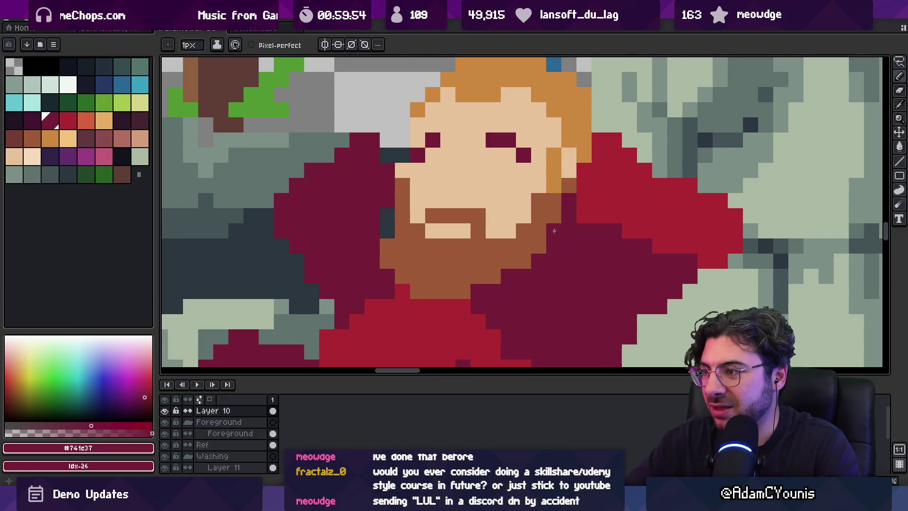
left_click(520, 199, "alt")
left_click(538, 200)
key("z")
scroll(510, 181, "down", 5)
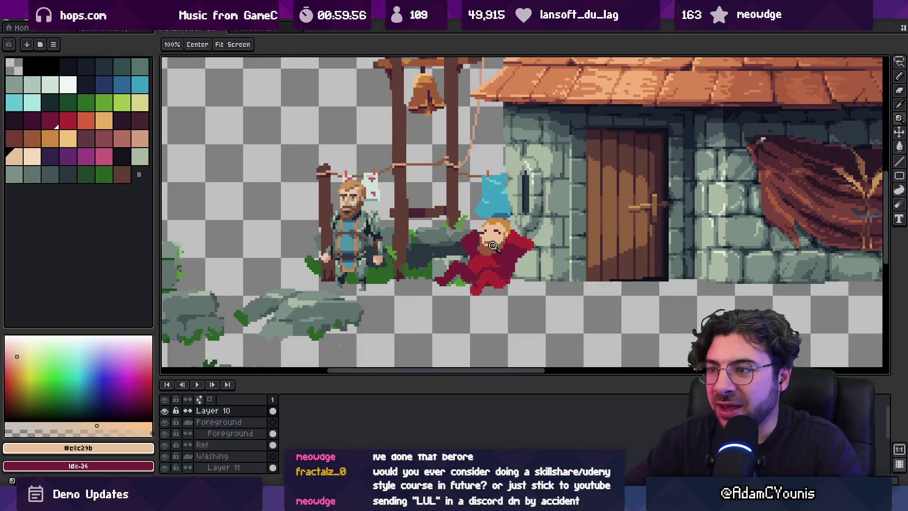
Step: Sample the beard brown, then trial-tilt a selection around the head and revert it
scroll(489, 242, "up", 5)
left_click(486, 243, "alt")
scroll(478, 262, "down", 4)
scroll(478, 262, "up", 3)
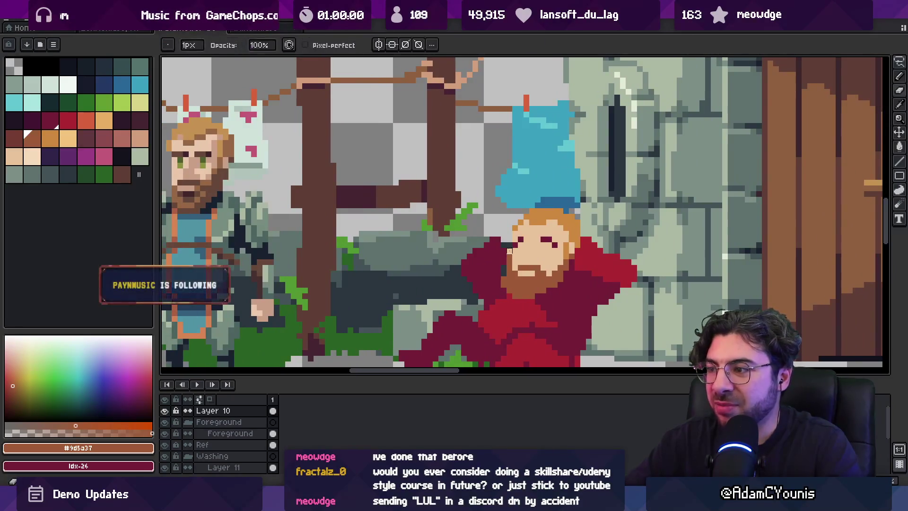
key("m")
left_click_drag(539, 245, 572, 241)
left_click_drag(570, 211, 491, 202)
key("Escape")
Step: Pick a peach skin colour and sample light and dark skin tones from the face
key("z")
scroll(543, 215, "down", 5)
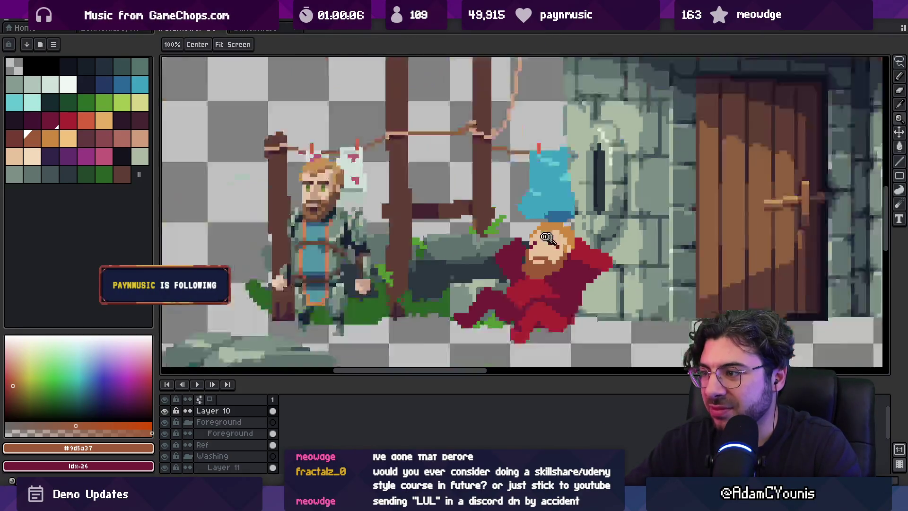
scroll(544, 242, "up", 5)
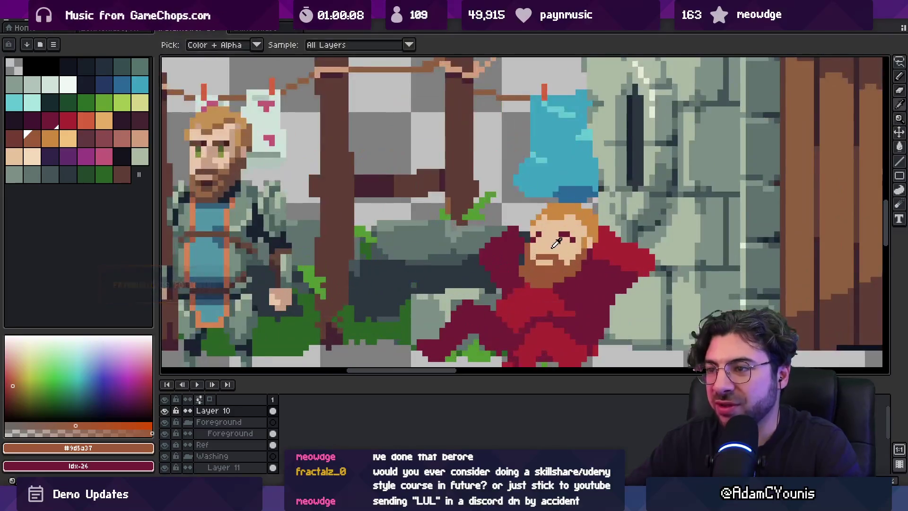
left_click(140, 138)
key("b")
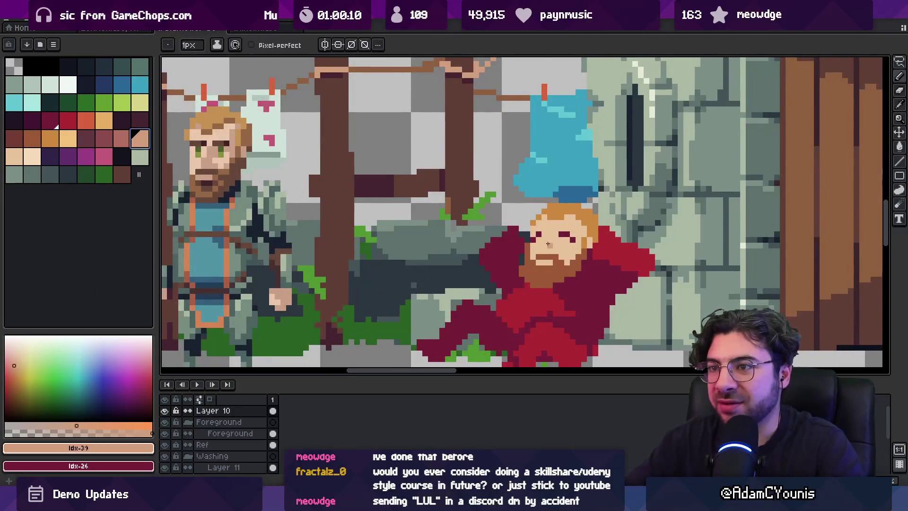
left_click(556, 242)
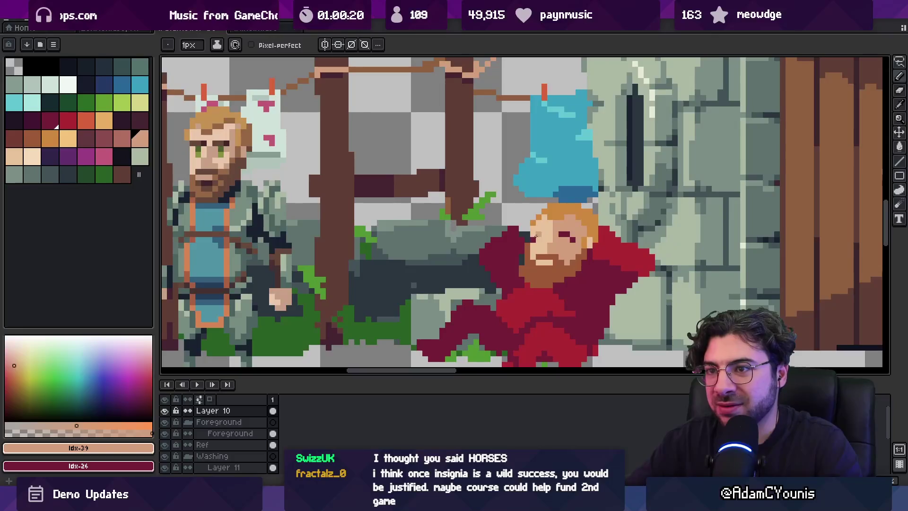
left_click(550, 251, "alt")
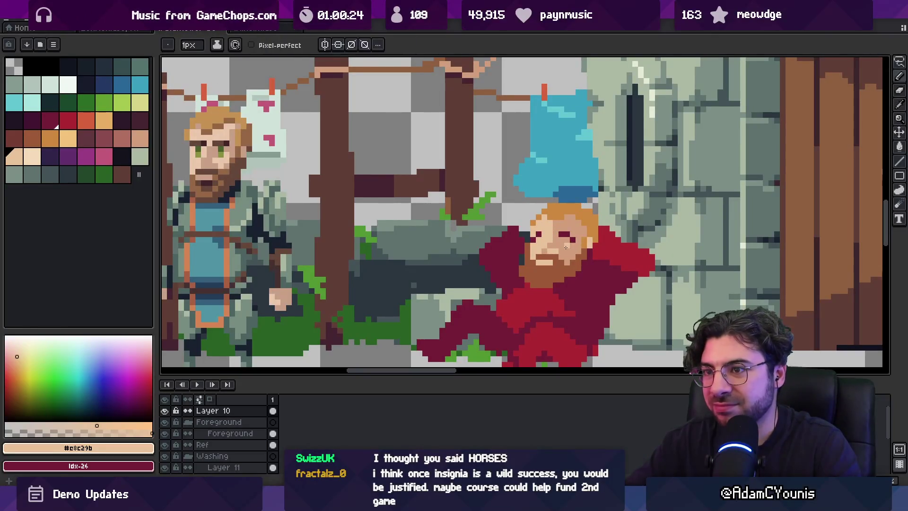
left_click(564, 250, "alt")
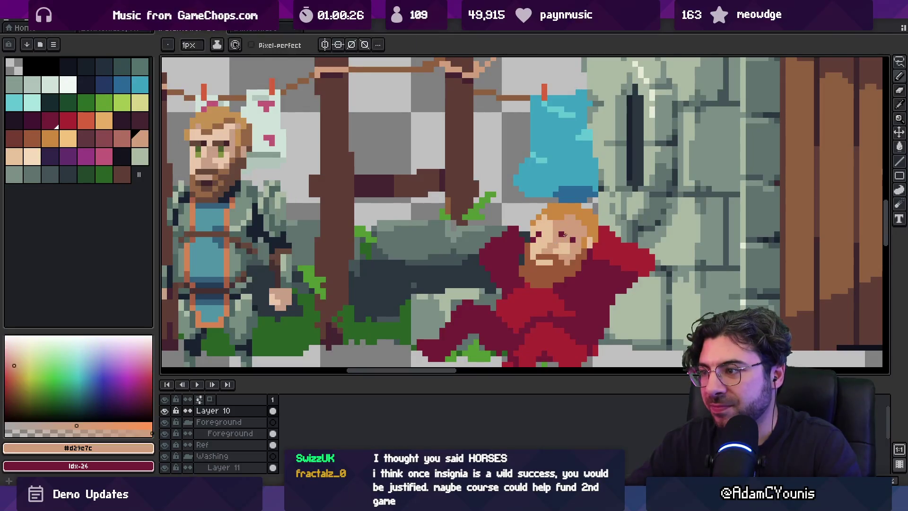
Step: Darken the beard just under the mouth with a deeper brown
scroll(567, 241, "down", 4)
scroll(588, 233, "up", 2)
scroll(589, 233, "up", 4)
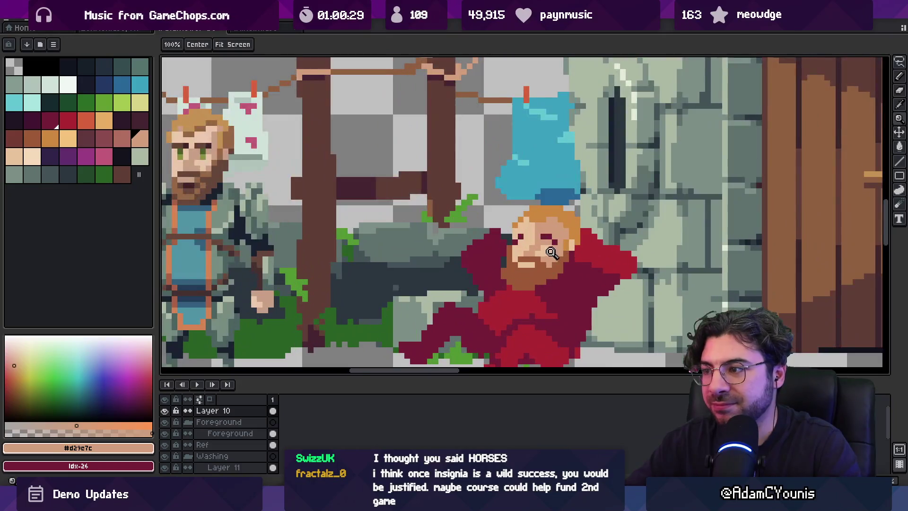
left_click(535, 271, "alt")
key("b")
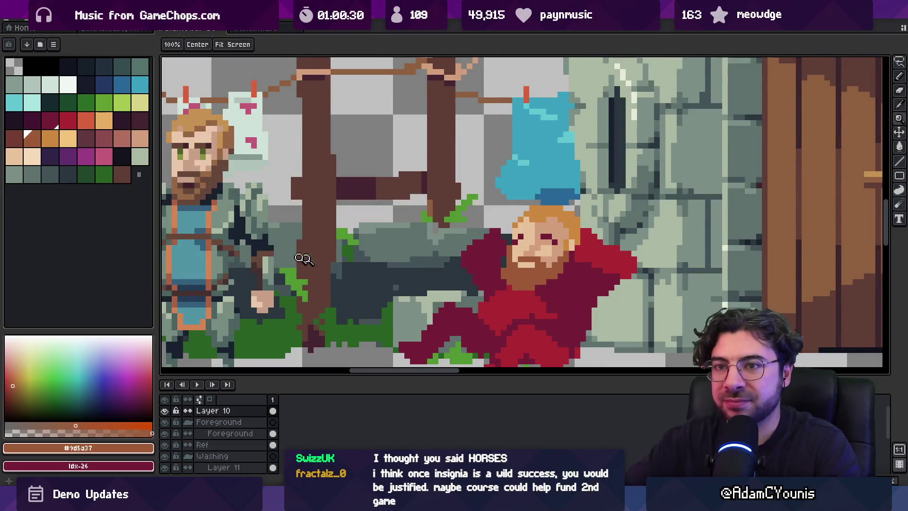
left_click_drag(520, 272, 531, 271)
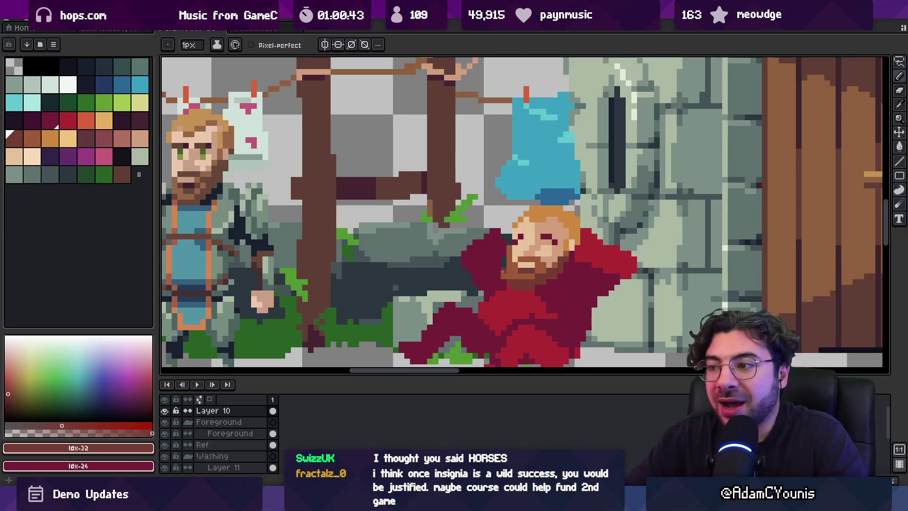
Step: Sample the light and dark beard browns from the face to compare shades
left_click(510, 262, "alt")
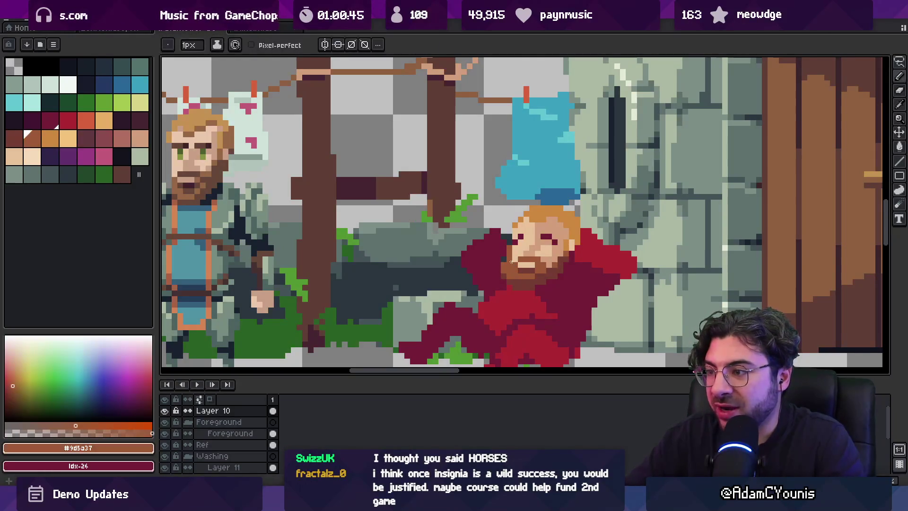
left_click(536, 261, "alt")
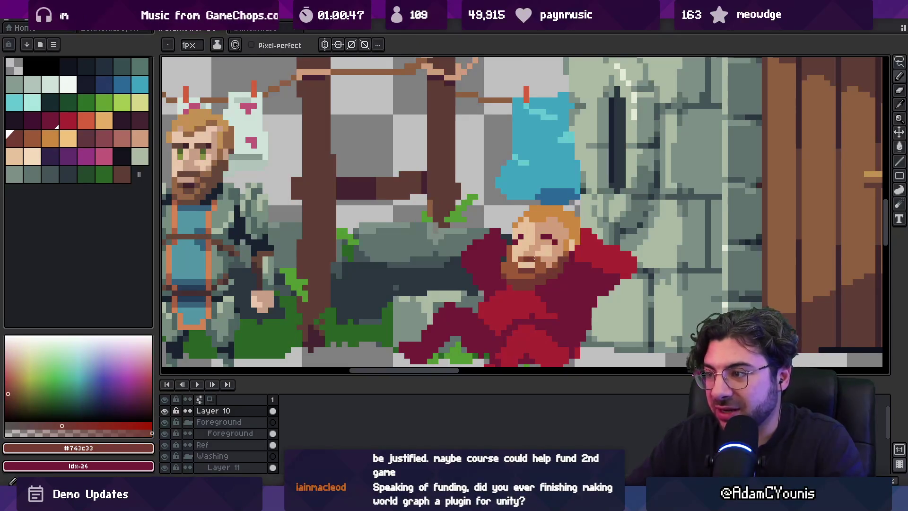
key("z")
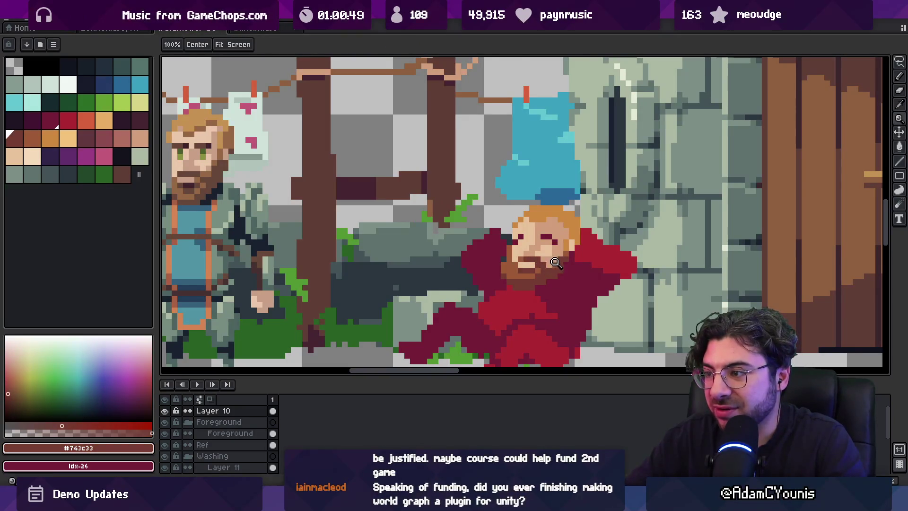
scroll(525, 265, "down", 3)
scroll(505, 263, "up", 3)
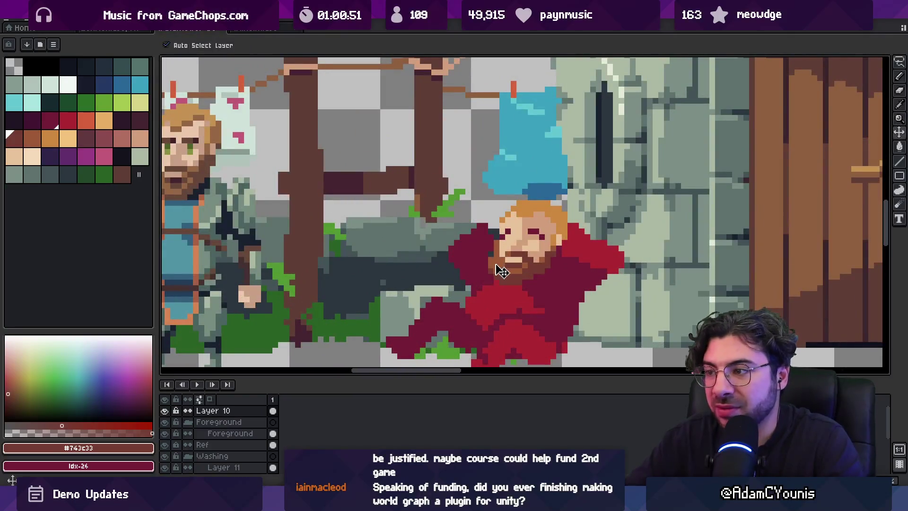
scroll(501, 260, "down", 2)
scroll(531, 240, "up", 3)
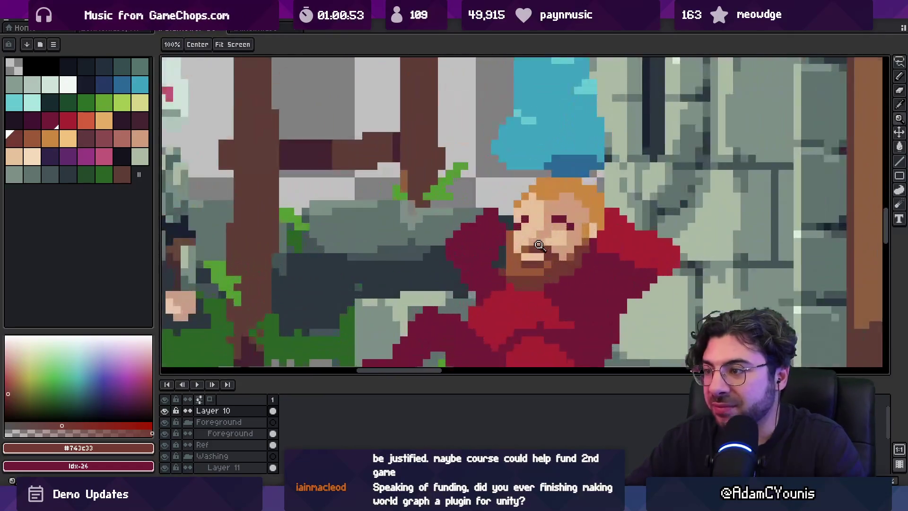
key("b")
Step: Recolour the figure's right eye pixels a softer brown #743c33
left_click(506, 225, "alt")
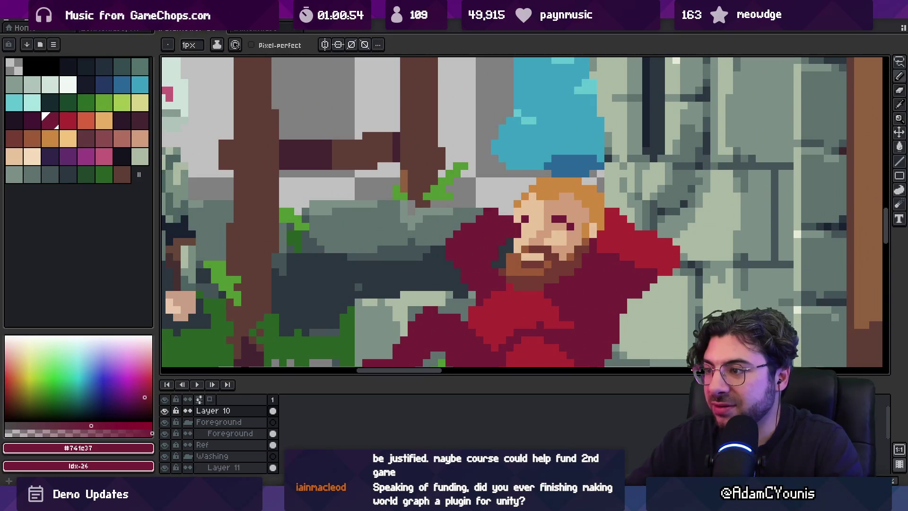
scroll(524, 250, "down", 2)
scroll(614, 249, "up", 2)
left_click(640, 249, "alt")
left_click_drag(639, 249, 658, 250)
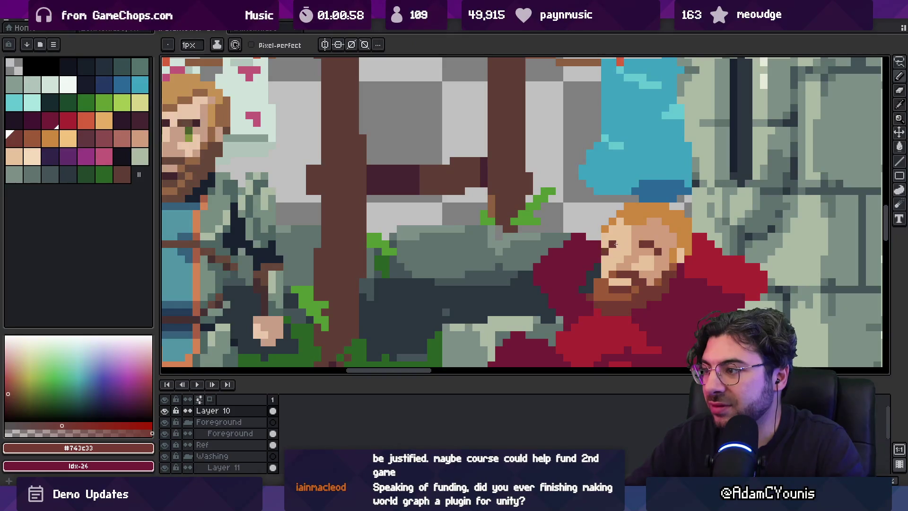
Step: Zoom and pan around the scene to review the finished bearded face
key("z")
scroll(614, 242, "down", 2)
scroll(619, 237, "up", 2)
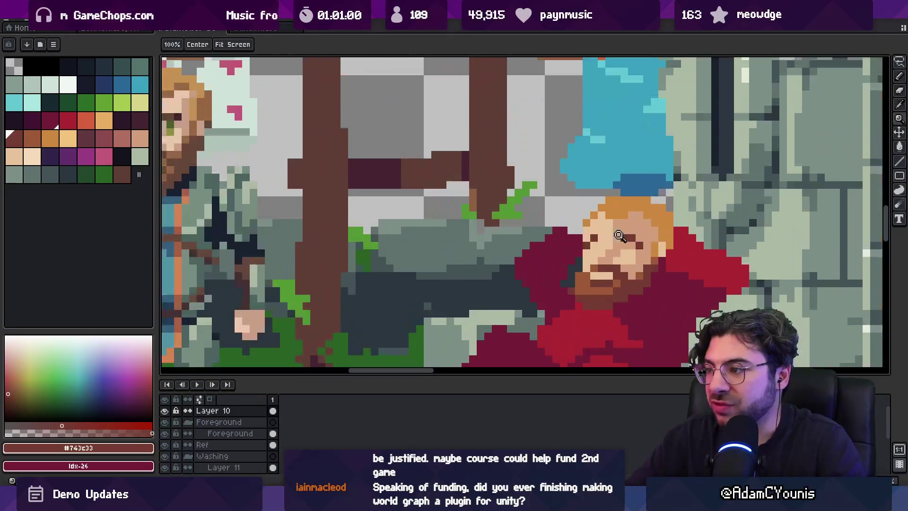
scroll(619, 236, "down", 3)
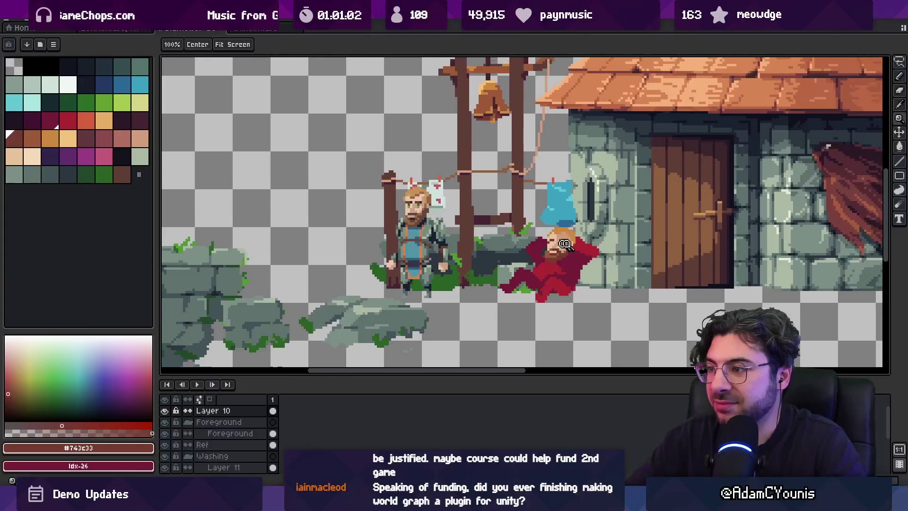
scroll(565, 243, "up", 2)
scroll(563, 258, "right", 1)
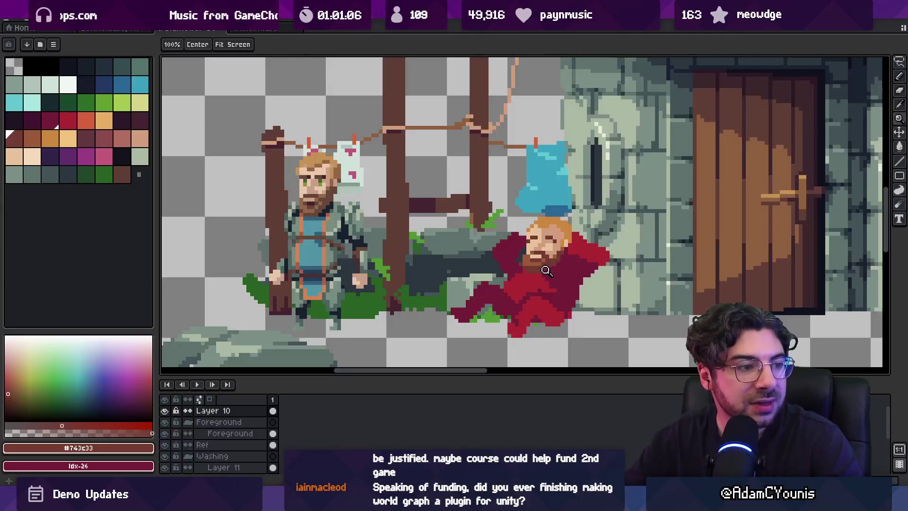
scroll(552, 274, "down", 1)
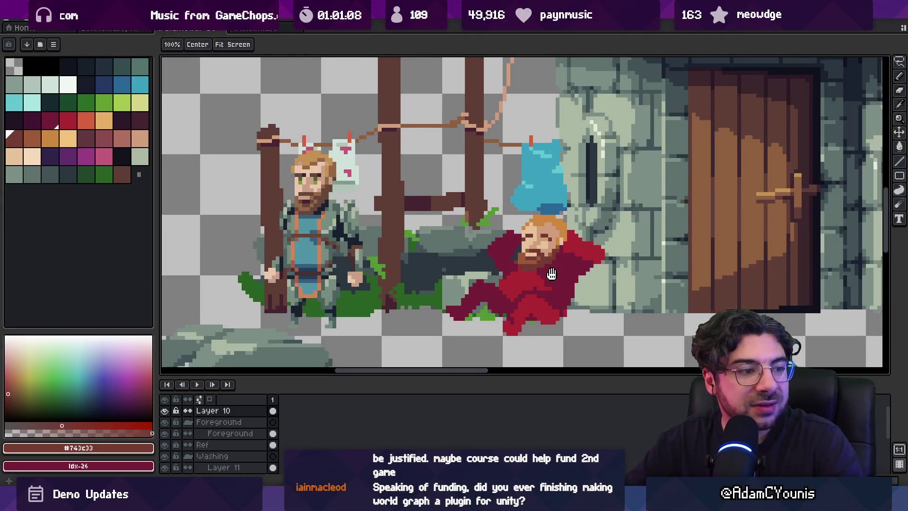
scroll(548, 283, "up", 1)
left_click(546, 291, "alt")
key("g")
left_click(570, 272)
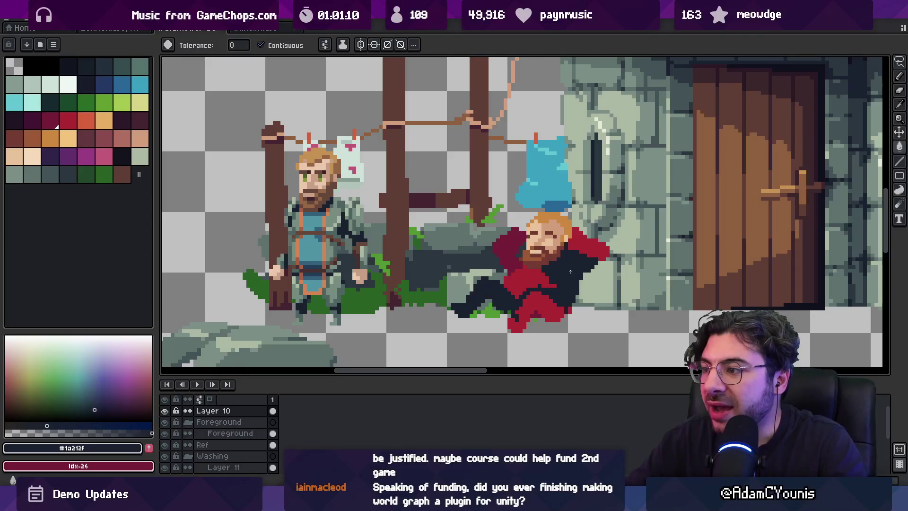
key("ctrl+z")
key("m")
scroll(563, 258, "right", 2)
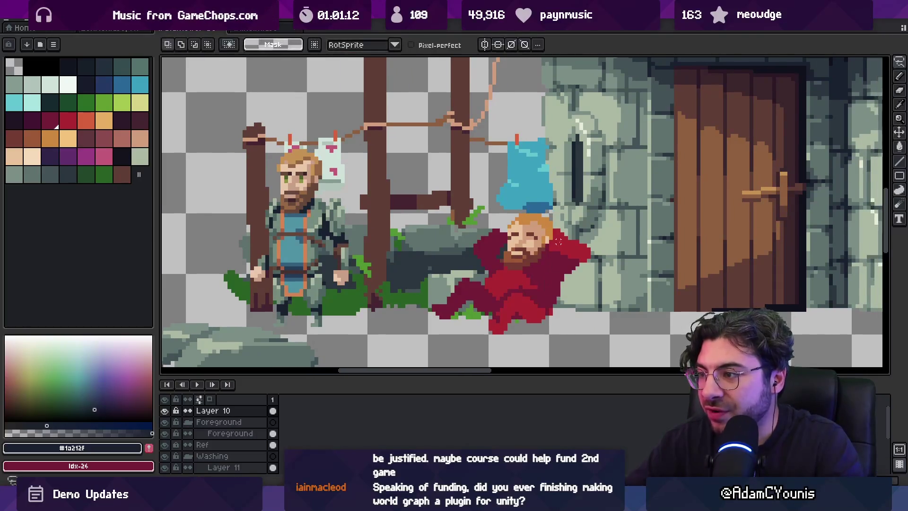
left_click_drag(508, 336, 596, 229)
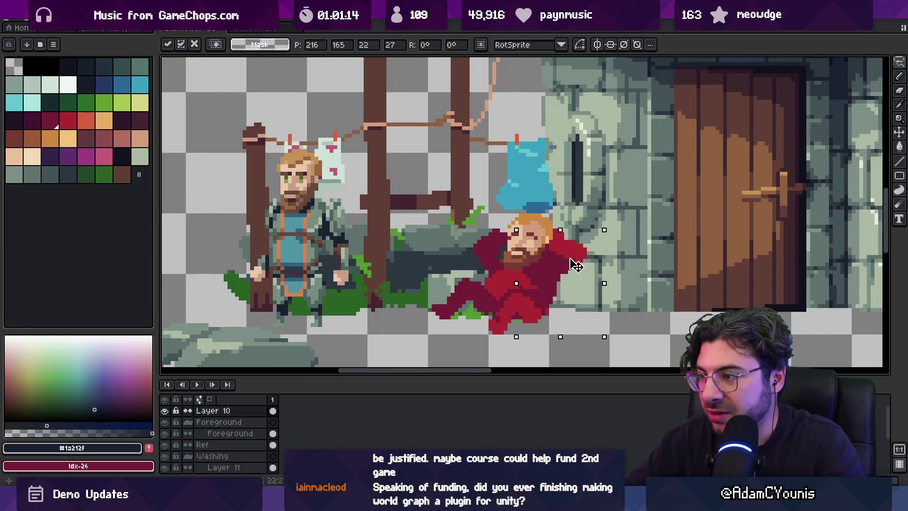
key("Return")
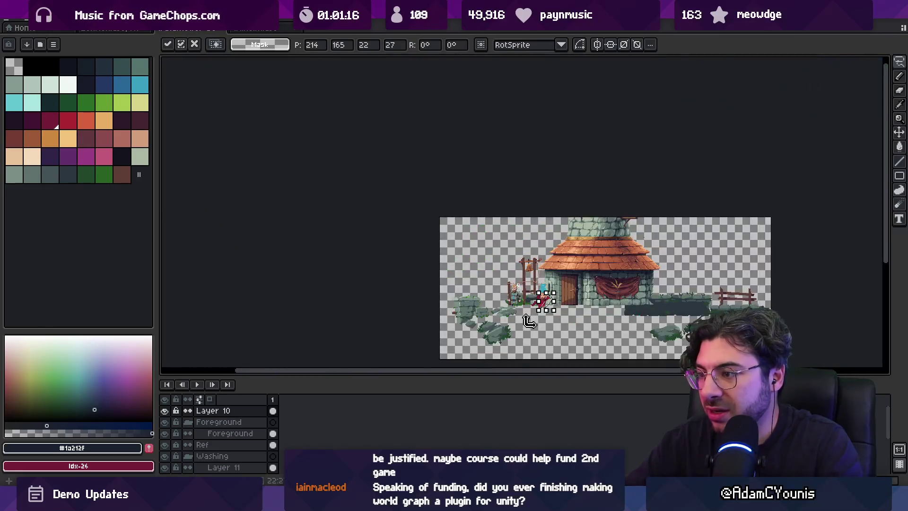
key("z")
key("b")
left_click(505, 281, "alt")
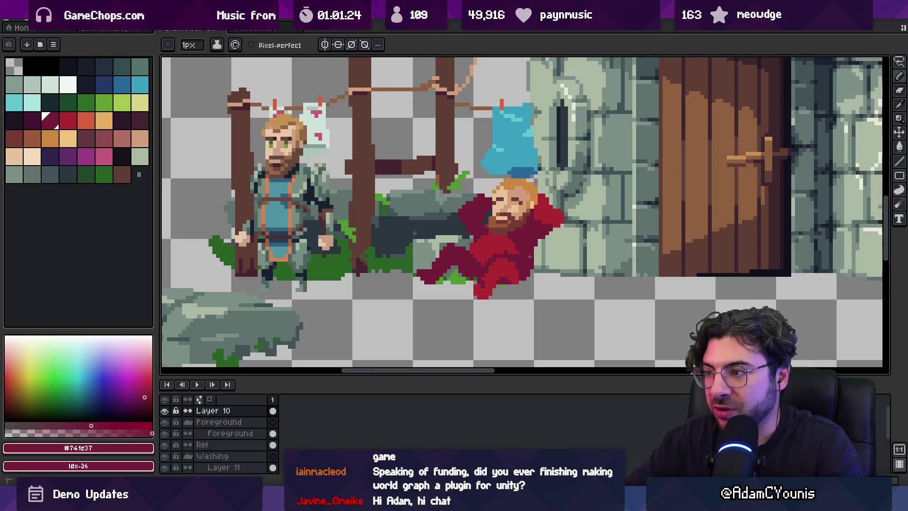
Step: Clean up the cloak's upper-left edge in dark maroon #741c37
left_click_drag(501, 252, 507, 275)
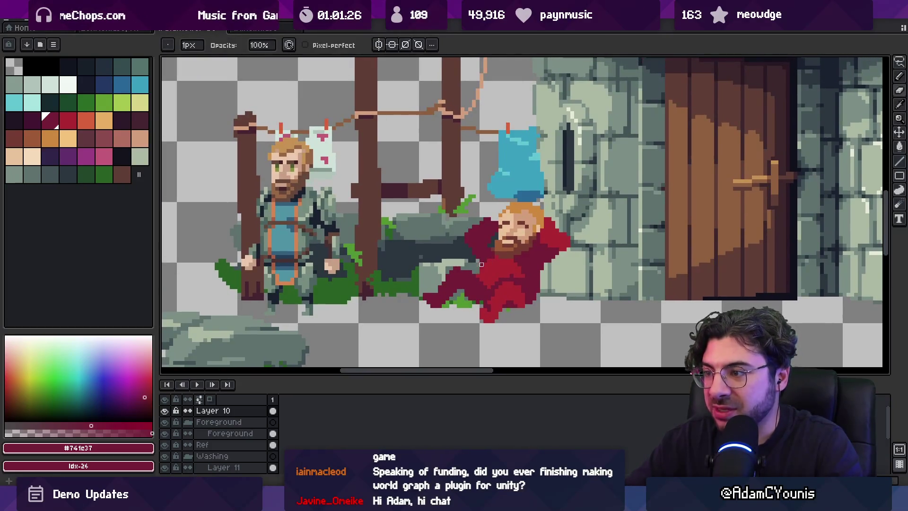
left_click(515, 267, "alt")
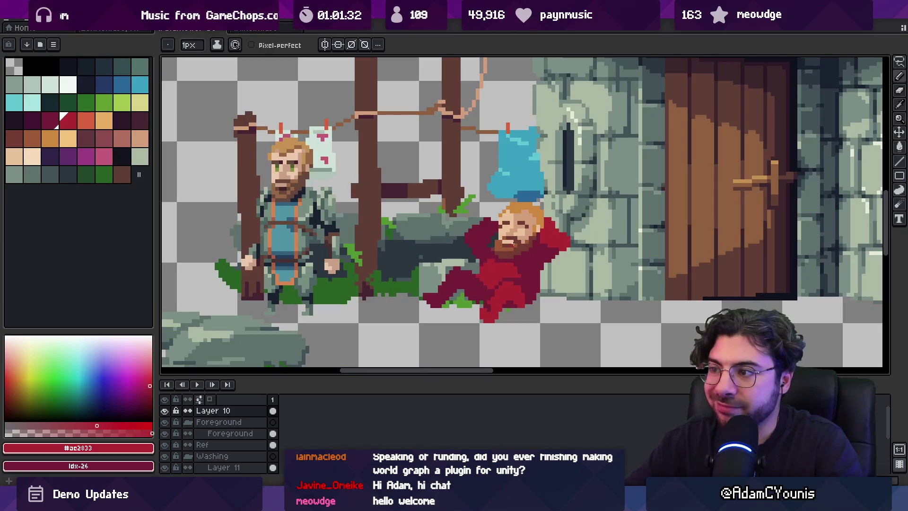
scroll(553, 219, "up", 3)
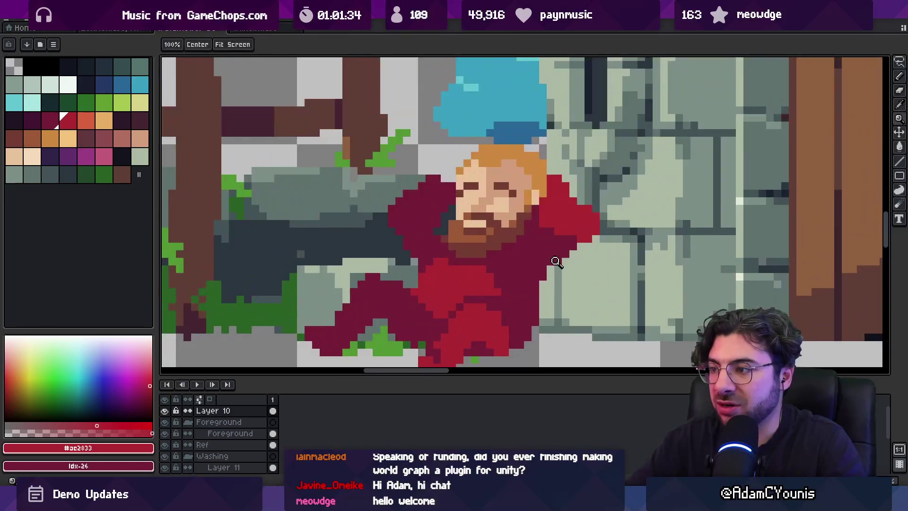
left_click(541, 229, "alt")
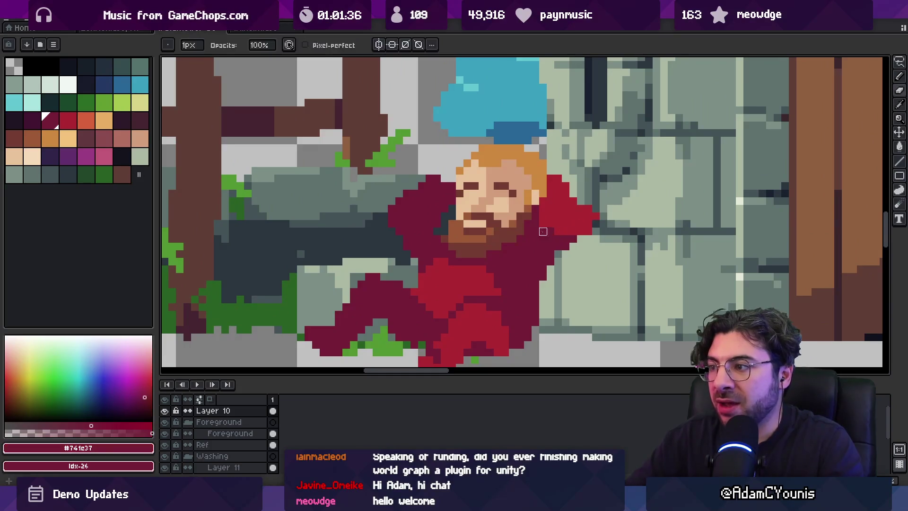
scroll(584, 217, "down", 3)
scroll(584, 218, "up", 3)
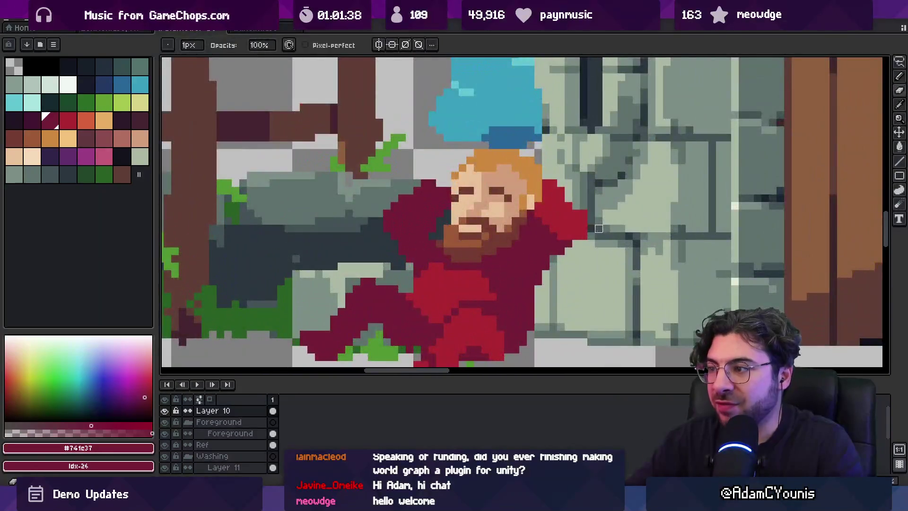
mouse_move(401, 220)
left_mouse_down()
mouse_move(399, 201)
mouse_move(430, 182)
left_mouse_up()
Step: Touch up cloak pixels with Eraser and Pencil, alternating bright red and dark maroon
key("e")
key("b")
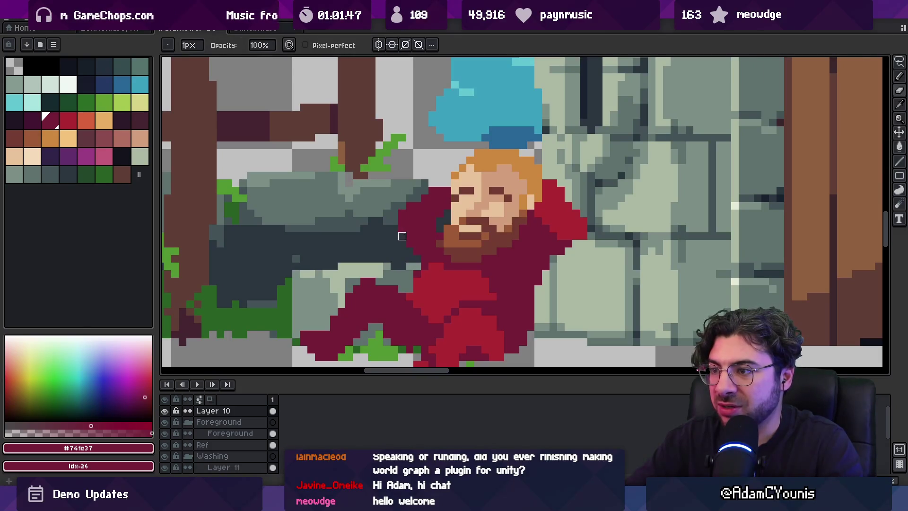
scroll(409, 244, "down", 5)
scroll(520, 222, "up", 4)
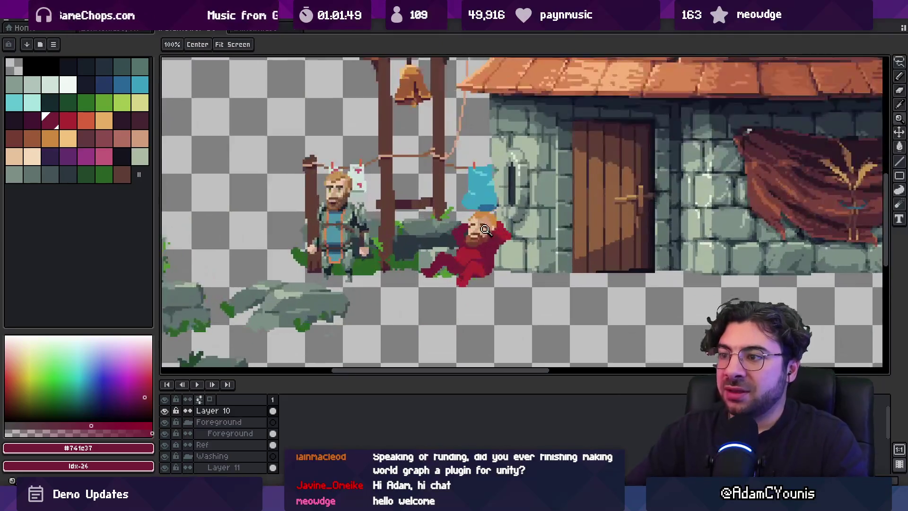
left_click(529, 220, "alt")
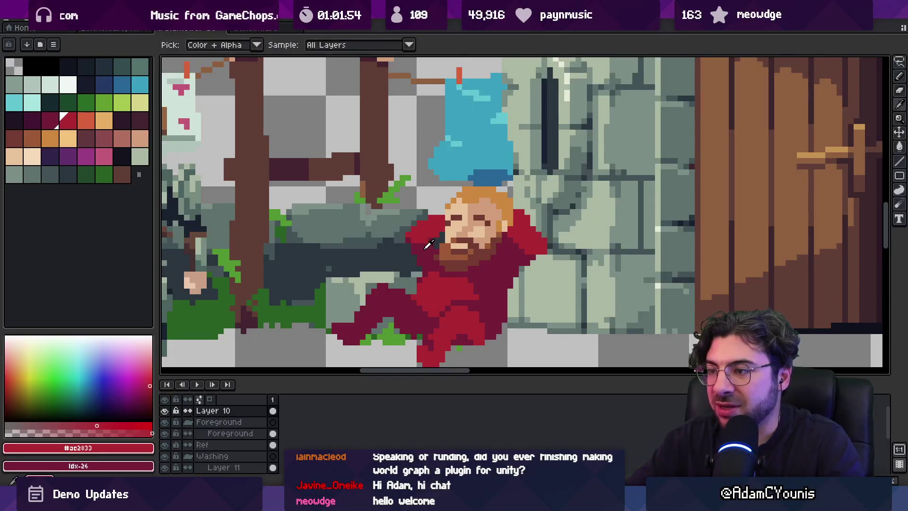
left_click(408, 229, "alt")
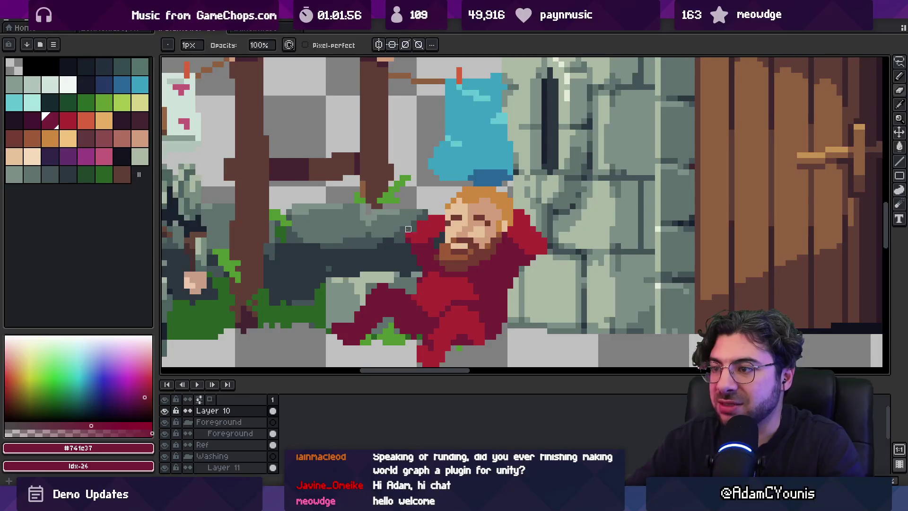
Step: Shade the cloak around head and shoulders, finishing with lighter red #ac2833 active
key("z")
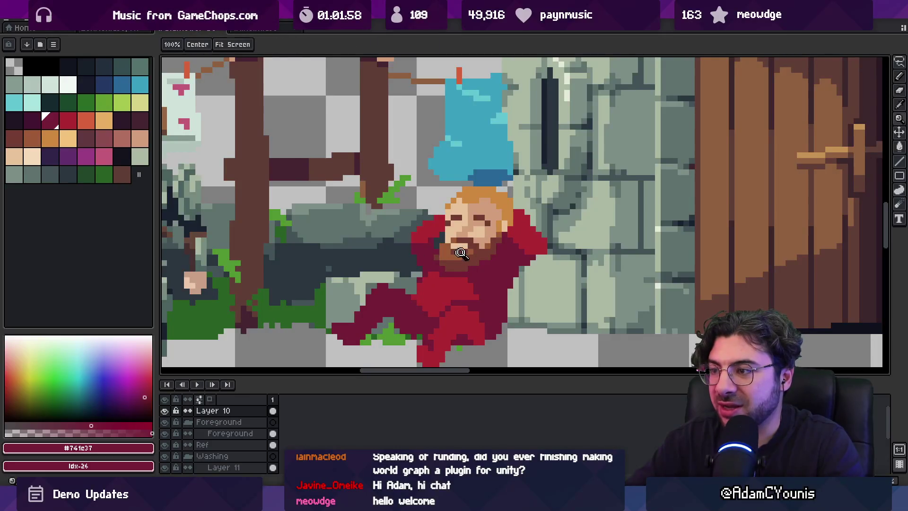
scroll(425, 239, "down", 3)
scroll(461, 234, "up", 4)
left_click(461, 213, "alt")
key("b")
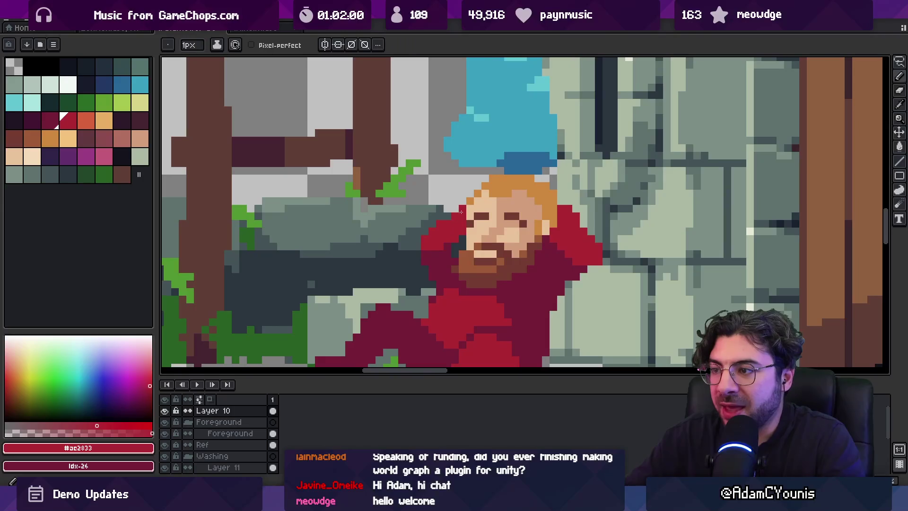
scroll(479, 227, "right", 2)
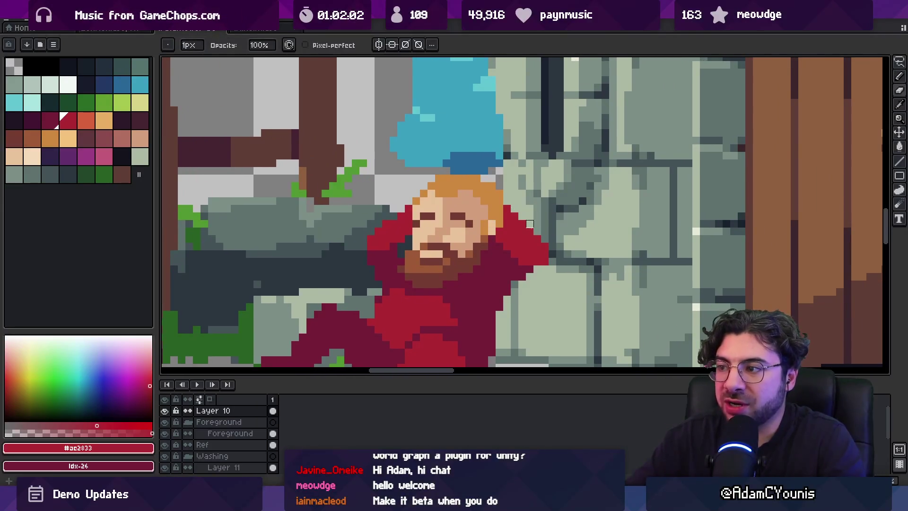
left_click(500, 239, "alt")
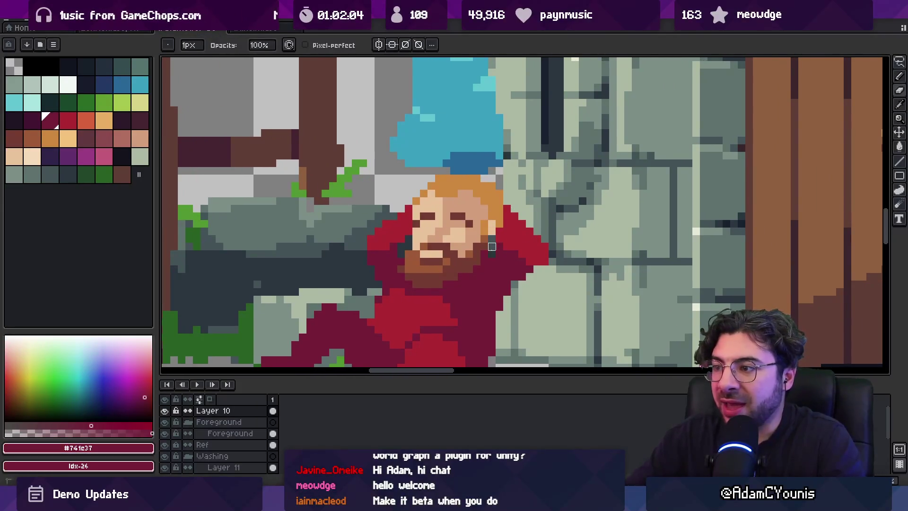
left_click(513, 239, "alt")
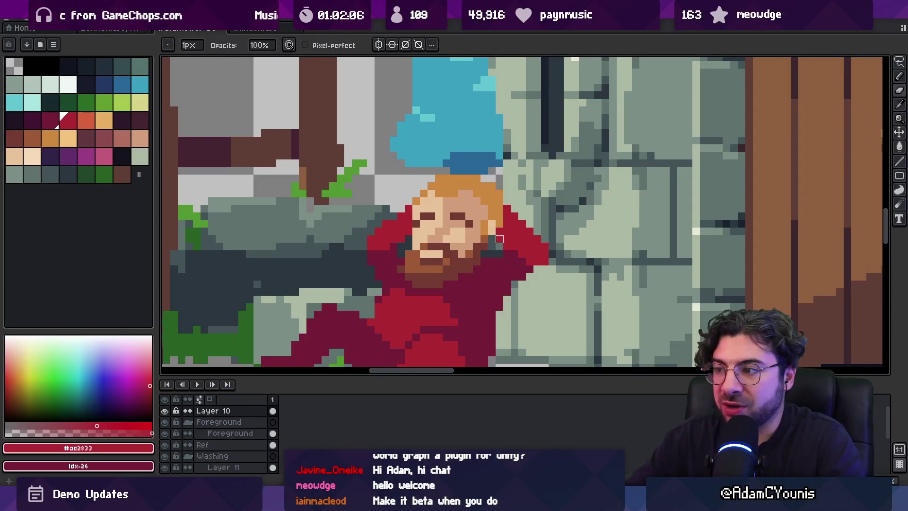
key("z")
scroll(515, 216, "down", 5)
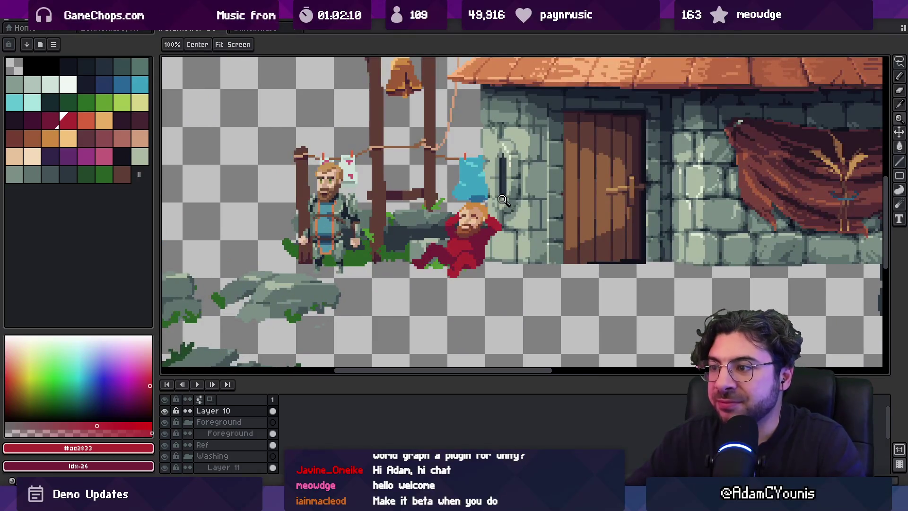
Step: Lasso-select the figure's leg and move it up and right into place
scroll(486, 248, "up", 3)
key("m")
mouse_move(378, 240)
left_mouse_down()
mouse_move(339, 284)
mouse_move(404, 257)
mouse_move(402, 227)
left_mouse_up()
mouse_move(392, 257)
left_mouse_down()
mouse_move(399, 254)
mouse_move(356, 273)
mouse_move(374, 286)
mouse_move(390, 265)
mouse_move(357, 246)
mouse_move(379, 258)
left_mouse_up()
key("Return")
key("Return")
key("b")
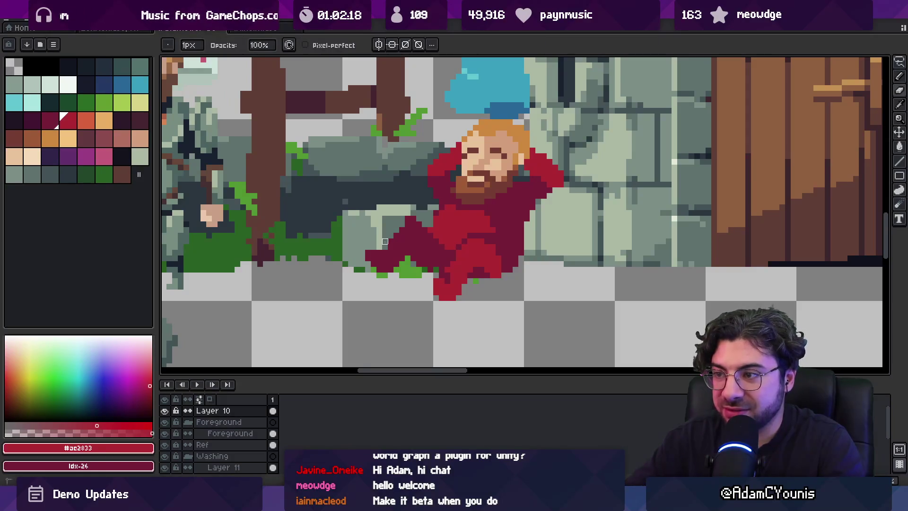
left_click(402, 230, "alt")
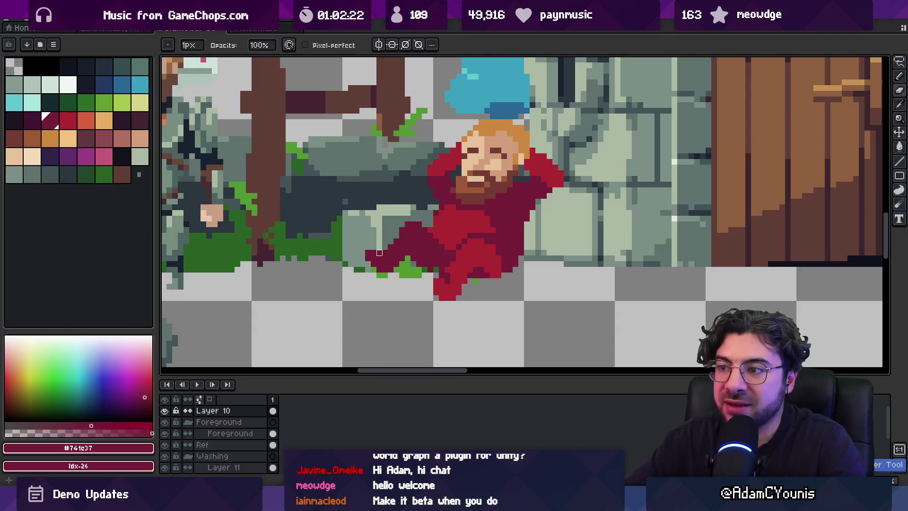
Step: Nudge the leg pixels right and down and add a dark-red pixel above the grass
key("z")
scroll(413, 244, "down", 6)
scroll(416, 248, "up", 3)
scroll(416, 248, "up", 4)
key("m")
left_click_drag(421, 258, 431, 267)
key("b")
left_click(466, 241)
key("v")
Step: Lasso the stray red pixels beside the leg and delete them
key("z")
scroll(437, 221, "down", 5)
scroll(438, 223, "up", 3)
scroll(427, 231, "up", 3)
key("b")
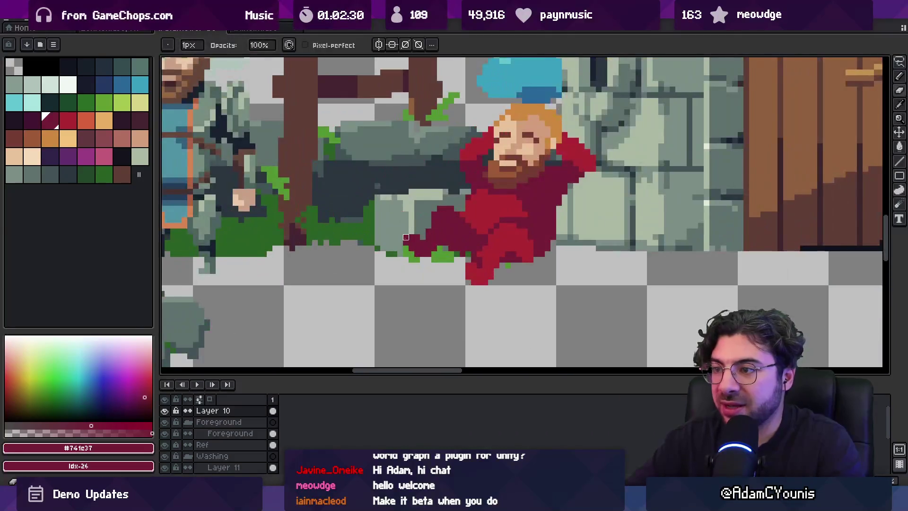
key("z")
scroll(487, 232, "down", 2)
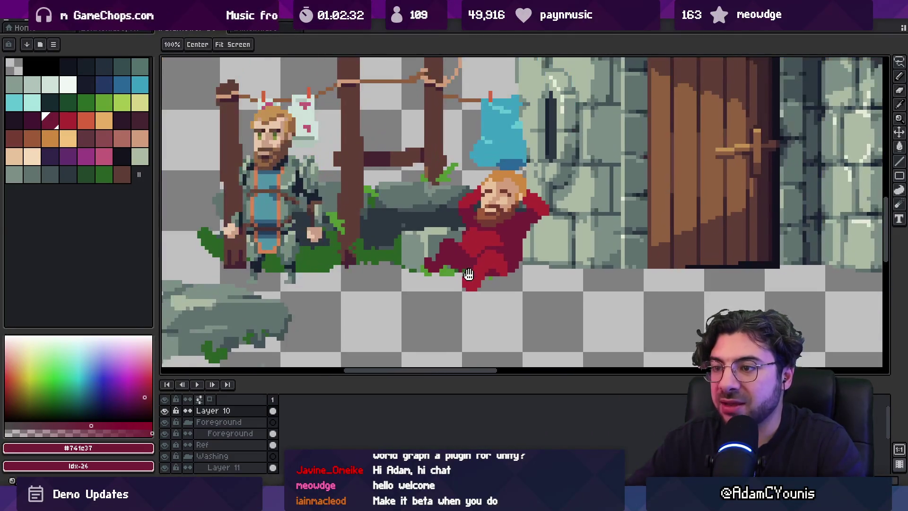
scroll(488, 233, "up", 2)
key("q")
mouse_move(390, 215)
left_mouse_down()
mouse_move(458, 258)
mouse_move(458, 165)
left_mouse_up()
key("Delete")
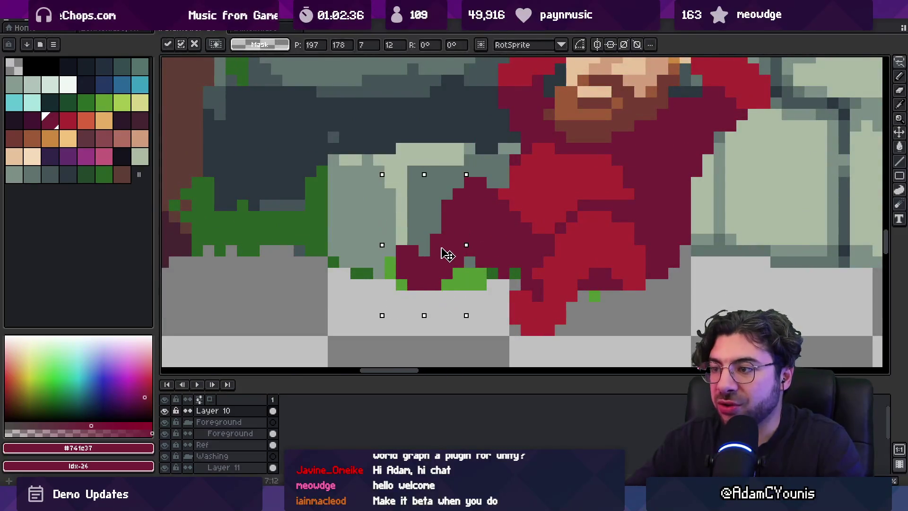
key("ctrl+d")
key("b")
Step: Erase the grass-to-leg edge and paint a dark maroon #741c37 pixel over the grass
key("e")
mouse_move(481, 251)
left_mouse_down()
mouse_move(480, 261)
mouse_move(522, 273)
left_mouse_up()
key("z")
scroll(446, 269, "down", 5)
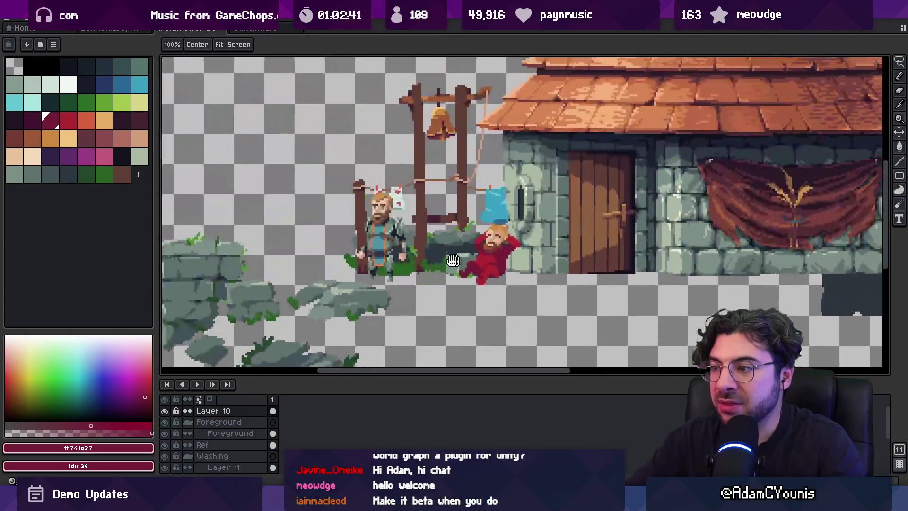
scroll(445, 269, "up", 6)
scroll(446, 269, "down", 2)
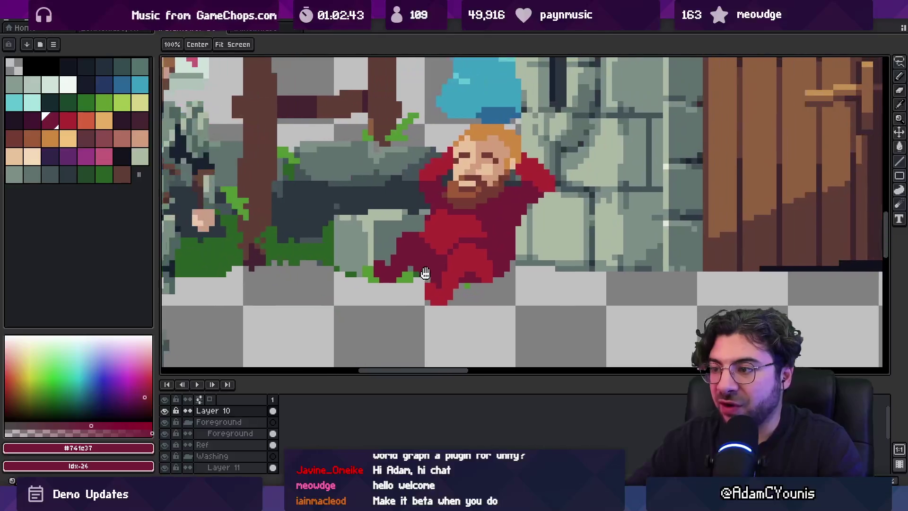
key("b")
key("]")
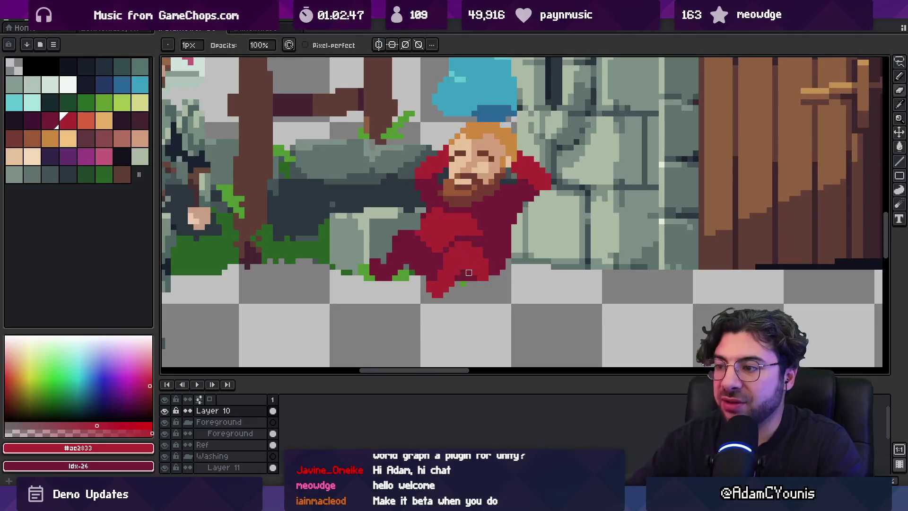
key("[")
left_click(466, 283)
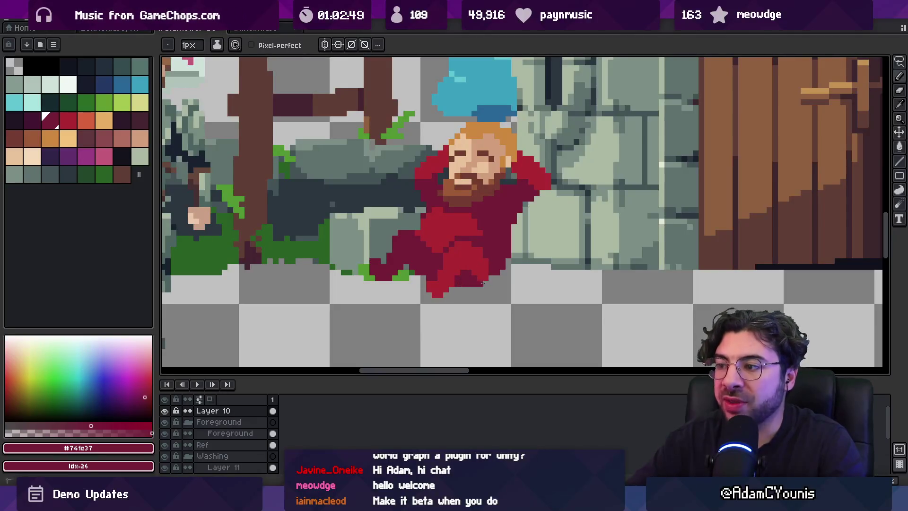
Step: Zoom out and pan to frame both figures for review
key("z")
scroll(496, 265, "down", 4)
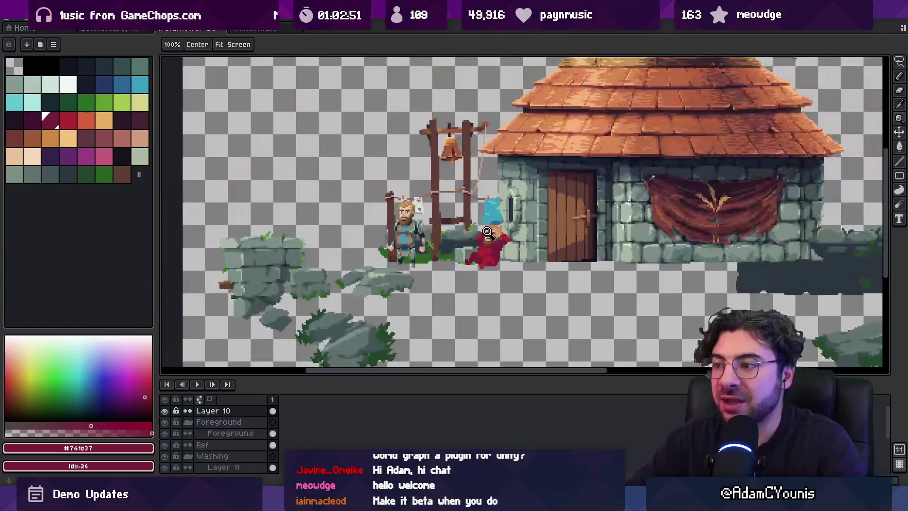
scroll(495, 257, "up", 2)
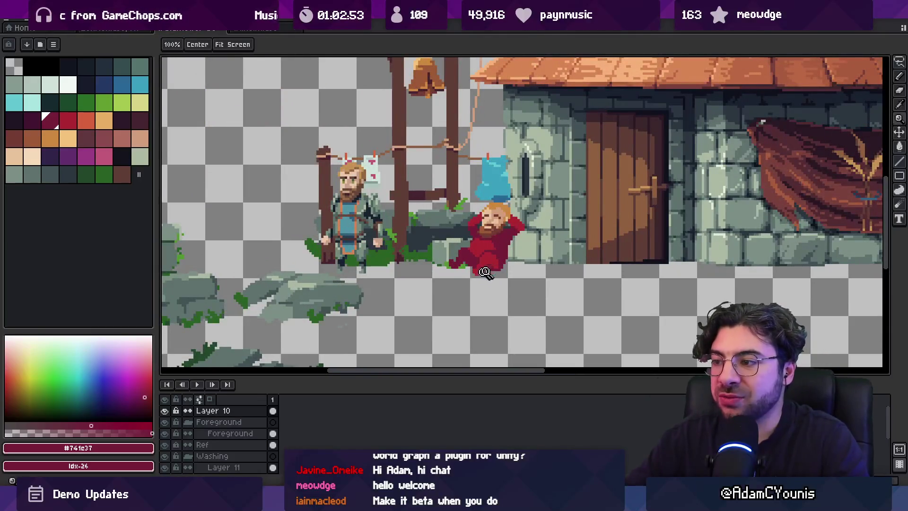
scroll(489, 262, "up", 3)
scroll(492, 265, "down", 3)
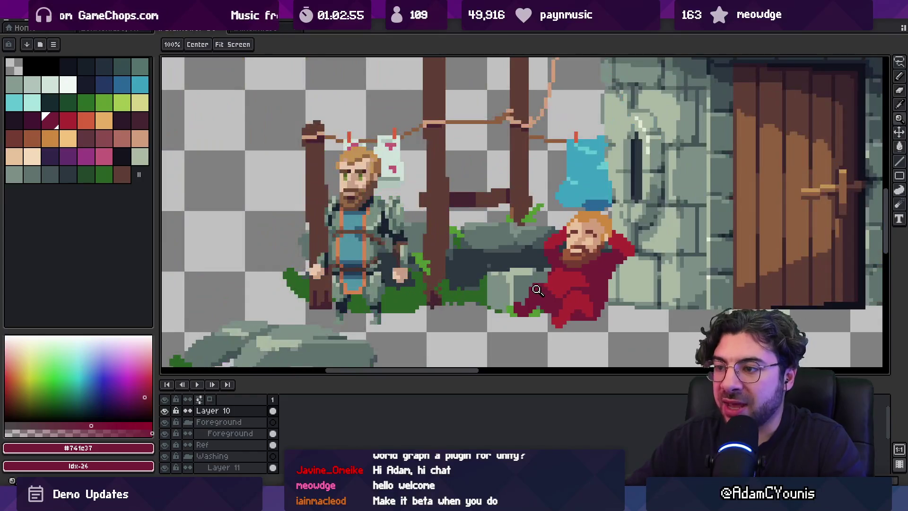
scroll(534, 288, "up", 2)
left_click_drag(533, 286, 514, 276)
Step: Eyedrop the dark navy and bucket-fill the maroon clothing and lower-left leg with it
key("i")
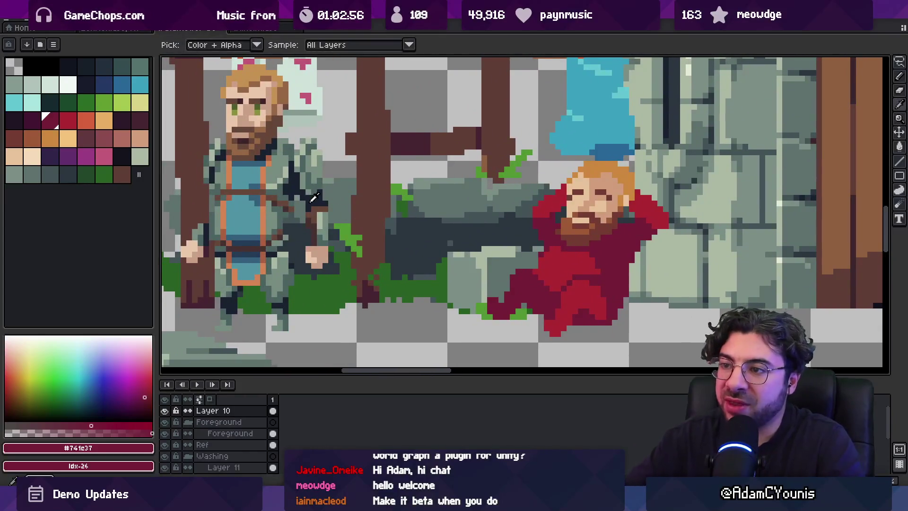
left_click(570, 289)
key("g")
left_click(608, 247)
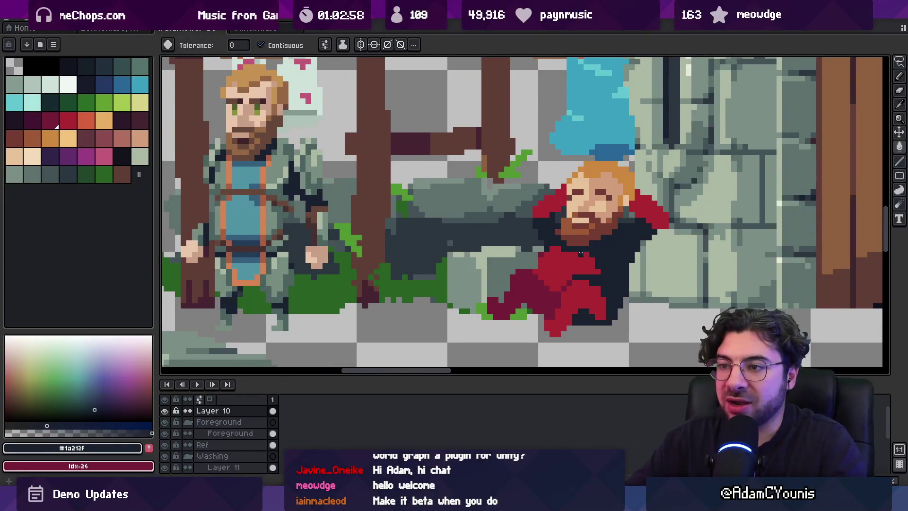
left_click(542, 296)
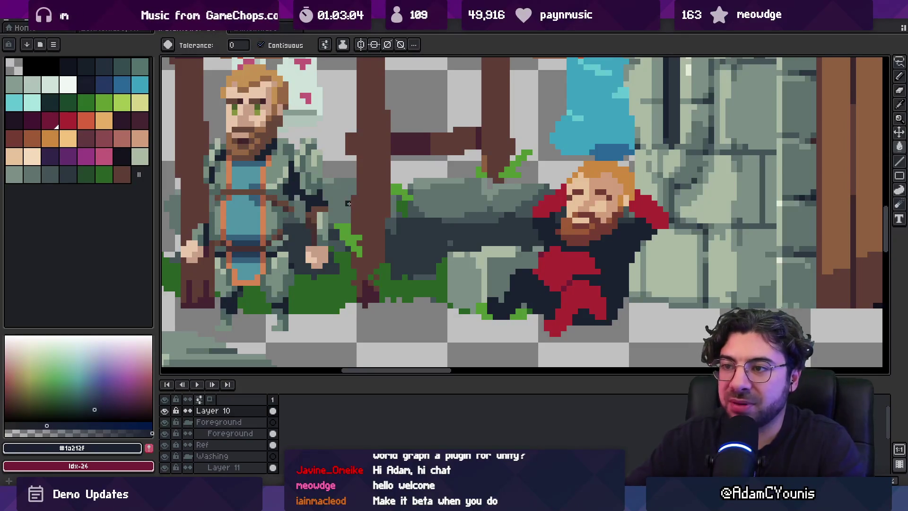
Step: Sample grey-green, navy and mid-grey tones, undoing the trial change to the cape
key("i")
left_click(279, 186)
key("v")
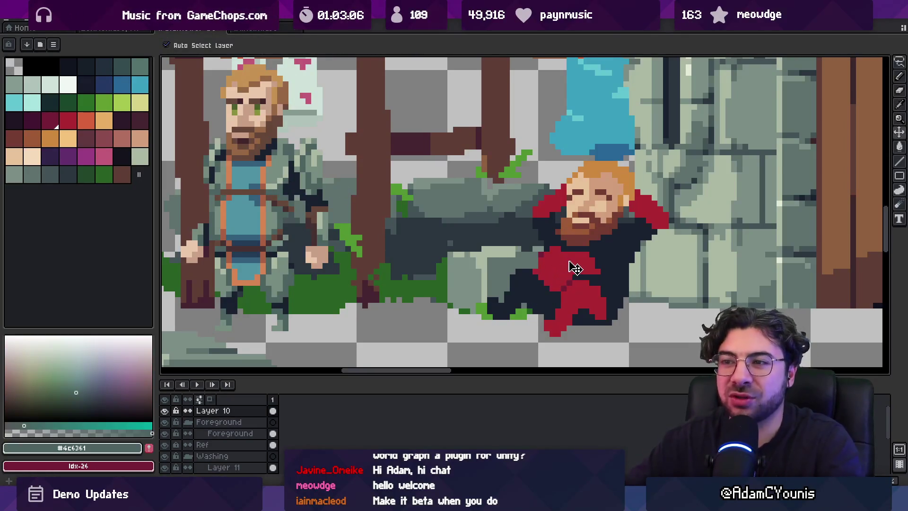
key("b")
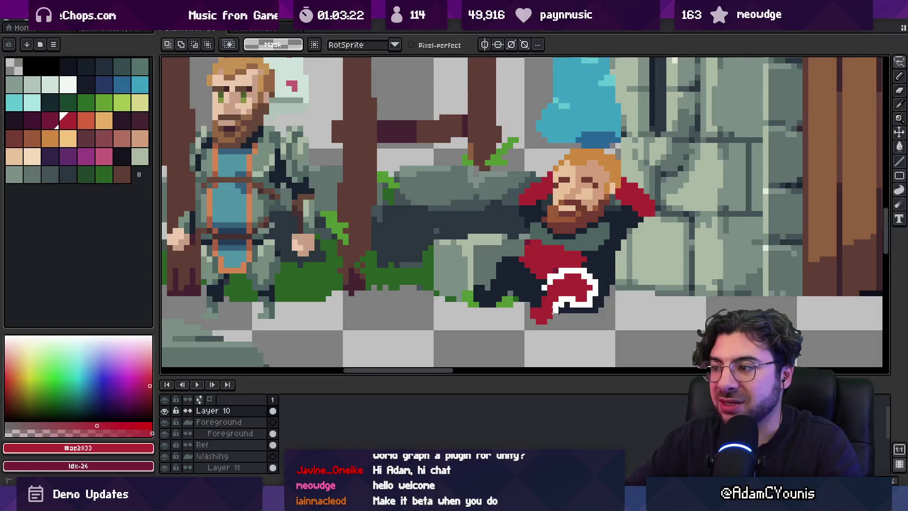
key("ctrl+z")
key("ctrl+z")
key("ctrl+z")
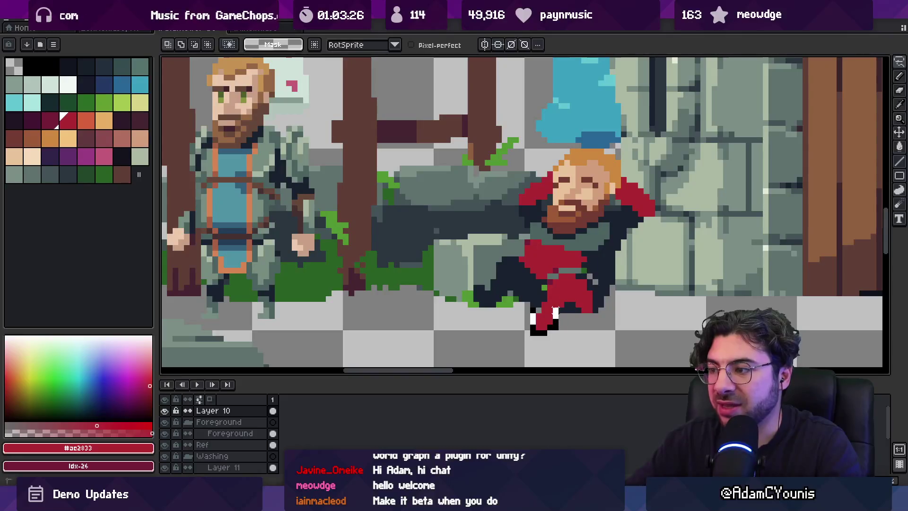
left_click(538, 299, "alt")
key("b")
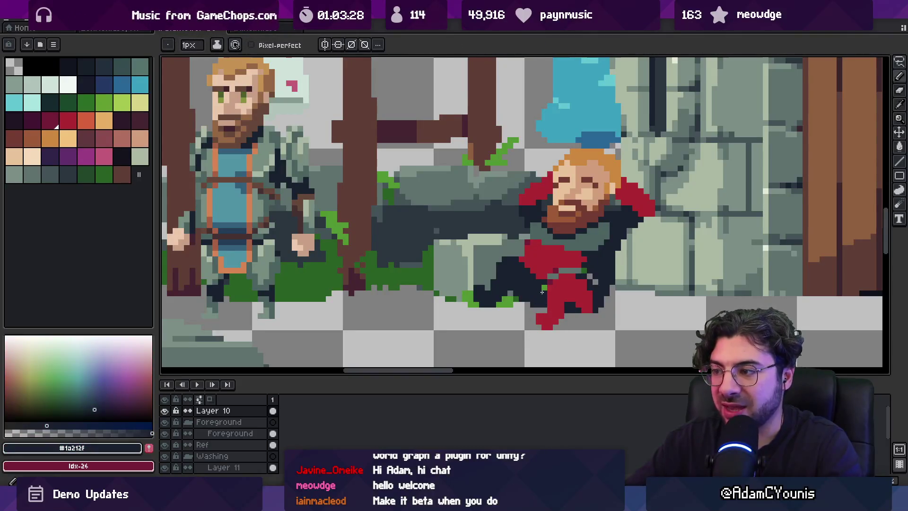
left_click(589, 254, "alt")
key("ctrl+z")
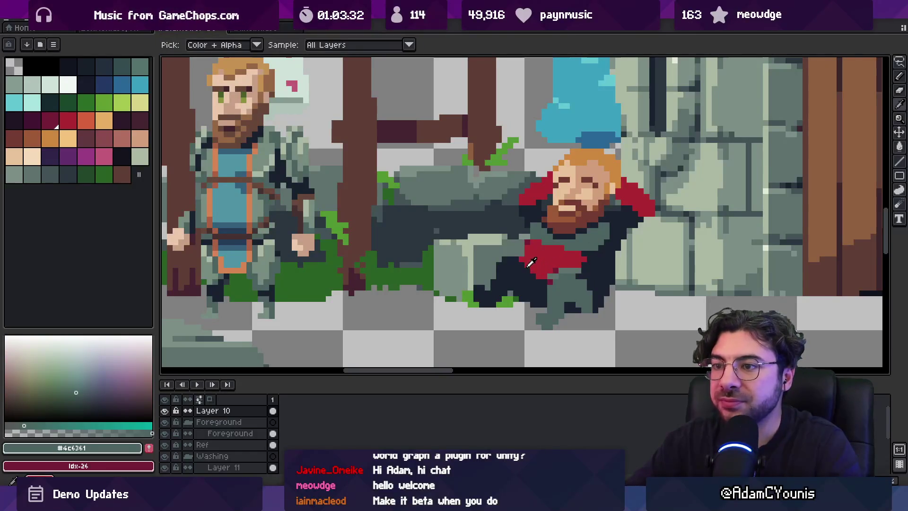
key("b")
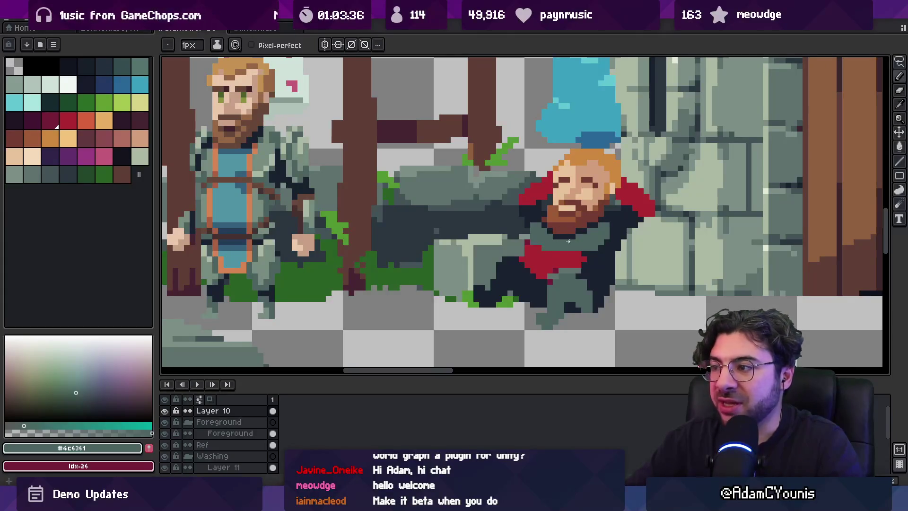
Step: Fill both red shoulder areas with the grey cloth colour
left_click(614, 218, "alt")
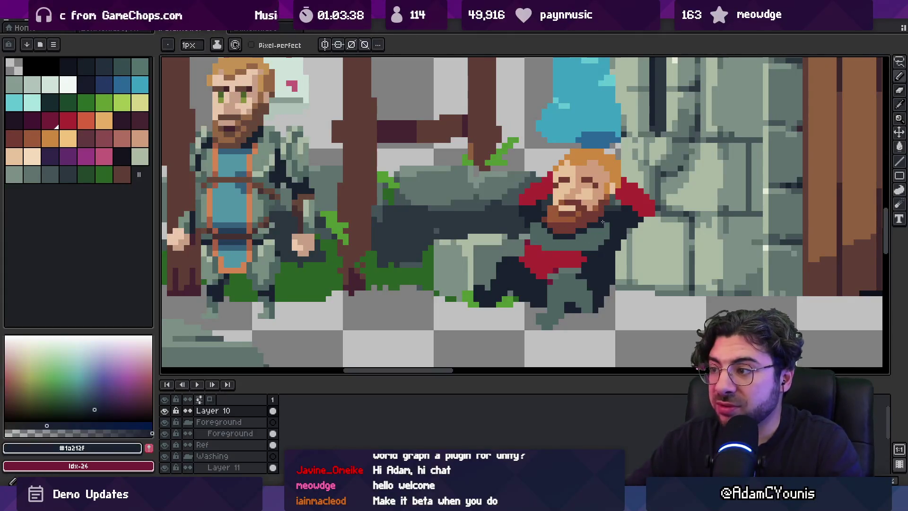
left_click(611, 226, "alt")
key("g")
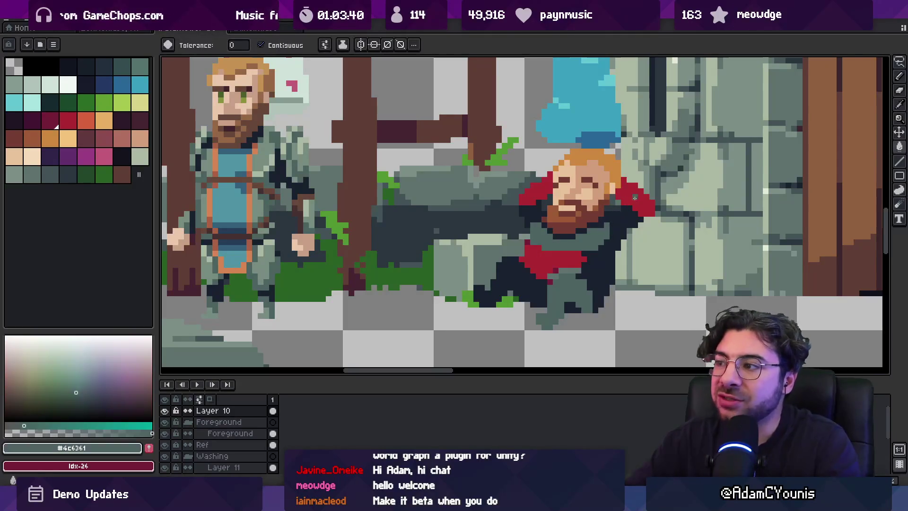
left_click(629, 199)
left_click(539, 204)
Step: Recentre the two characters and pick grey and dark red colours for the cloak fills
key("alt")
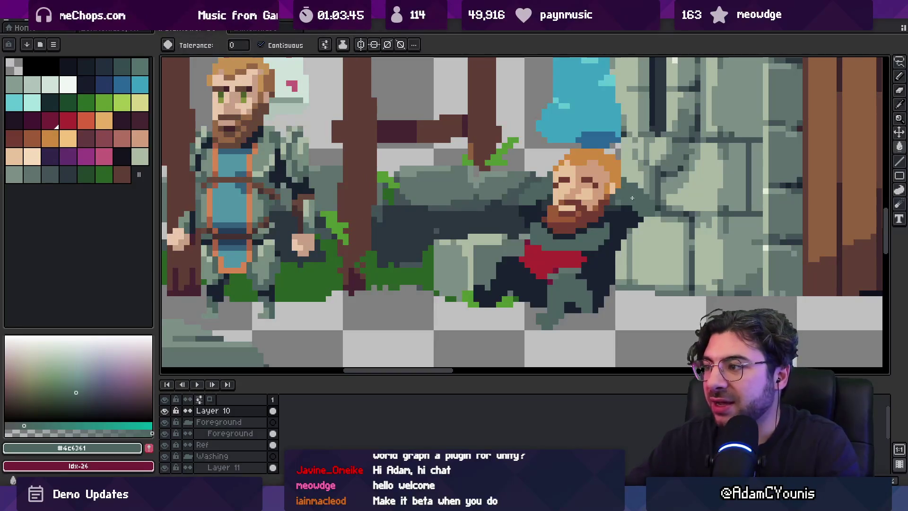
left_click(14, 174)
mouse_move(544, 212)
left_mouse_down()
mouse_move(484, 240)
mouse_move(518, 239)
left_mouse_up()
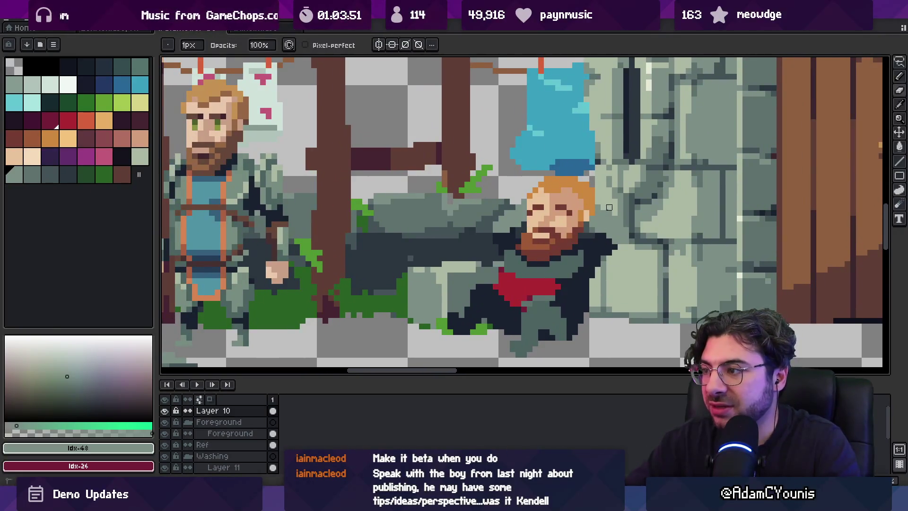
left_click_drag(516, 221, 543, 230)
key("alt")
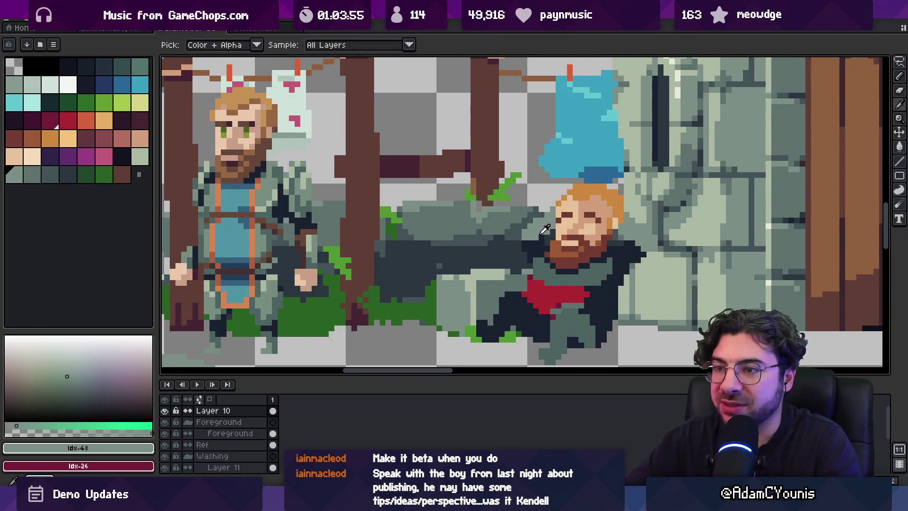
left_click(531, 231, "alt")
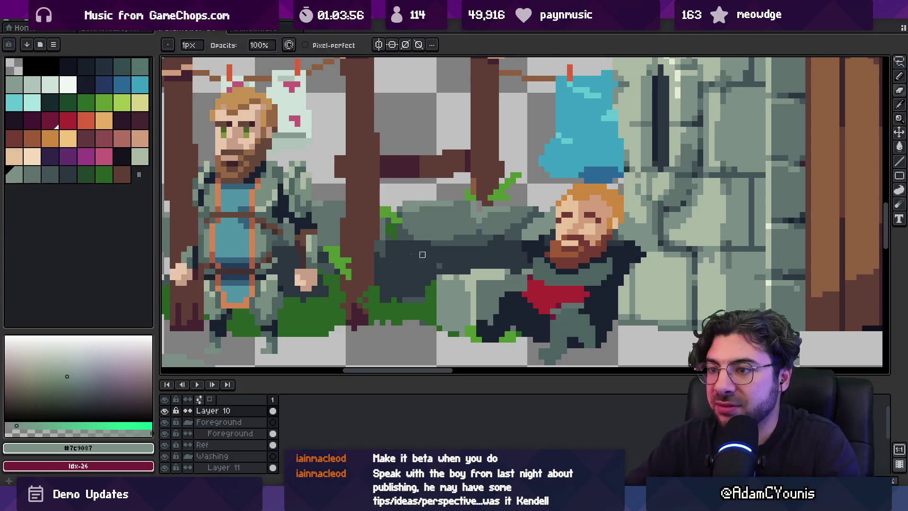
left_click(15, 138)
key("g")
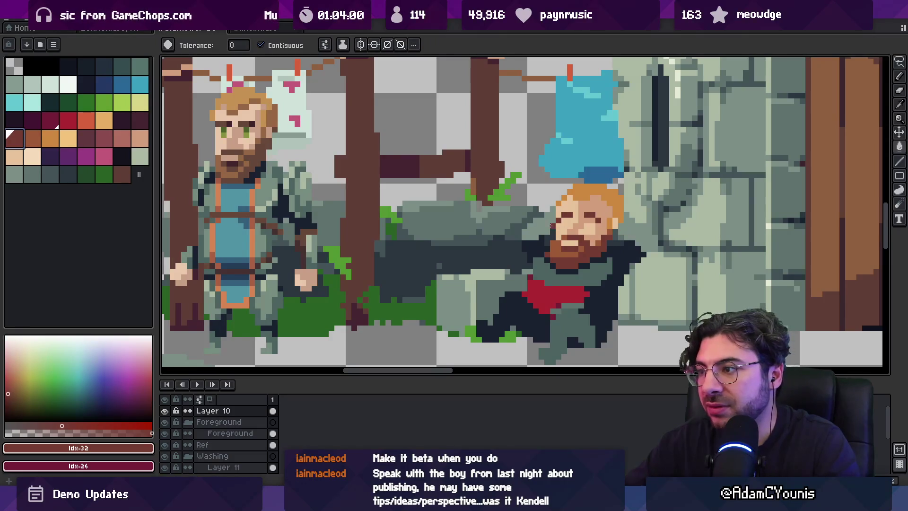
left_click(550, 226)
key("b")
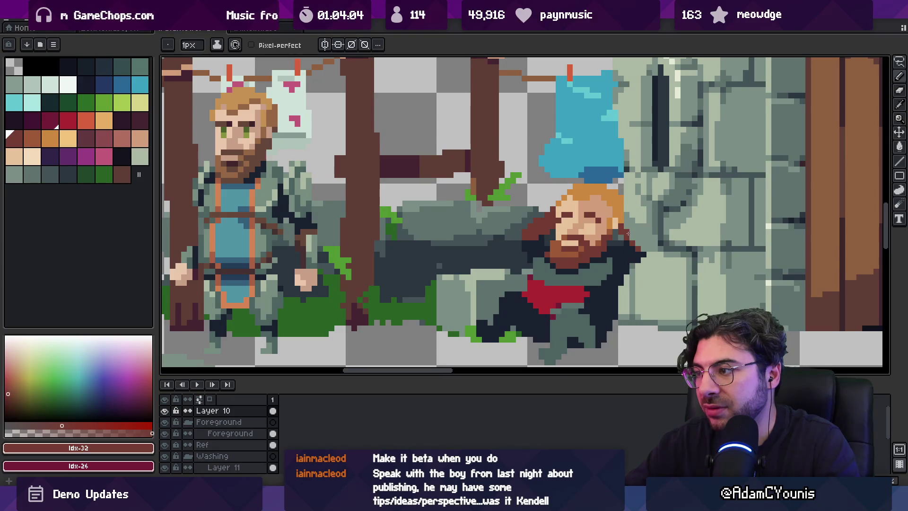
key("z")
scroll(634, 241, "down", 3)
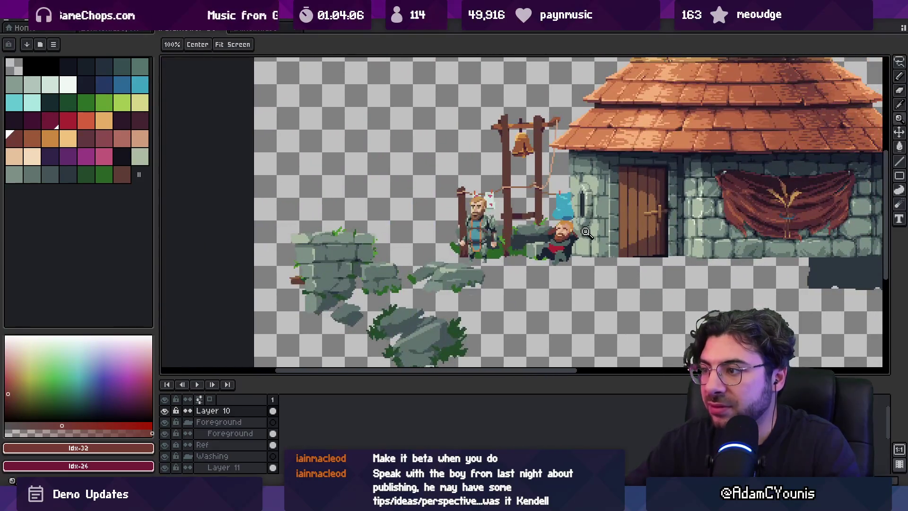
scroll(585, 234, "up", 1)
scroll(584, 235, "up", 3)
key("b")
left_click(588, 210, "alt")
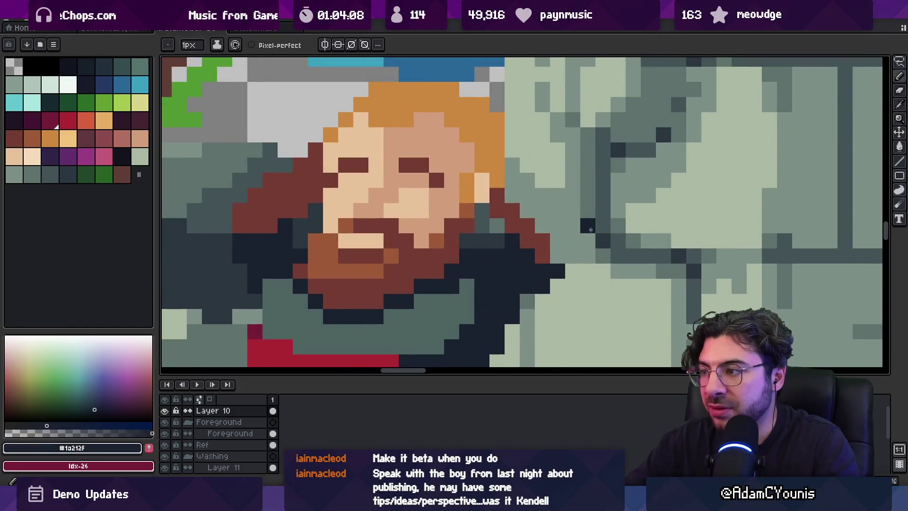
left_click(576, 200)
left_click_drag(576, 199, 512, 149)
mouse_move(603, 240)
left_mouse_down()
mouse_move(602, 227)
mouse_move(572, 271)
left_mouse_up()
key("z")
scroll(543, 255, "down", 3)
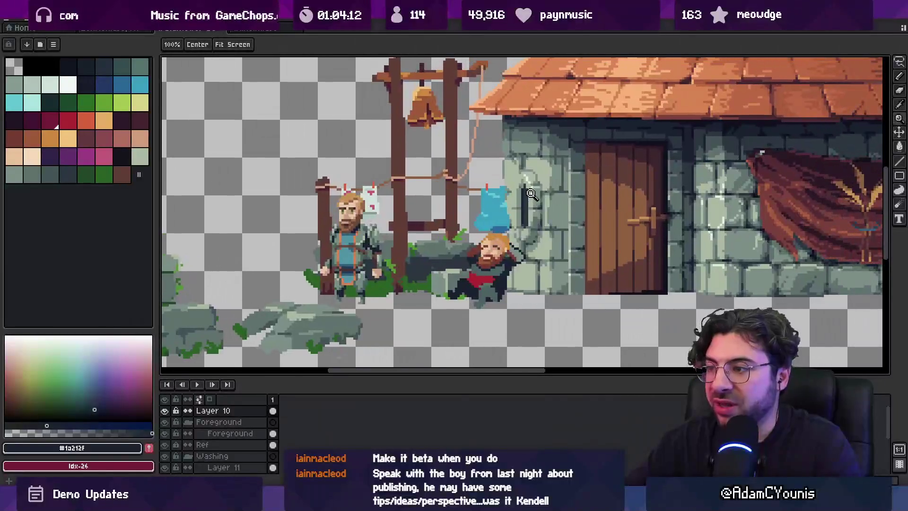
left_click(520, 250)
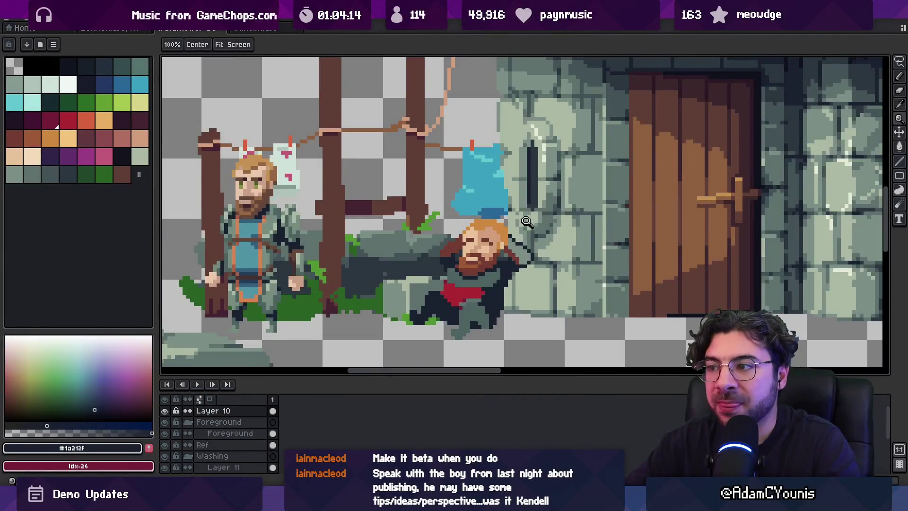
left_click(527, 222)
left_click(454, 277, "alt")
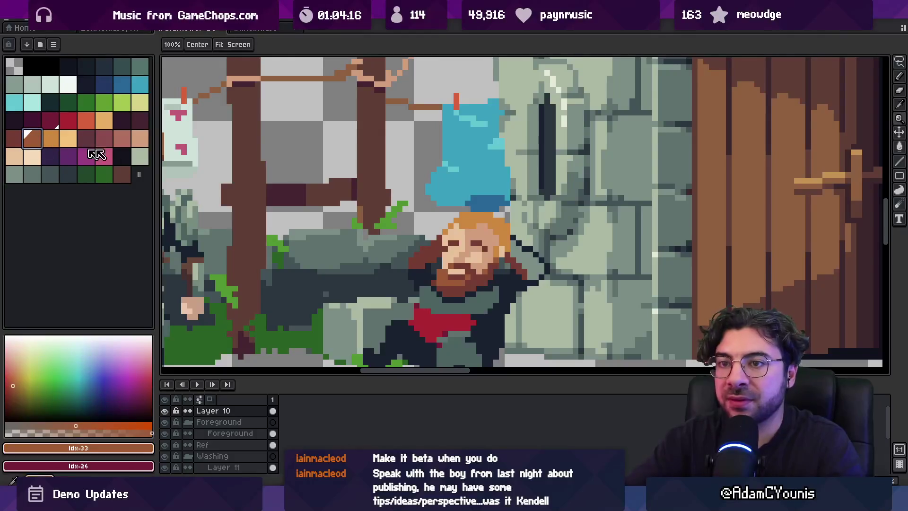
key("b")
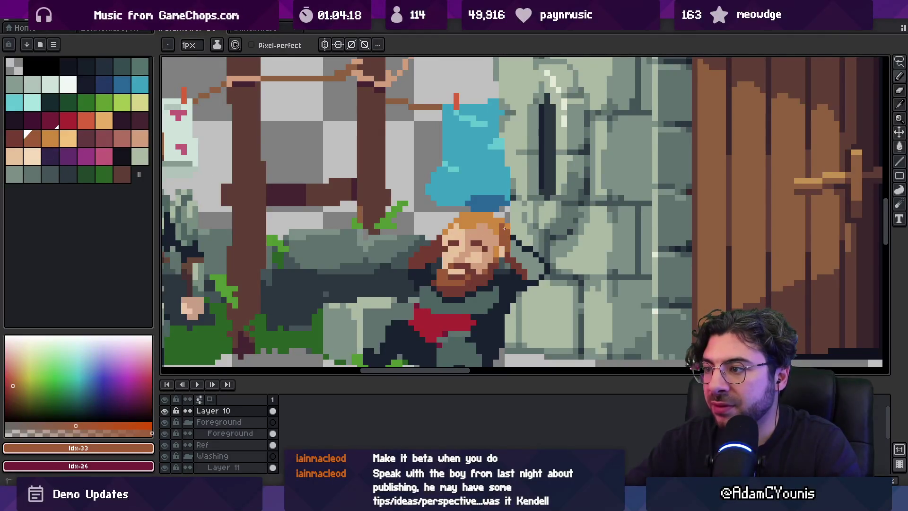
key("z")
right_click(497, 236)
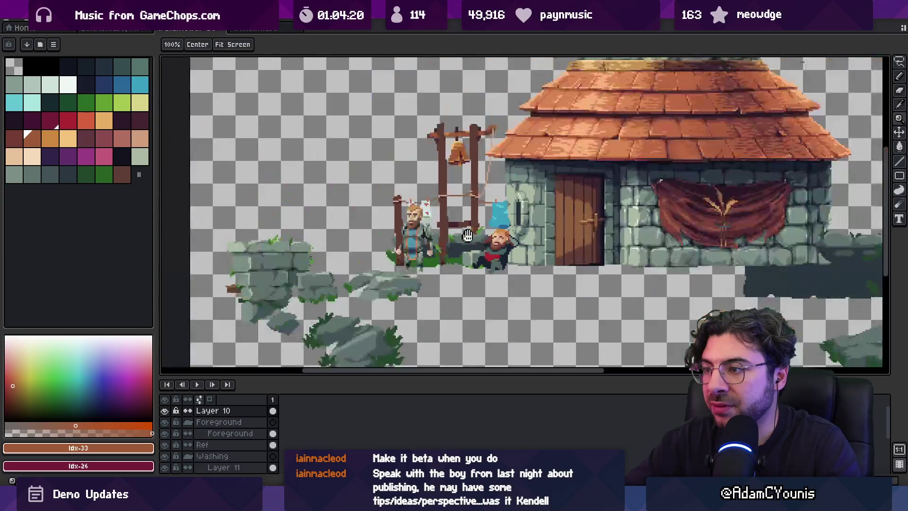
left_click(499, 236)
left_click(499, 236)
key("b")
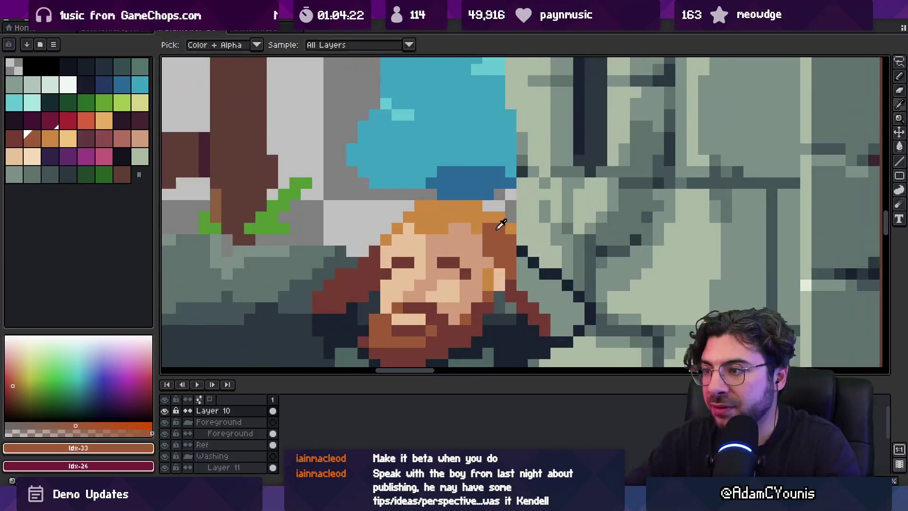
left_click(454, 219)
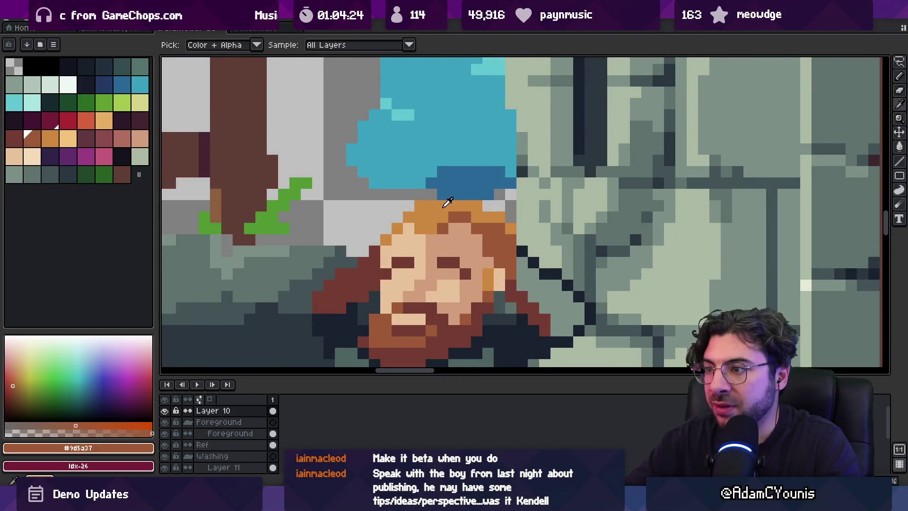
left_click(448, 205, "alt")
left_click(442, 228)
left_click(466, 216, "alt")
key("z")
right_click(483, 222)
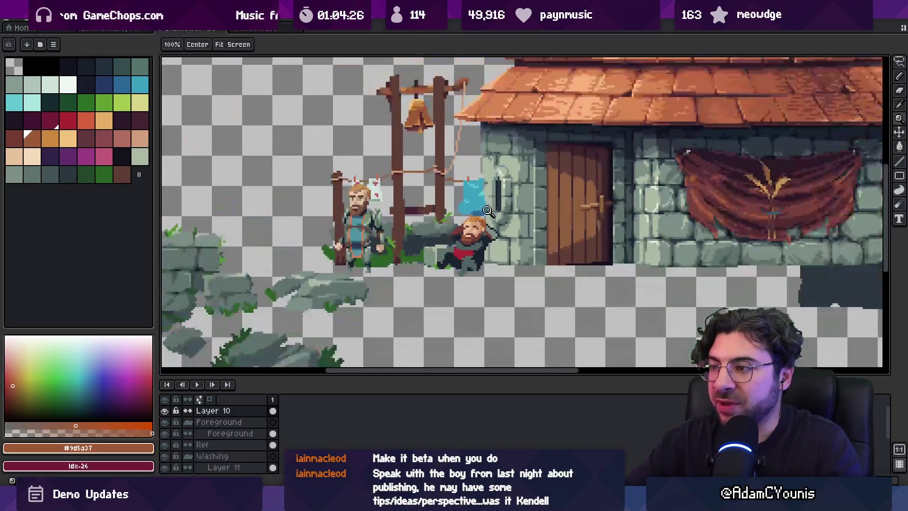
left_click(480, 219)
left_click(478, 215)
key("b")
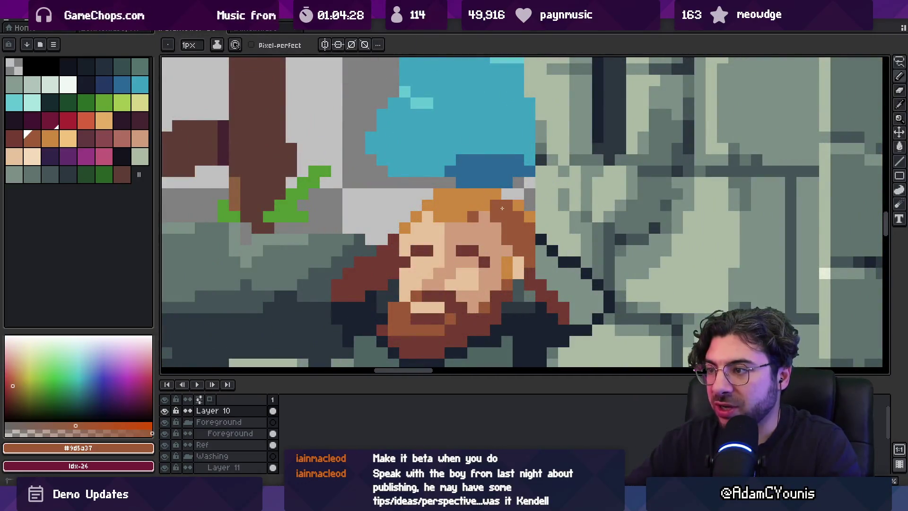
key("z")
right_click(548, 195)
left_click(548, 195)
left_click(520, 222, "alt")
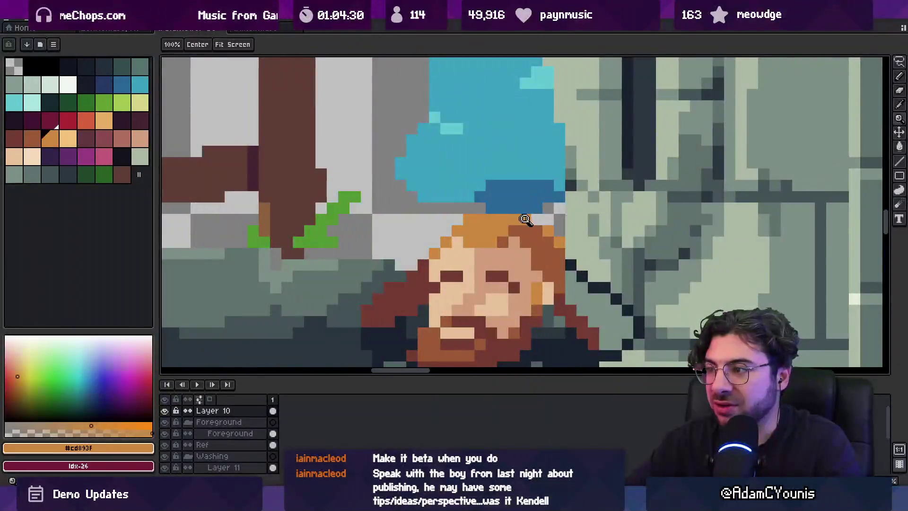
key("b")
left_click_drag(492, 208, 512, 213)
key("z")
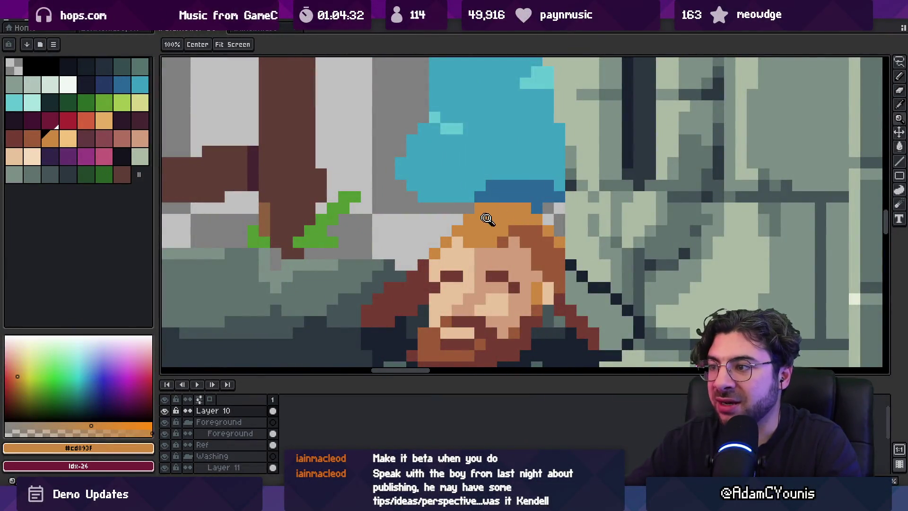
right_click(482, 214)
left_click(519, 213)
left_click(519, 206)
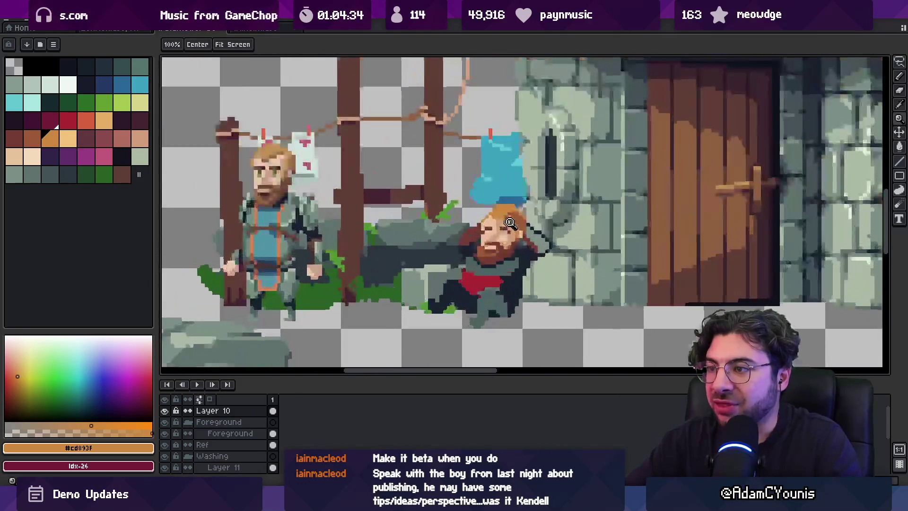
left_click(508, 188)
key("i")
key("b")
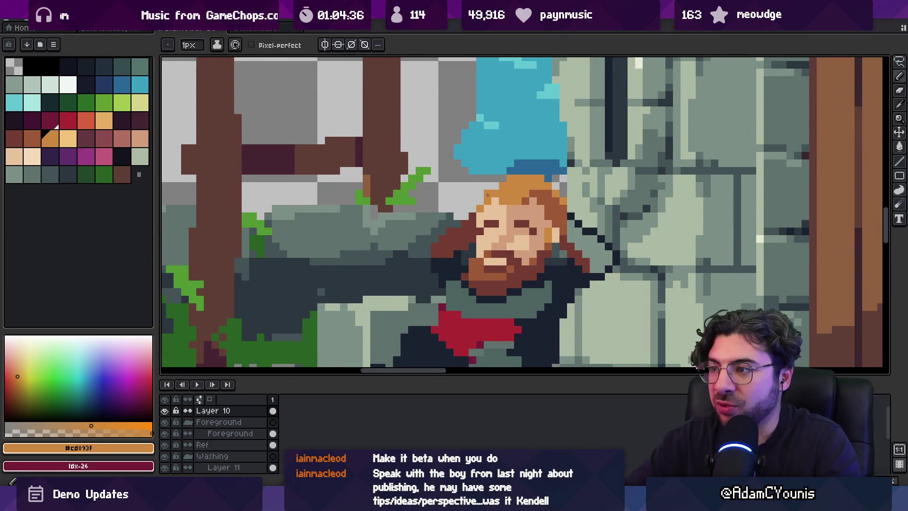
key("e")
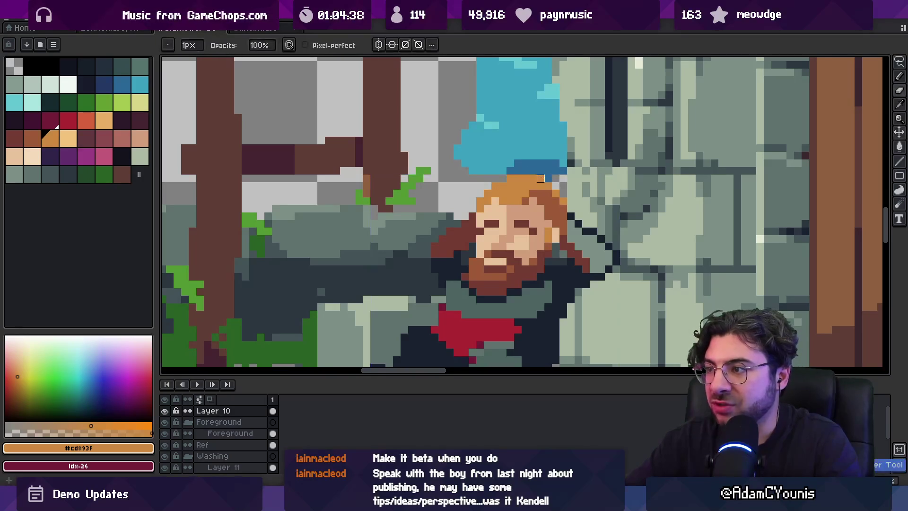
scroll(548, 170, "down", 5)
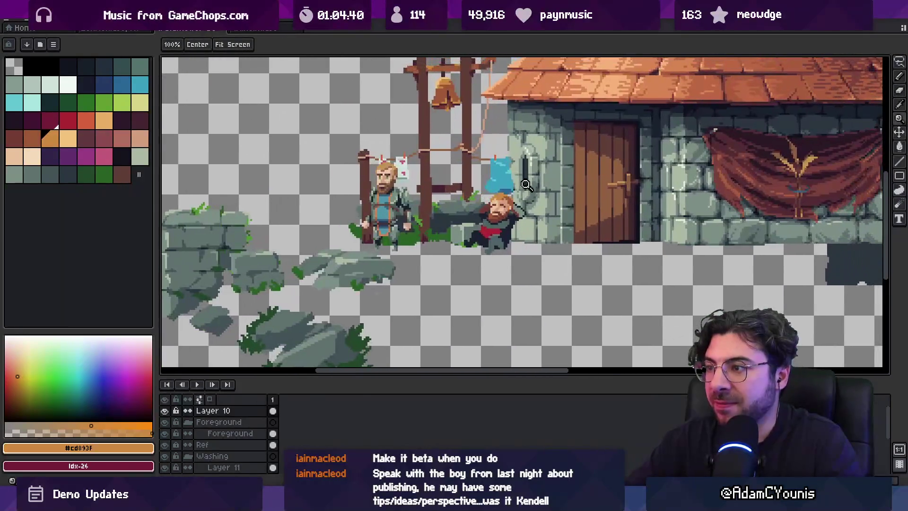
scroll(490, 193, "up", 5)
key("z")
scroll(490, 192, "down", 3)
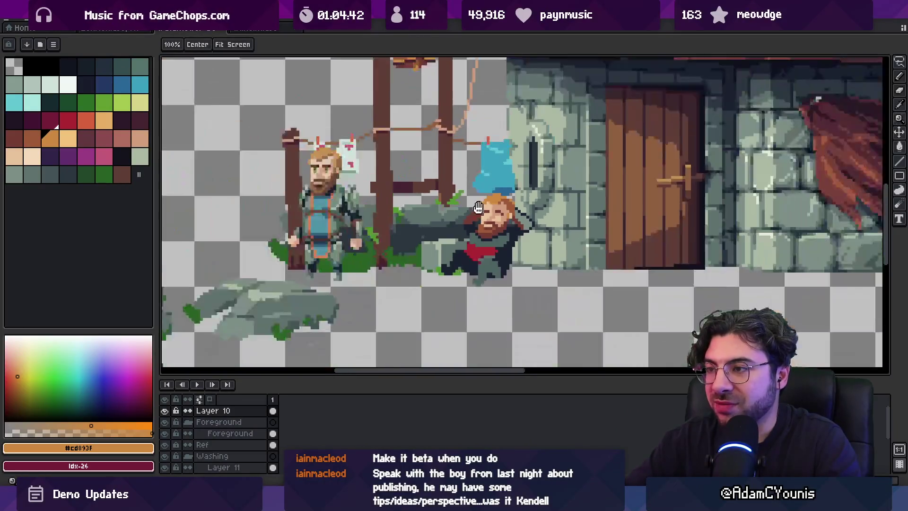
scroll(523, 224, "up", 3)
scroll(523, 224, "up", 2)
key("i")
left_click(546, 190)
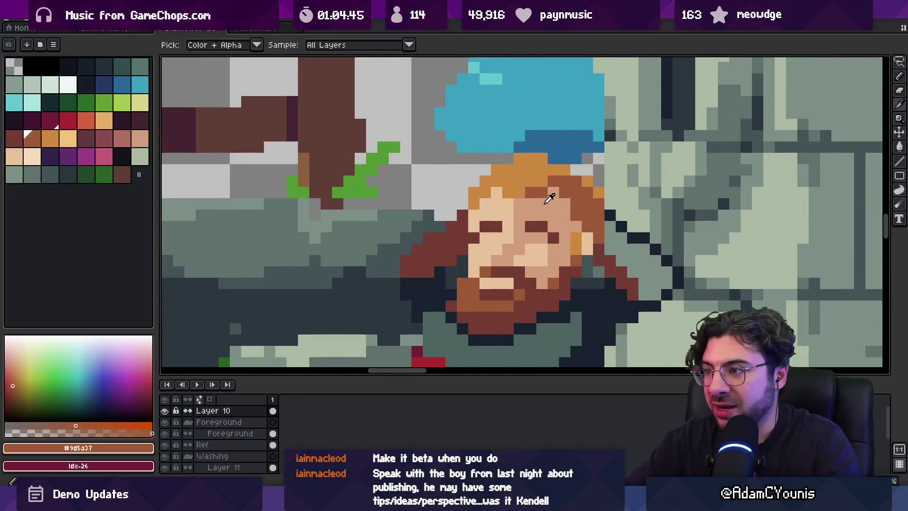
left_click(558, 195)
left_click(559, 191)
scroll(505, 224, "down", 4)
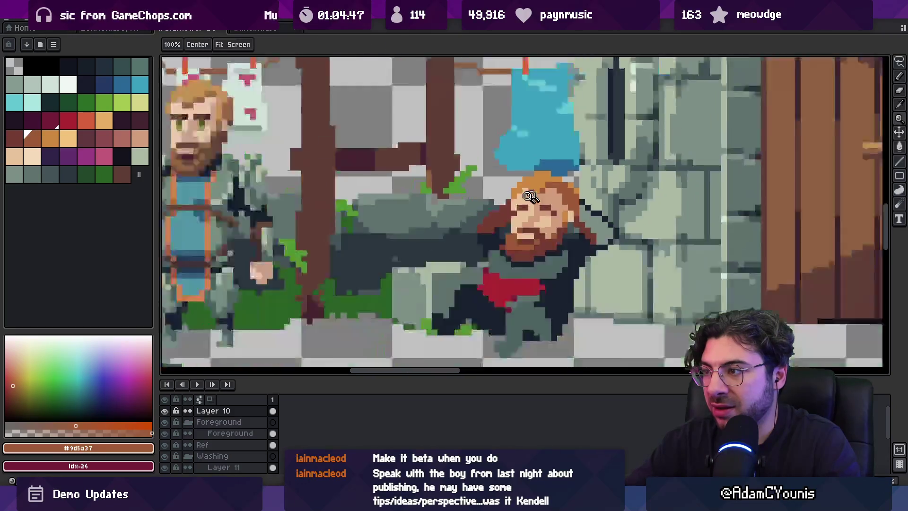
scroll(505, 225, "up", 4)
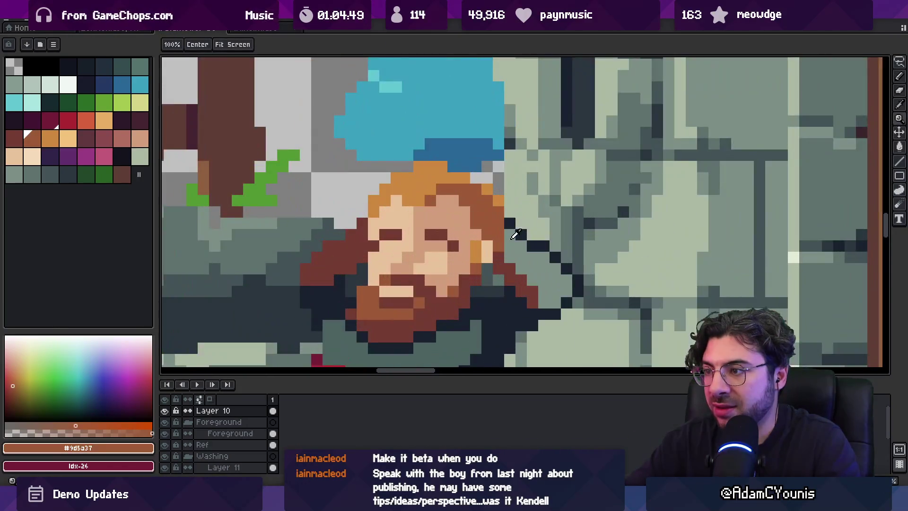
key("i")
left_click(510, 234)
key("b")
key("z")
scroll(500, 222, "down", 4)
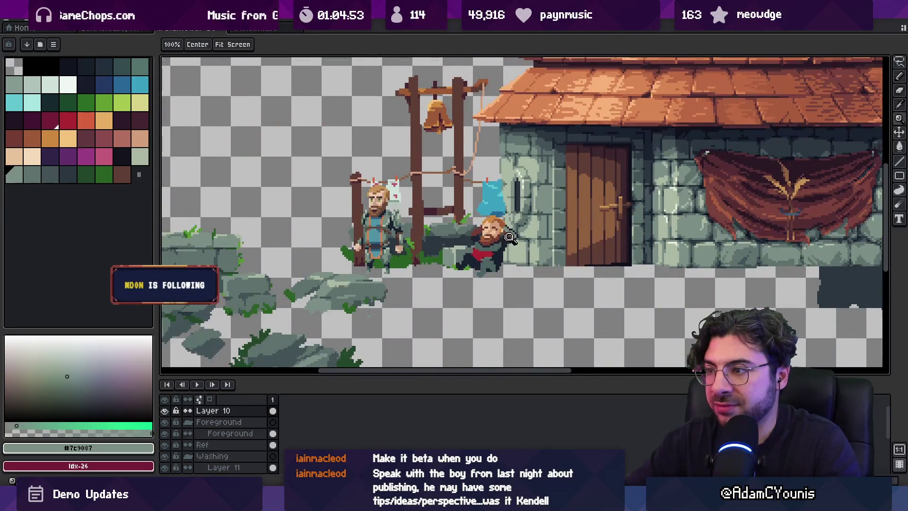
scroll(509, 237, "up", 4)
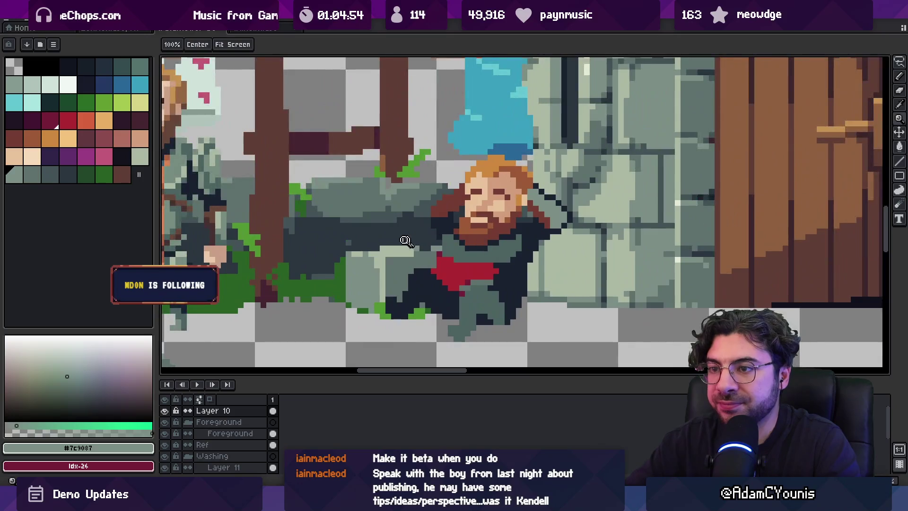
left_click_drag(406, 241, 470, 234)
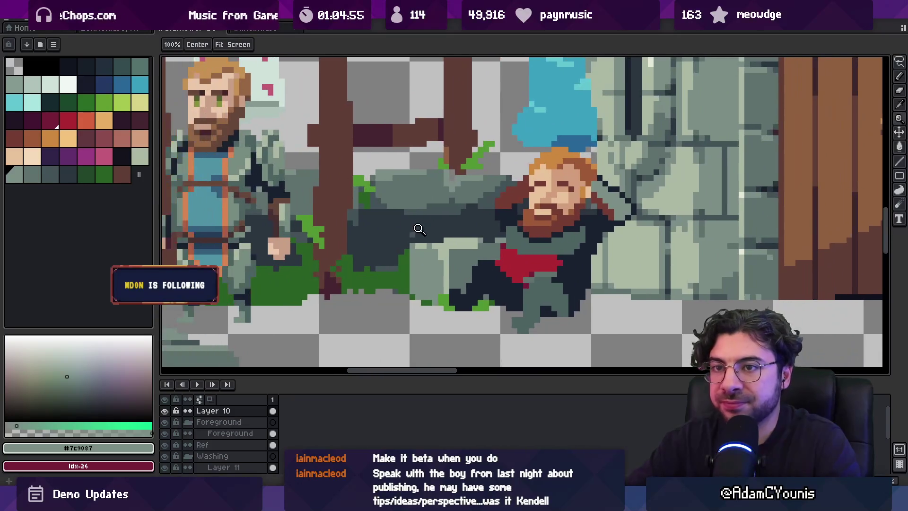
left_click(140, 85)
Step: Repaint the slumped figure's red chest blue and bucket-fill his legs with the light tunic blue
left_click_drag(526, 241, 522, 252)
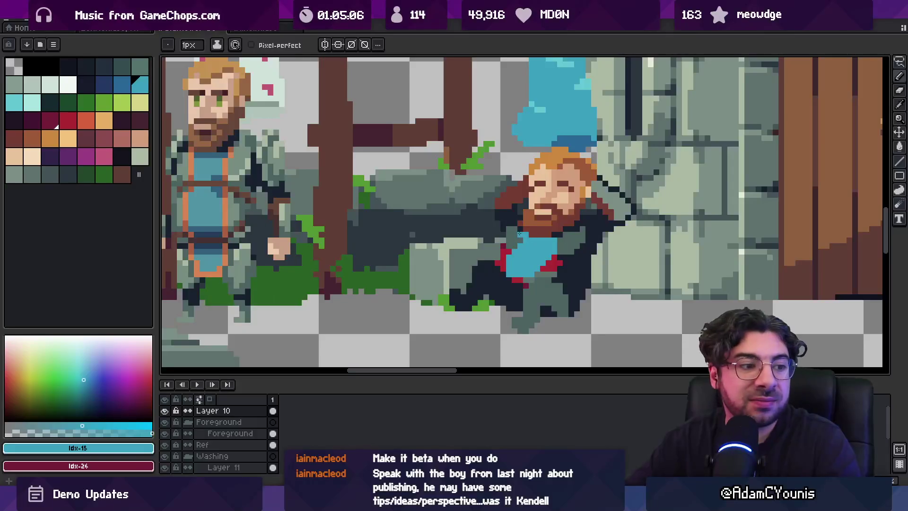
left_click(561, 154, "alt")
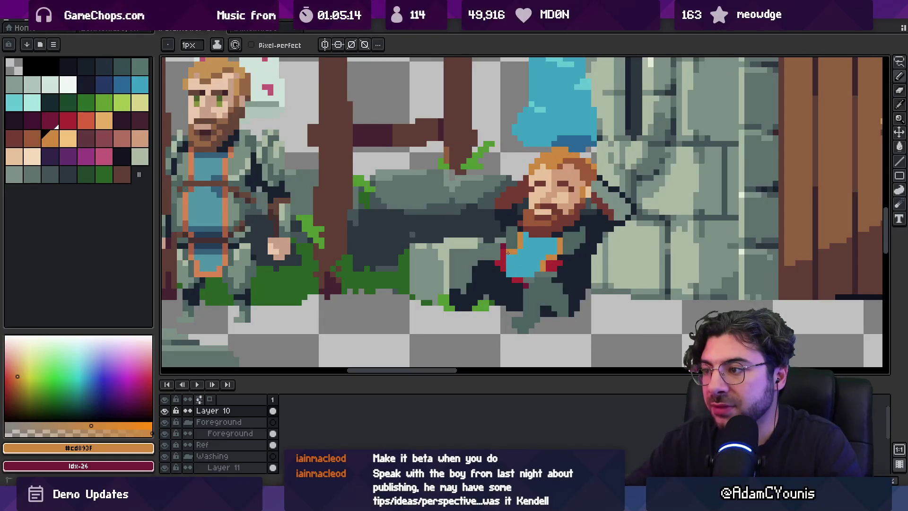
scroll(506, 261, "down", 2)
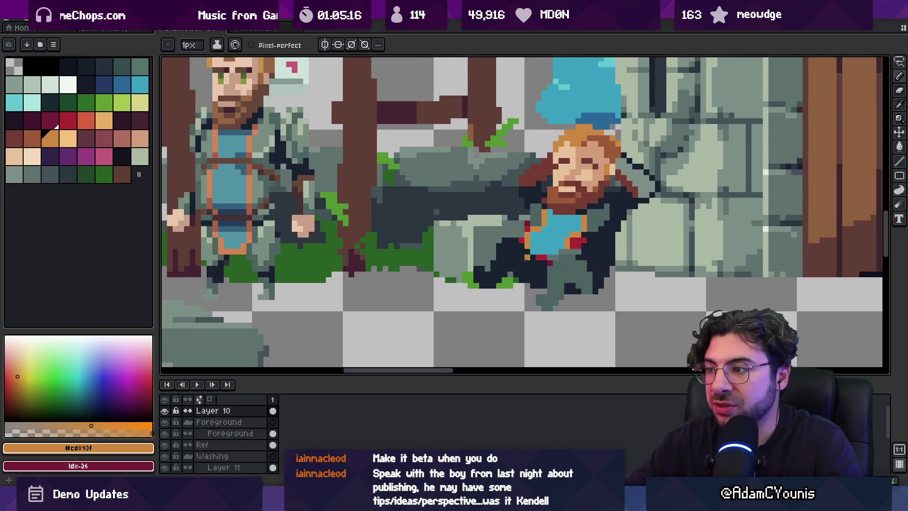
left_click(544, 236, "alt")
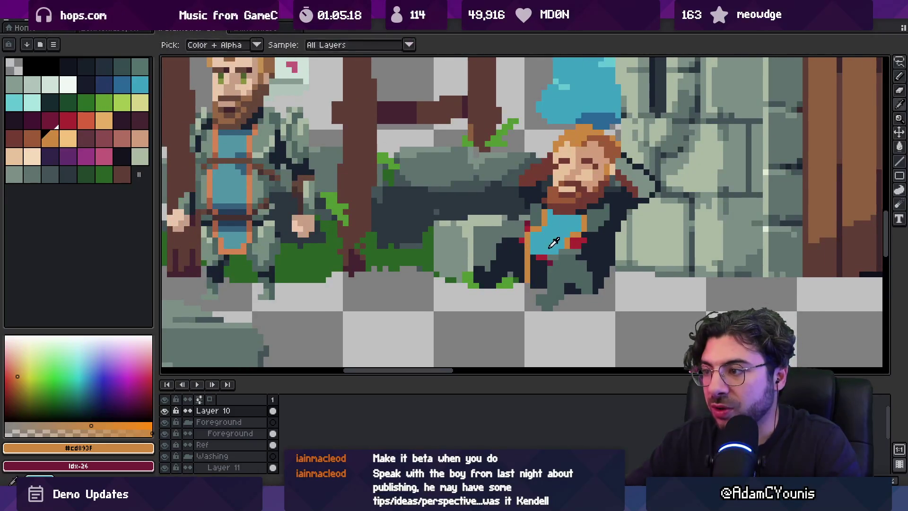
key("g")
left_click(536, 272)
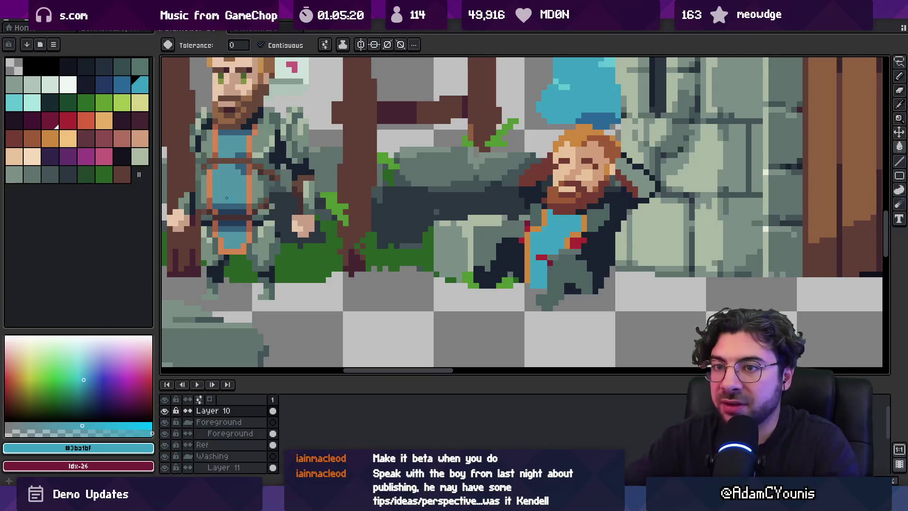
Step: Shade the top of the figure's legs with a darker blue
left_click(121, 85)
key("b")
left_click_drag(534, 258, 550, 252)
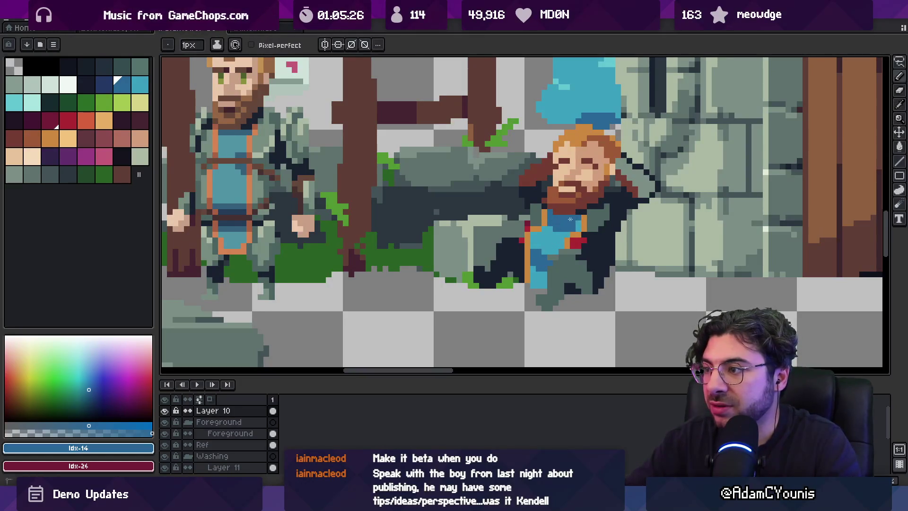
scroll(574, 229, "down", 5)
scroll(502, 235, "up", 6)
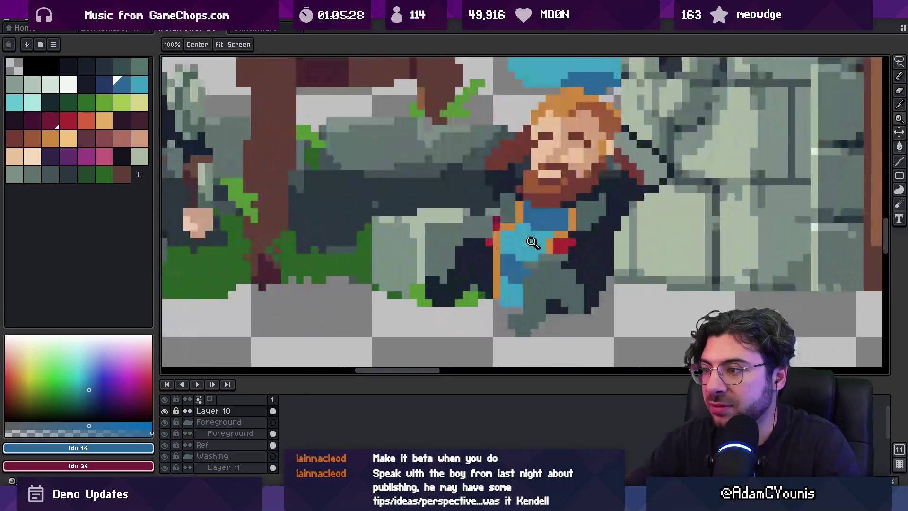
Step: Sample the orange trim and grey-teal shadow colours, then zoom to check the tunic
left_click(502, 234, "alt")
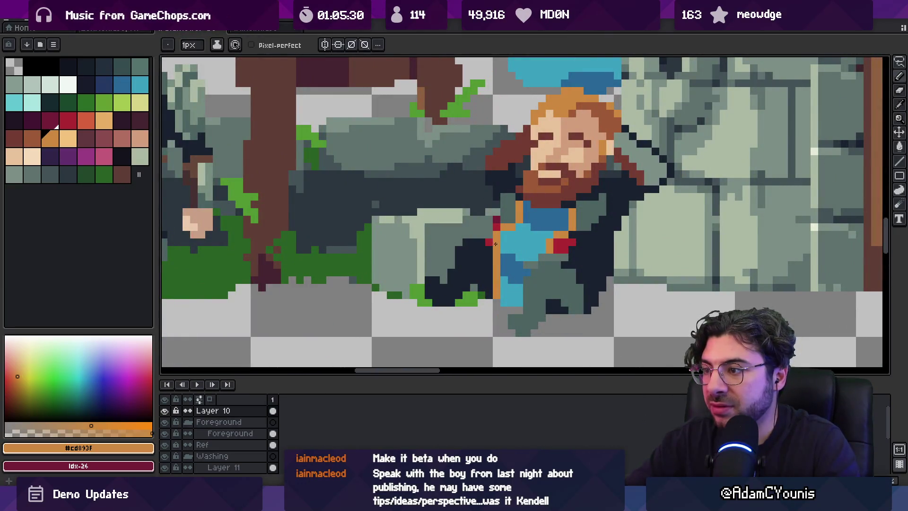
left_click(498, 235, "alt")
key("e")
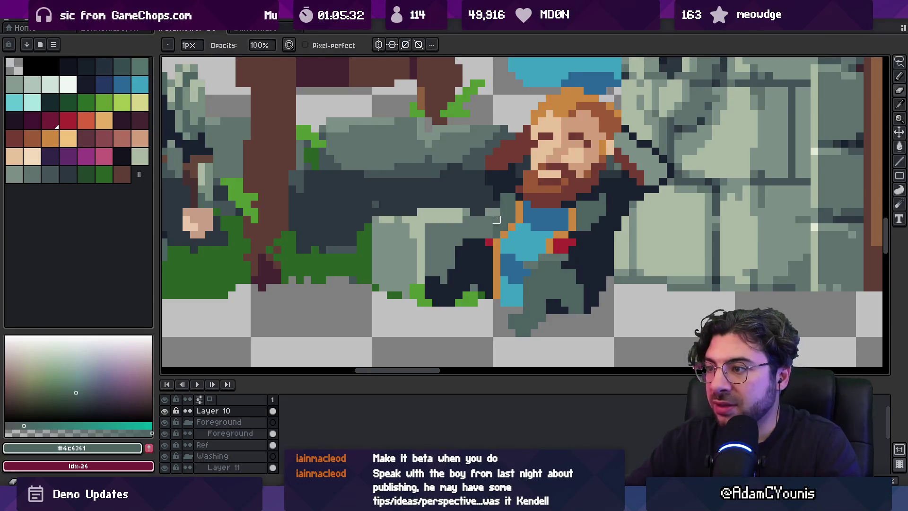
key("z")
scroll(525, 242, "down", 2)
scroll(530, 243, "up", 2)
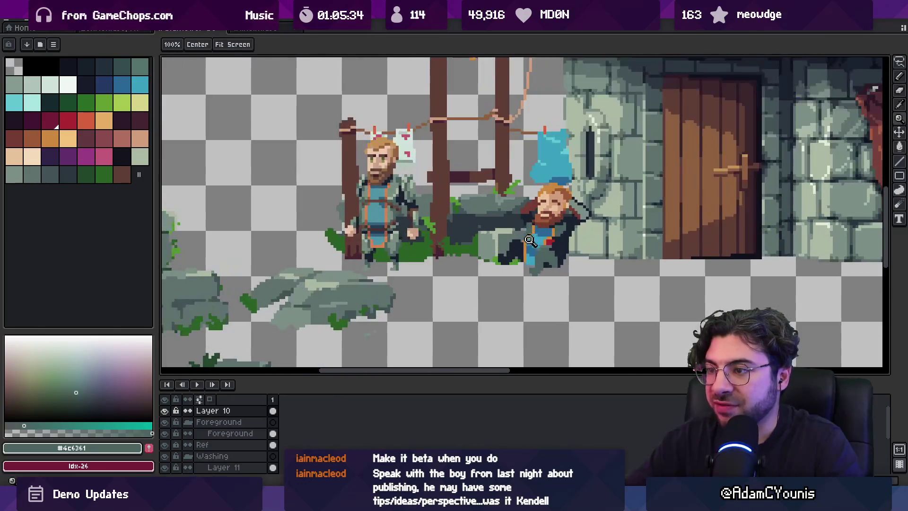
Step: Draw a dark outline along the slumped figure's lower body
left_click(293, 239, "alt")
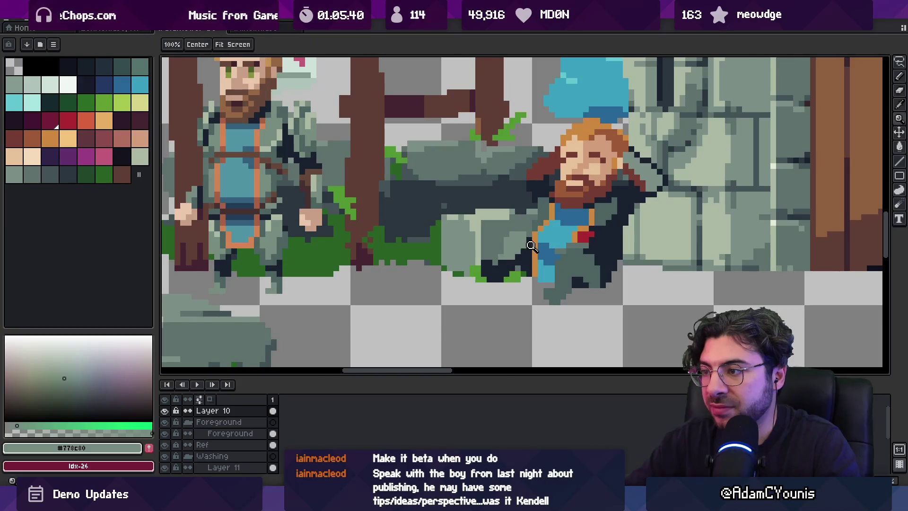
scroll(509, 257, "down", 2)
scroll(516, 258, "up", 2)
left_click_drag(518, 254, 597, 259)
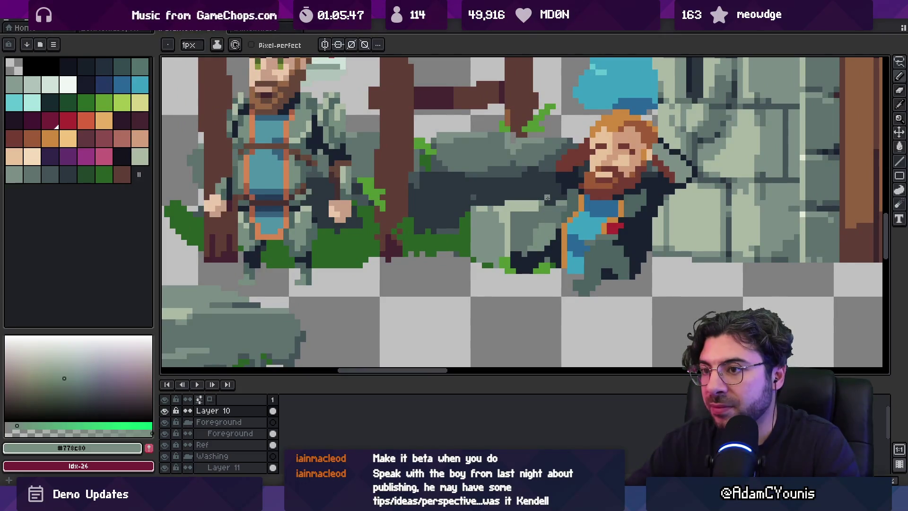
left_click(531, 257, "alt")
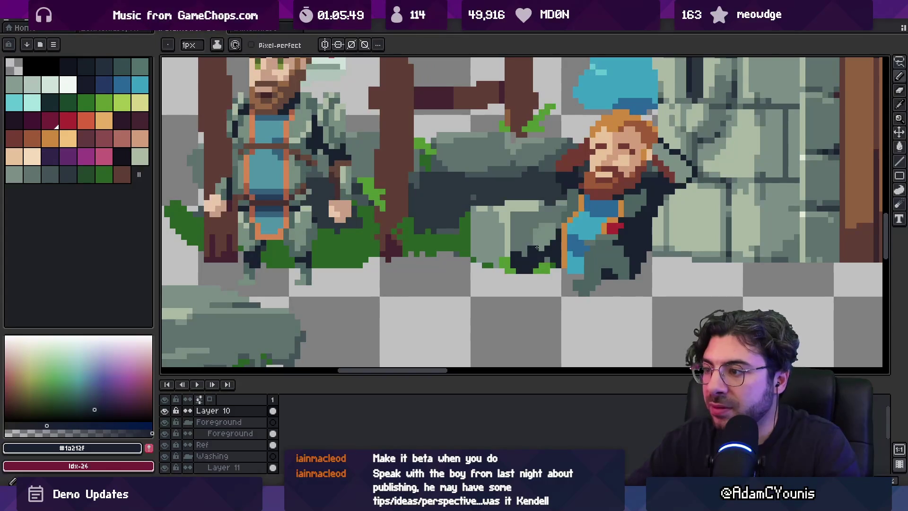
left_click(557, 239, "alt")
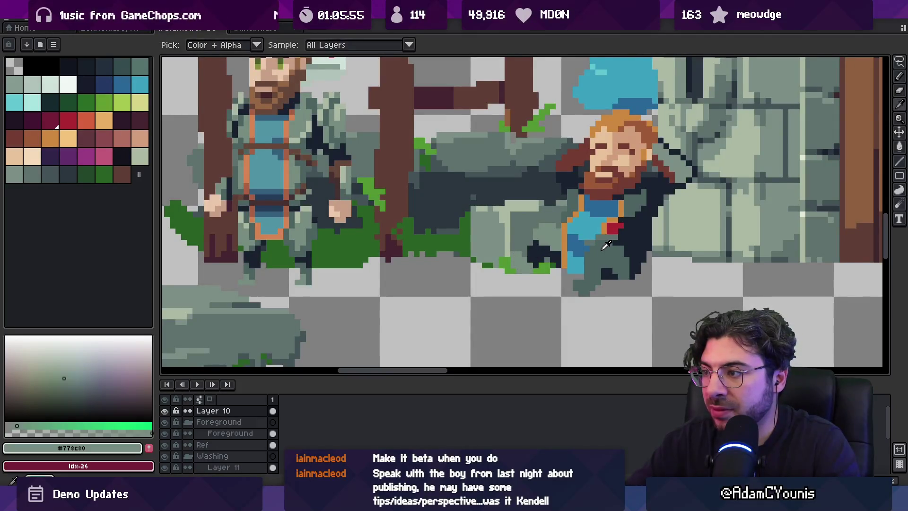
left_click(526, 265, "alt")
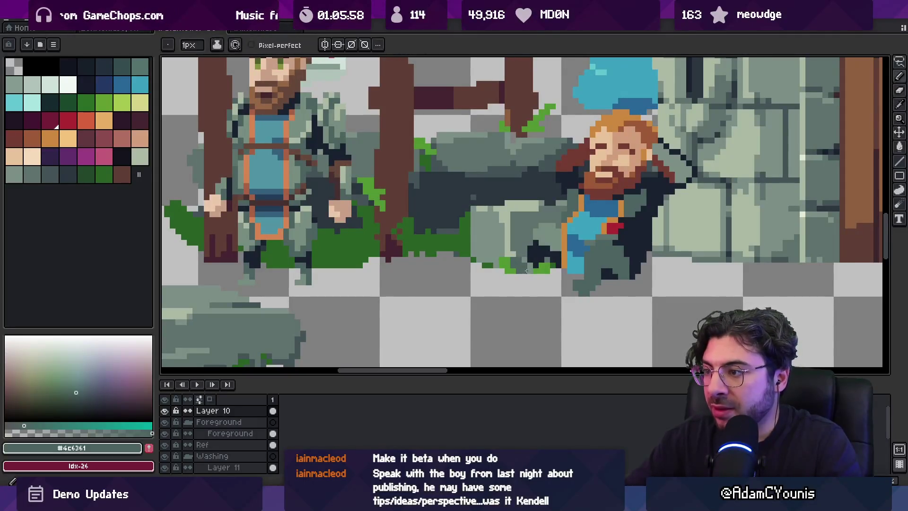
scroll(538, 260, "down", 3)
scroll(525, 241, "up", 2)
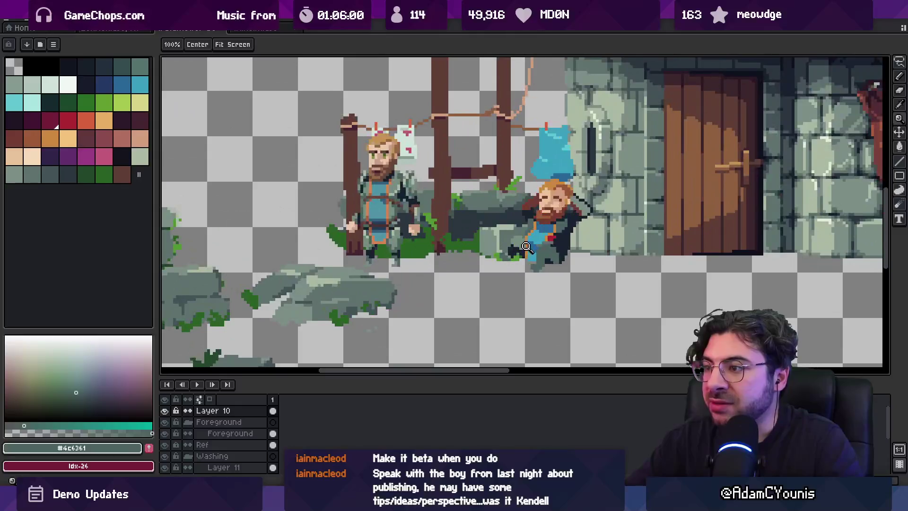
scroll(525, 242, "up", 2)
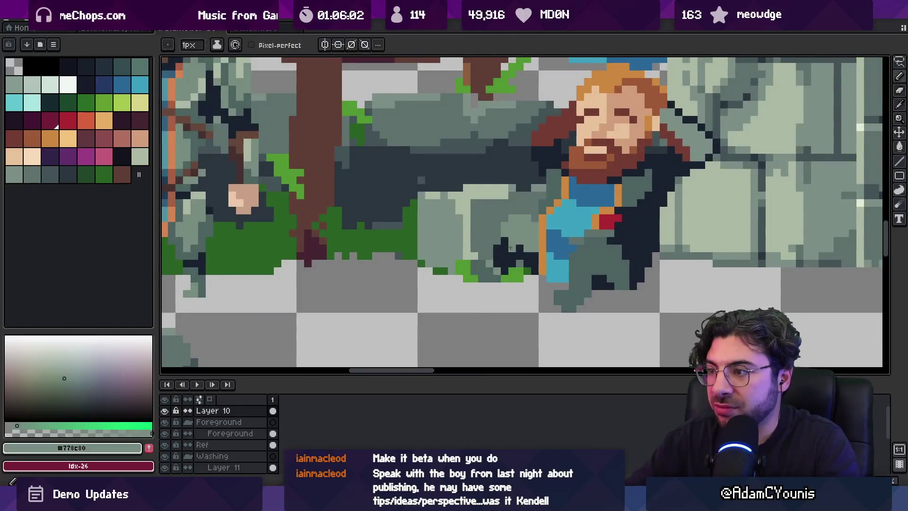
left_click(511, 237, "alt")
scroll(515, 241, "down", 2)
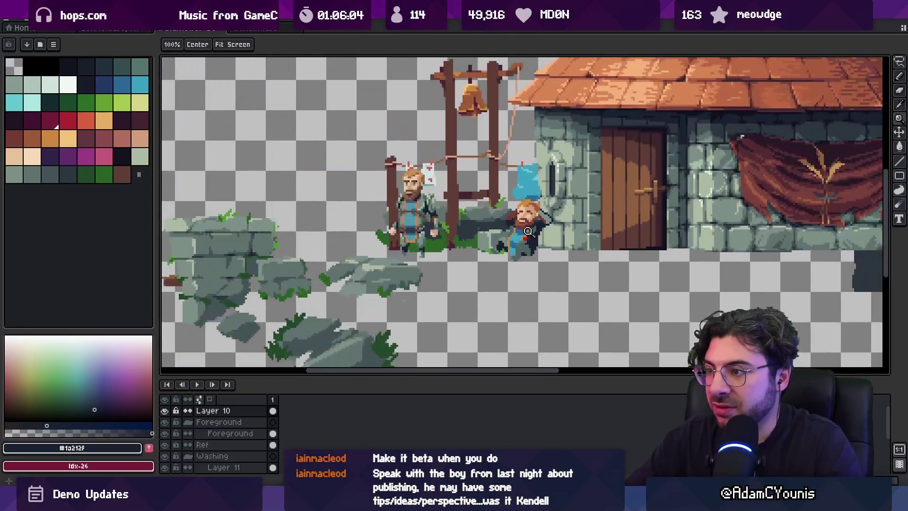
scroll(544, 241, "up", 2)
left_click_drag(491, 270, 502, 254)
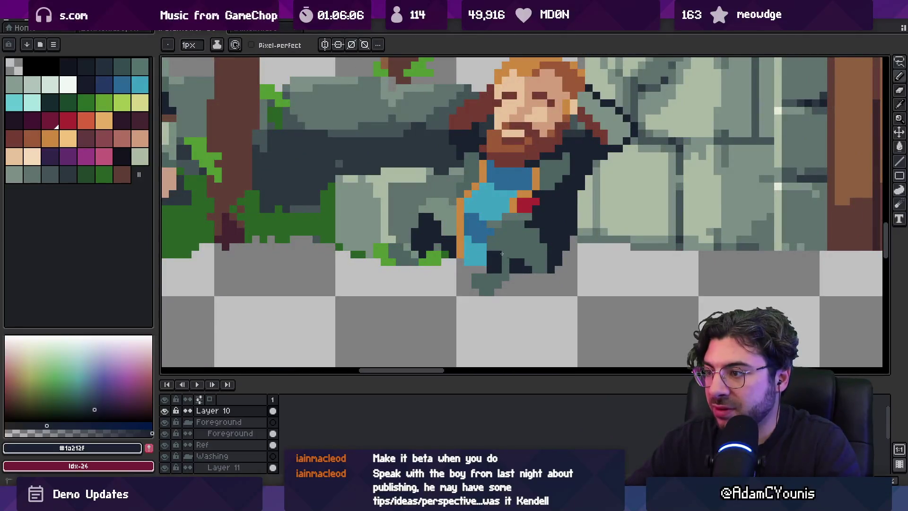
Step: Sample the grey-teal, mid tunic blue and orange trim colours, zooming out to check the scene
left_click(517, 260, "alt")
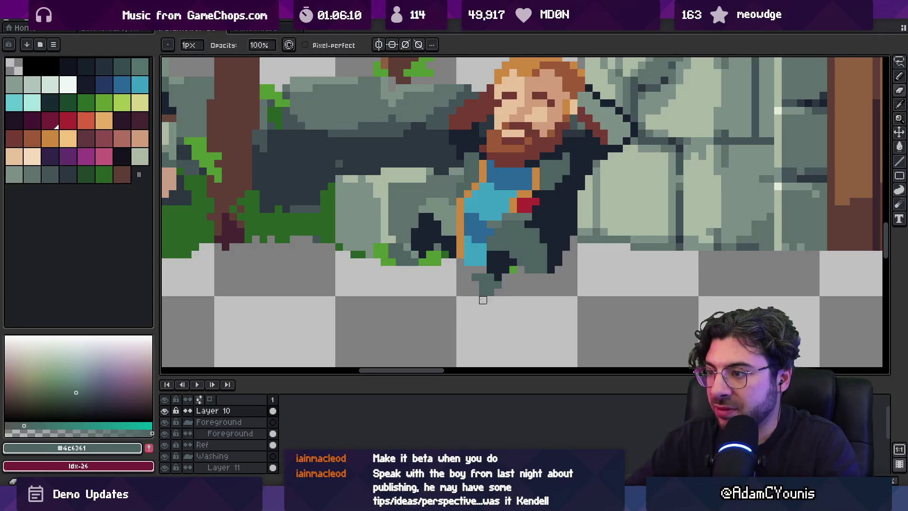
key("z")
scroll(480, 270, "down", 4)
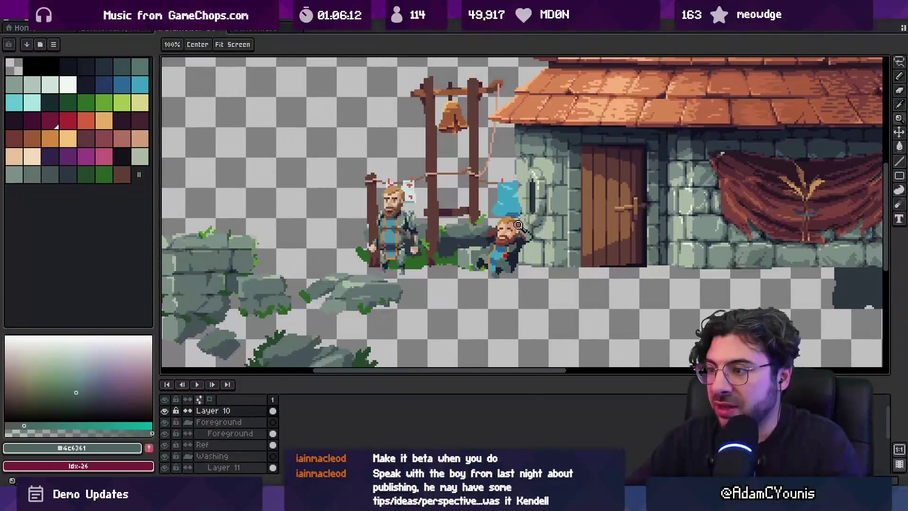
scroll(506, 252, "up", 1)
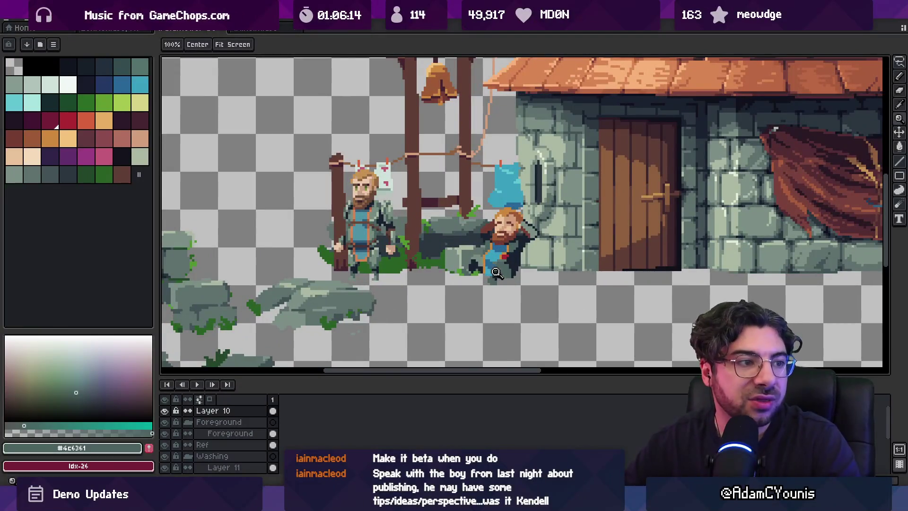
scroll(511, 262, "up", 3)
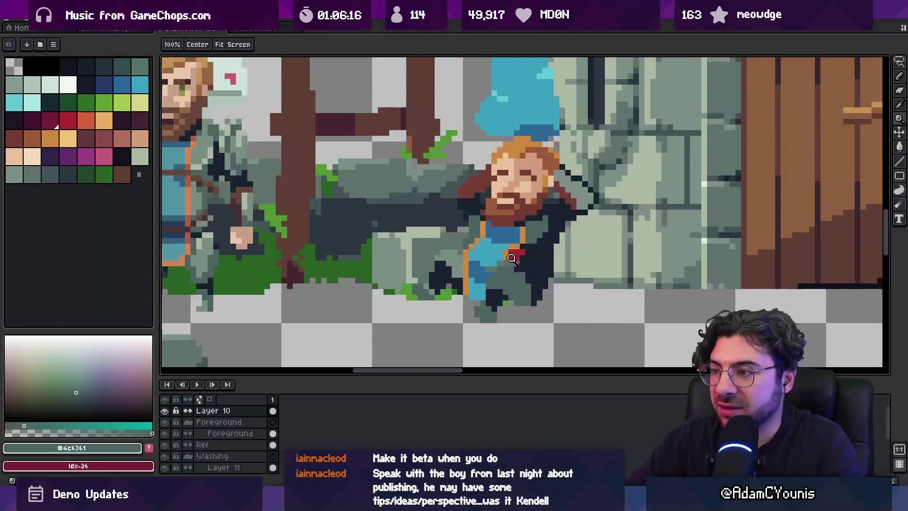
key("i")
left_click(489, 259)
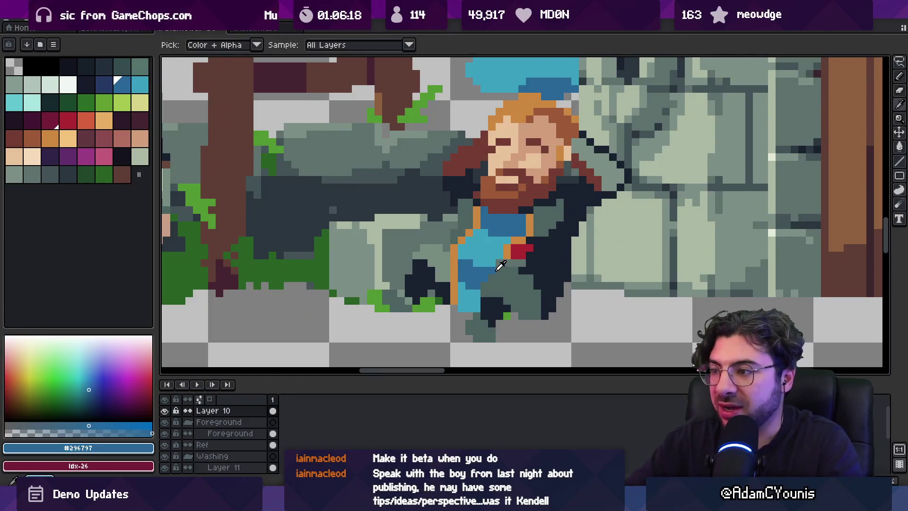
key("b")
left_click(451, 268, "alt")
key("z")
scroll(458, 263, "down", 4)
scroll(520, 246, "up", 4)
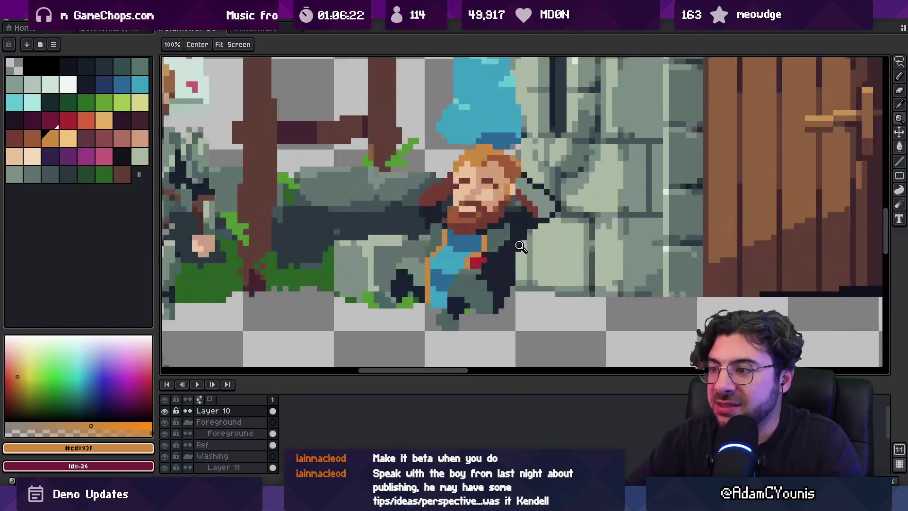
scroll(515, 253, "down", 3)
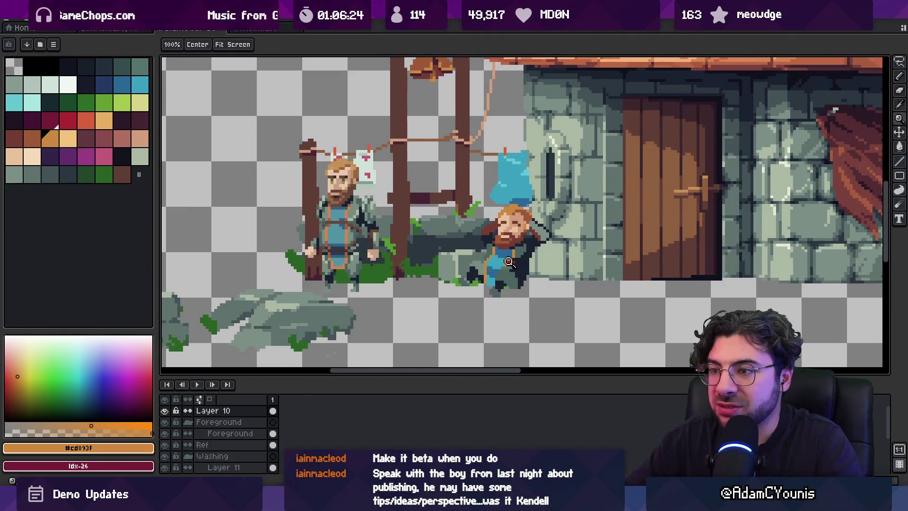
scroll(508, 262, "up", 3)
Step: Extend a reddish-brown strip under the blue shirt, then pick the darker and lighter tunic blues (#3ba1bf)
left_click(530, 193, "alt")
key("b")
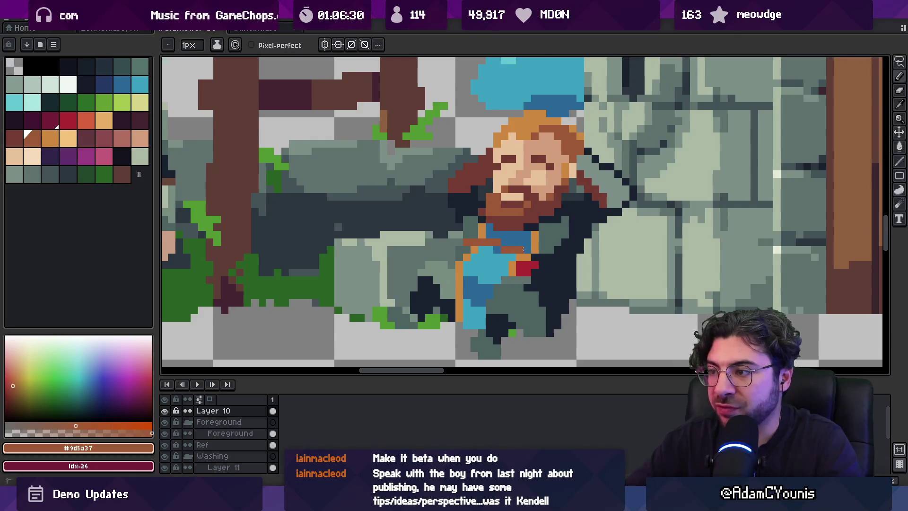
left_click(528, 249)
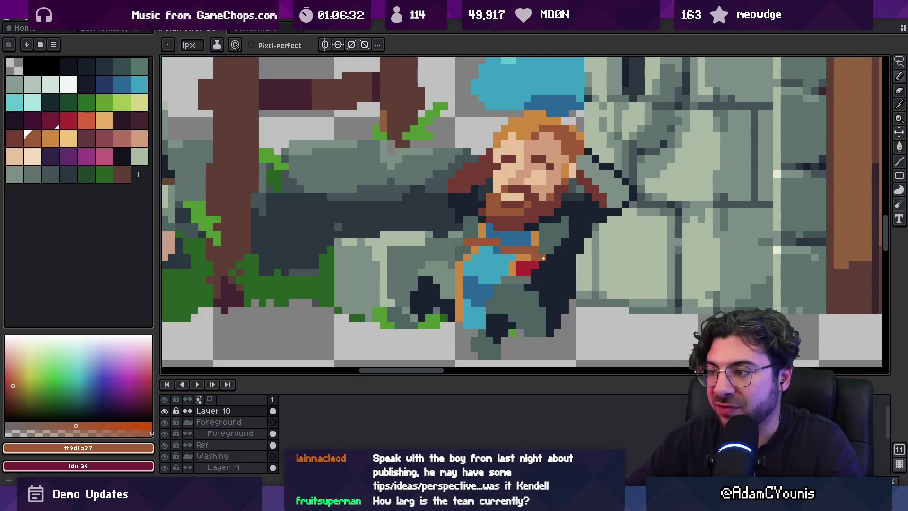
left_click(501, 258, "alt")
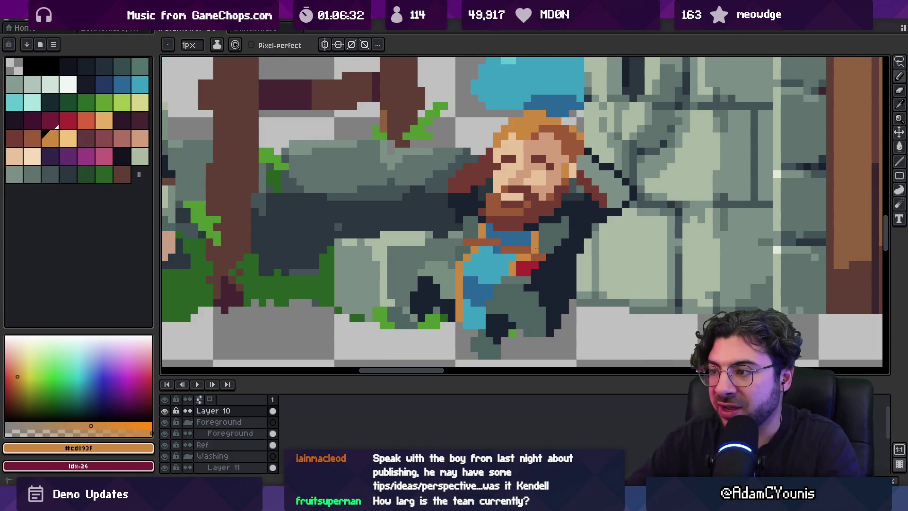
left_click(499, 256, "alt")
key("z")
scroll(516, 250, "down", 3)
scroll(533, 245, "up", 4)
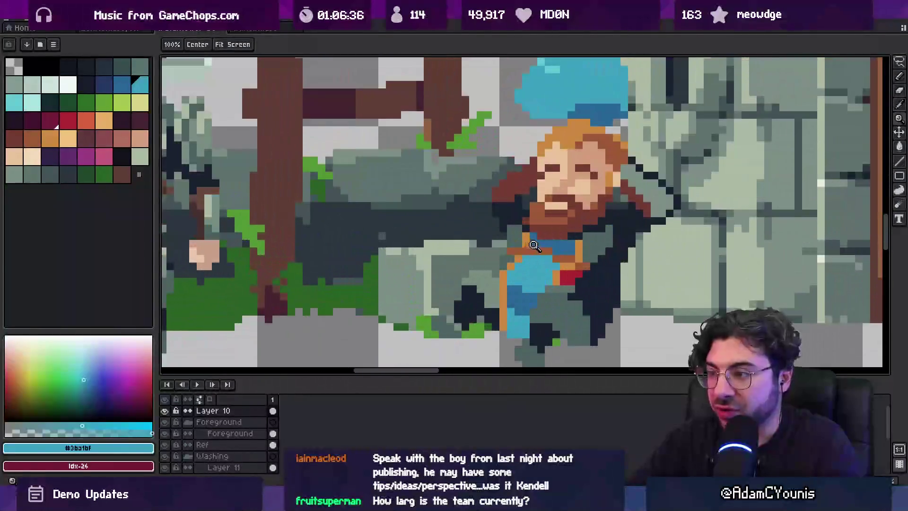
key("b")
Step: Pick dark brown #743c33, grey-green #4c6361 and dark navy #1a212f from the figure, checking the zoomed-out scene
left_click(511, 251, "alt")
left_click(510, 251, "alt")
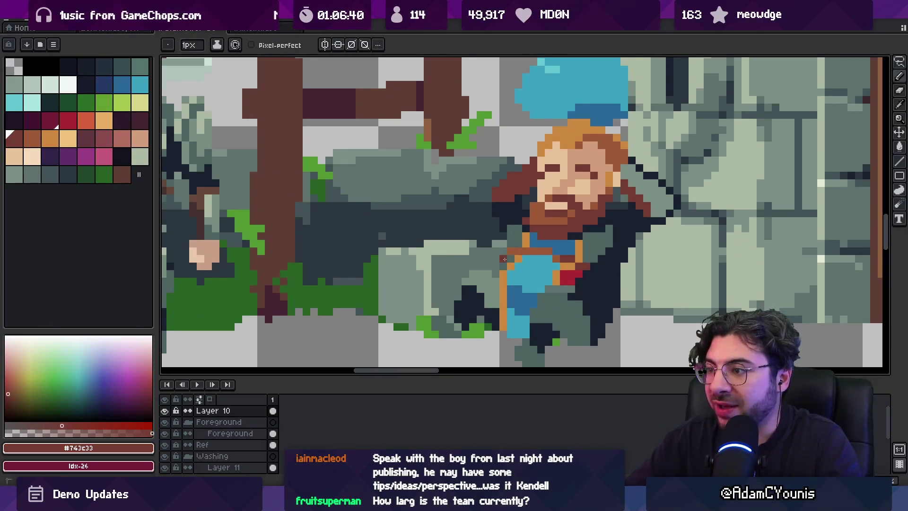
key("z")
scroll(533, 256, "down", 3)
scroll(533, 255, "up", 1)
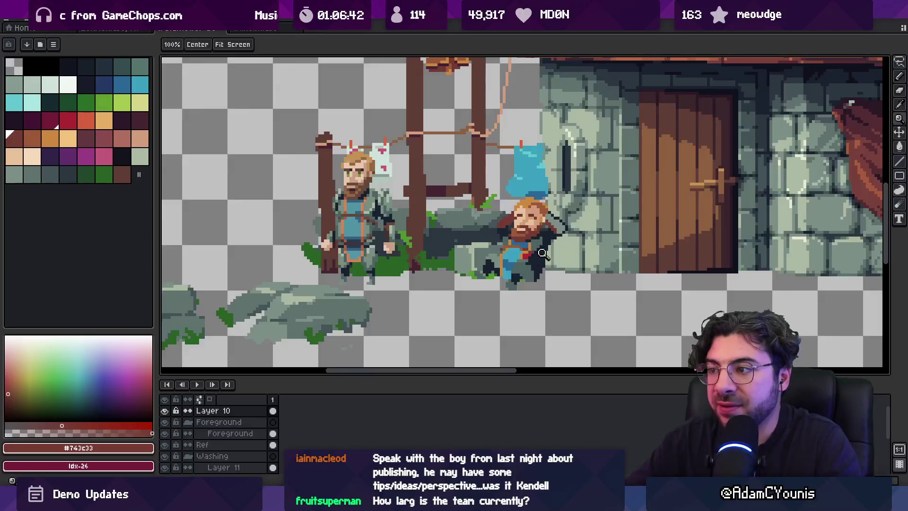
scroll(543, 254, "up", 3)
key("b")
left_click(511, 255, "alt")
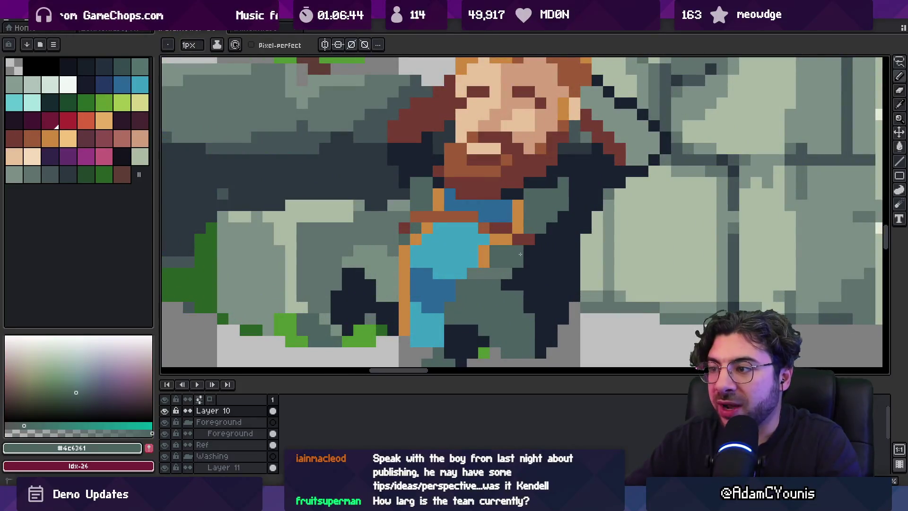
key("z")
scroll(525, 255, "down", 3)
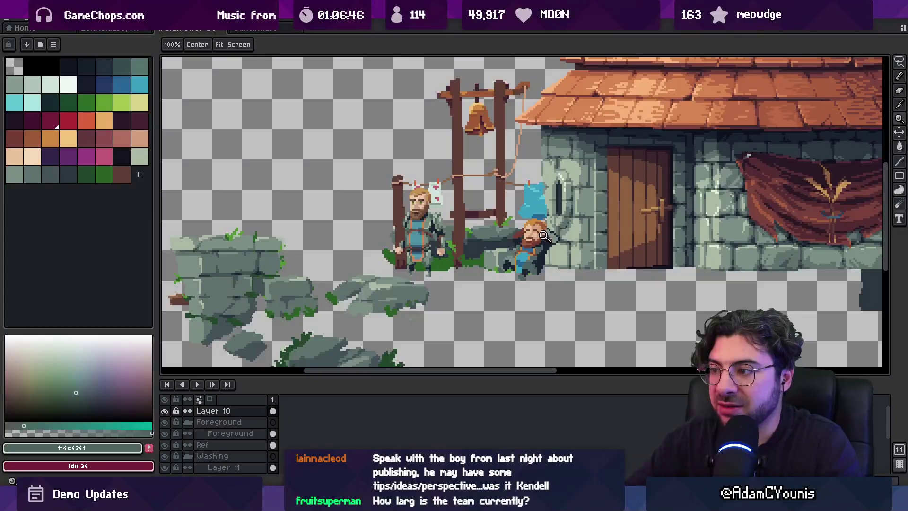
scroll(543, 244, "up", 3)
key("b")
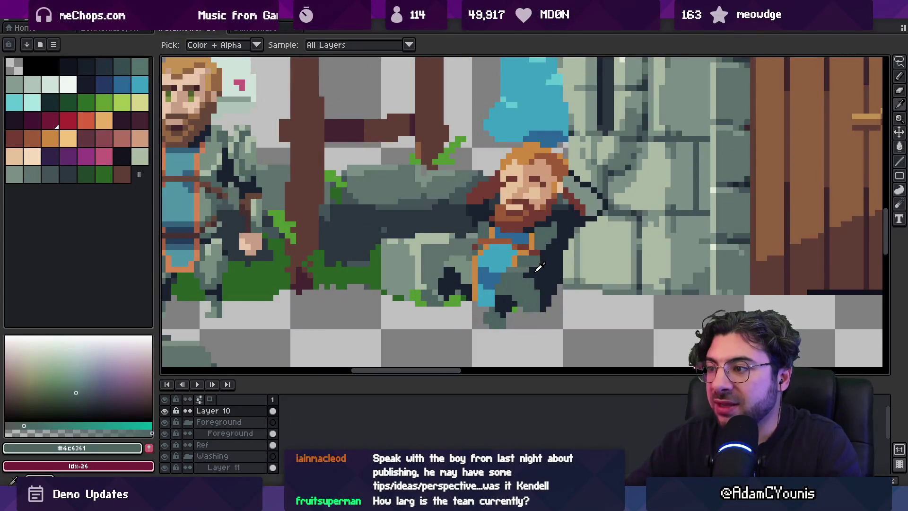
left_click(534, 270, "alt")
Step: Sample grey-green #4c6361 and pale grey-green #778c80, then centre the close-up on the slumped figure
key("i")
scroll(537, 258, "down", 3)
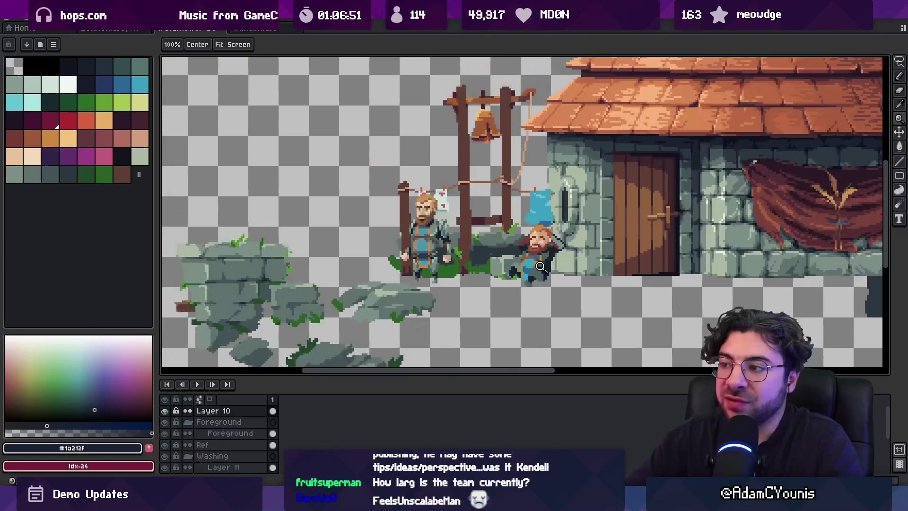
scroll(539, 253, "up", 3)
left_click(539, 252)
scroll(539, 253, "down", 3)
key("z")
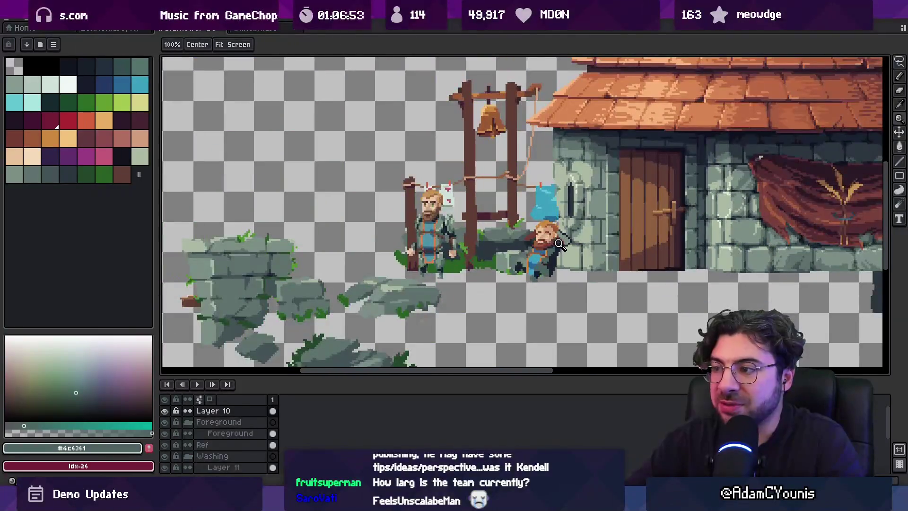
scroll(566, 253, "up", 1)
scroll(563, 254, "up", 1)
key("i")
left_click(544, 256)
key("z")
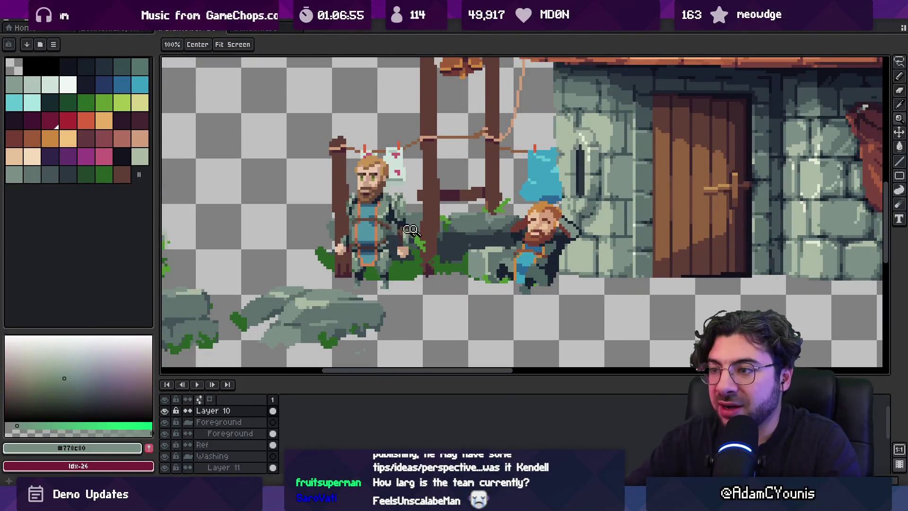
scroll(536, 256, "up", 3)
key("b")
left_click_drag(544, 239, 576, 259)
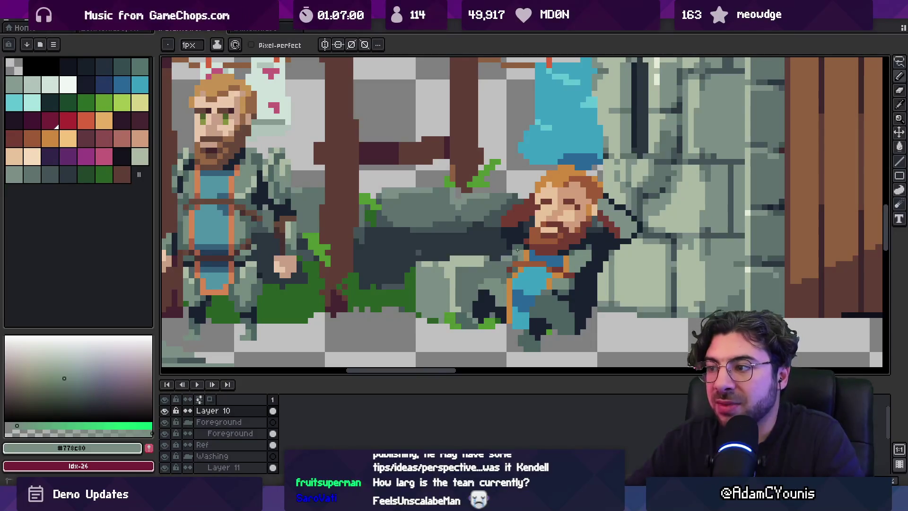
Step: Add the brown belt across the tunic using #9d5a37 and dark brown #743c33
key("z")
scroll(520, 249, "down", 3)
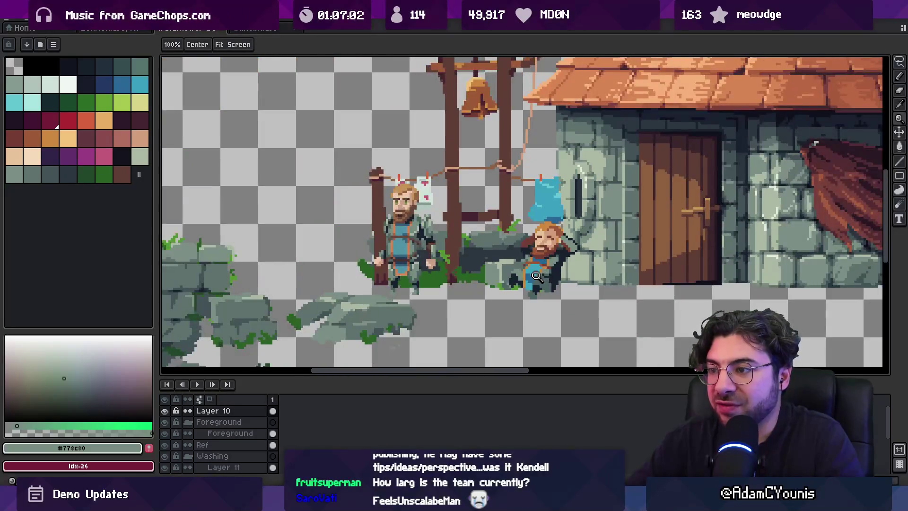
scroll(536, 276, "up", 3)
left_click(541, 198, "alt")
key("b")
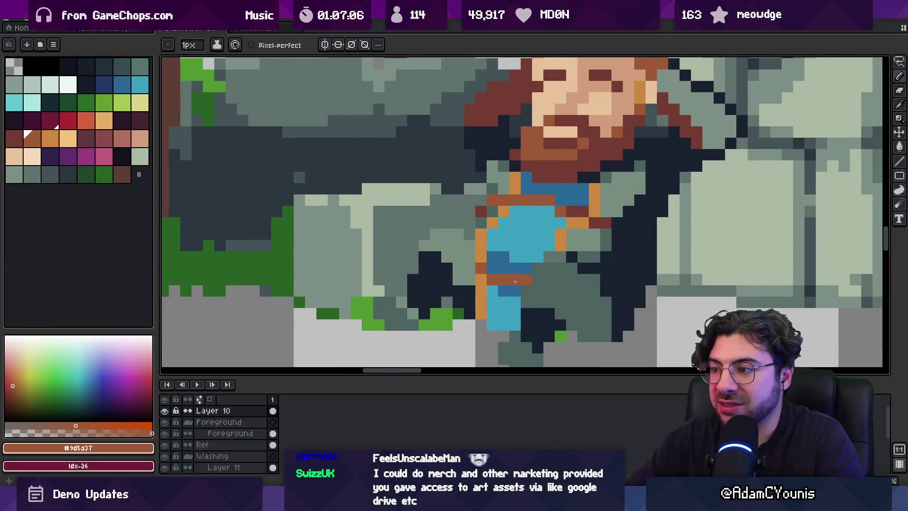
left_click(518, 222, "alt")
key("z")
scroll(526, 234, "down", 3)
scroll(560, 234, "up", 2)
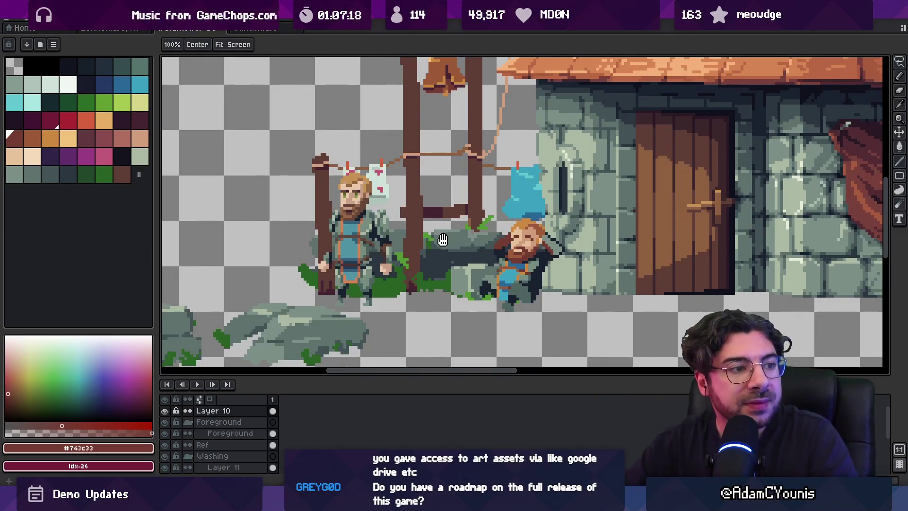
left_click_drag(534, 222, 554, 228)
scroll(564, 270, "up", 3)
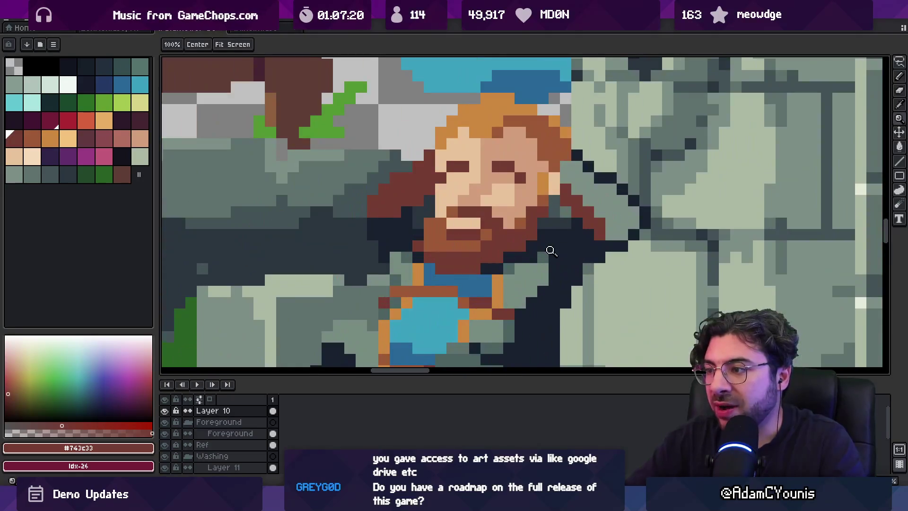
key("b")
left_click(535, 238, "alt")
key("z")
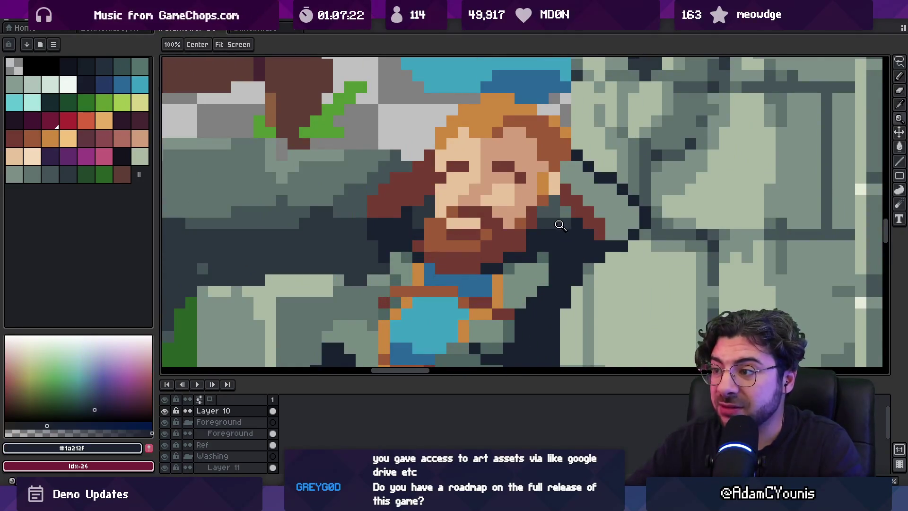
scroll(544, 220, "down", 4)
scroll(539, 225, "up", 4)
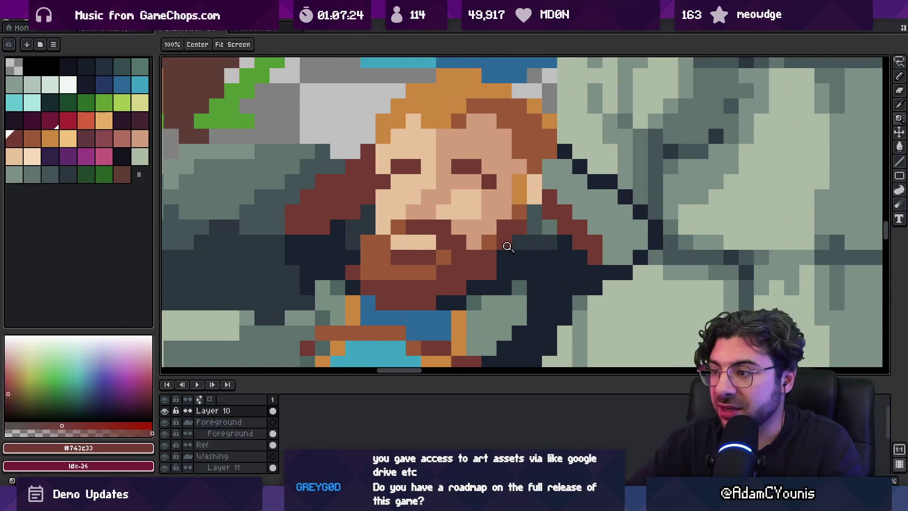
left_click(523, 229, "alt")
scroll(523, 229, "down", 3)
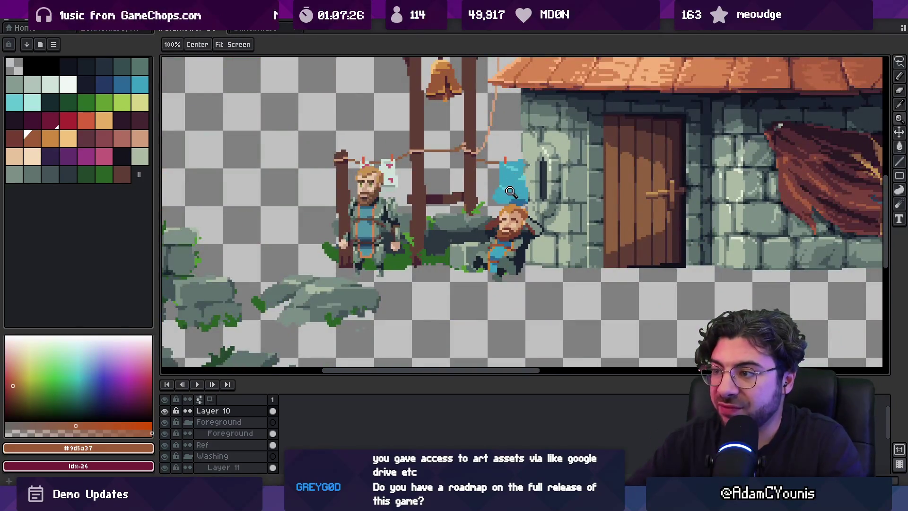
scroll(503, 224, "up", 4)
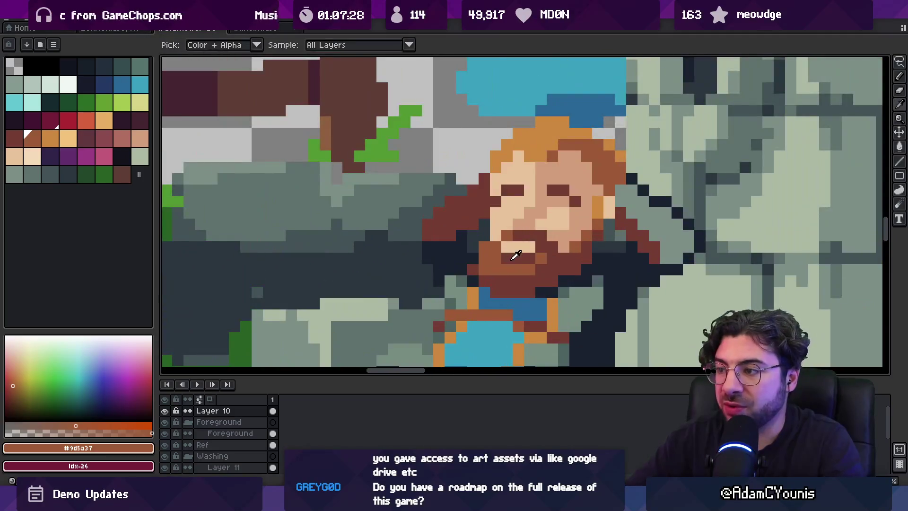
left_click(496, 229, "alt")
scroll(495, 230, "down", 4)
left_click_drag(495, 230, 467, 234)
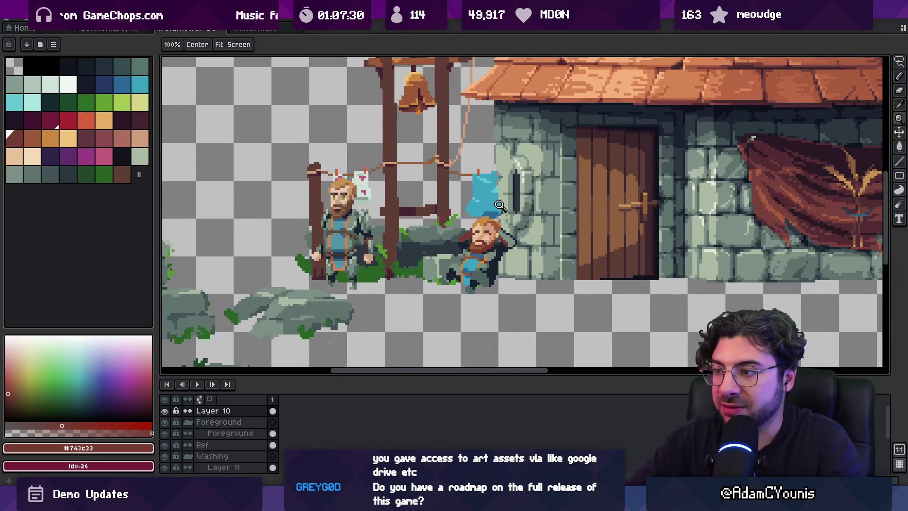
scroll(492, 231, "up", 1)
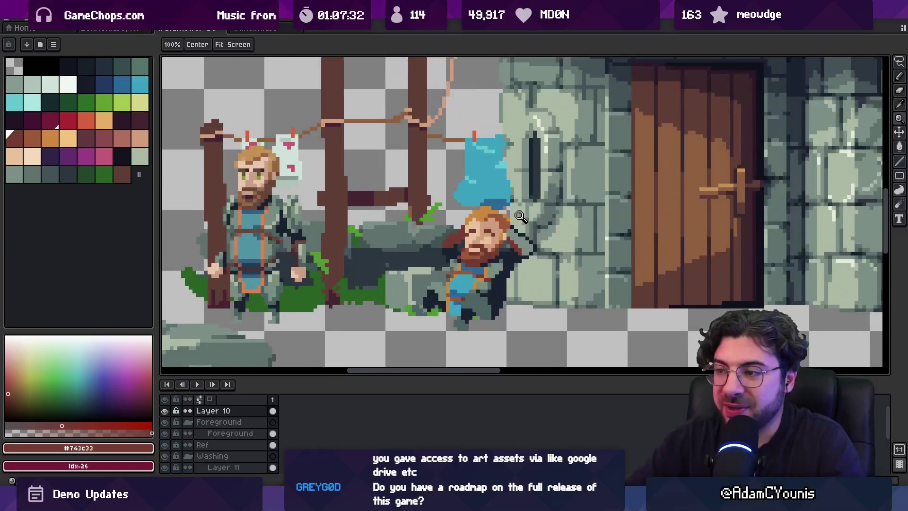
key("b")
left_click(510, 230, "alt")
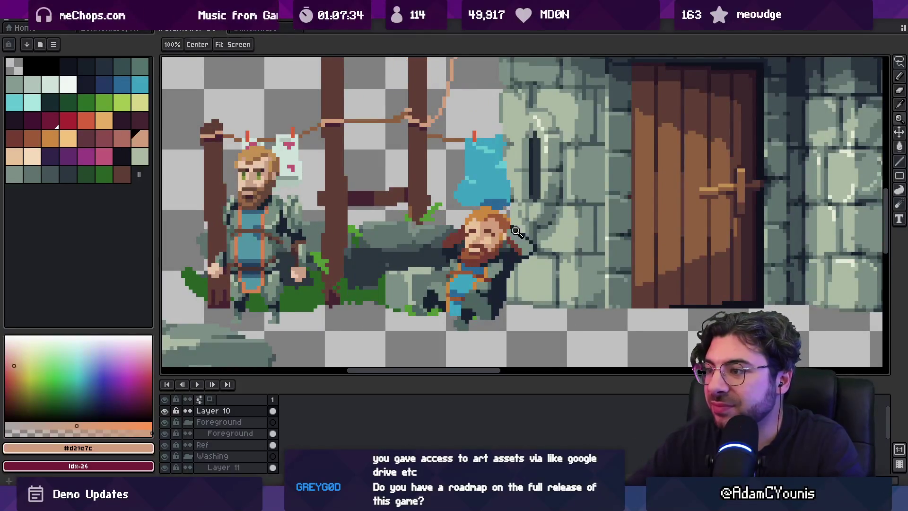
key("z")
scroll(509, 232, "down", 2)
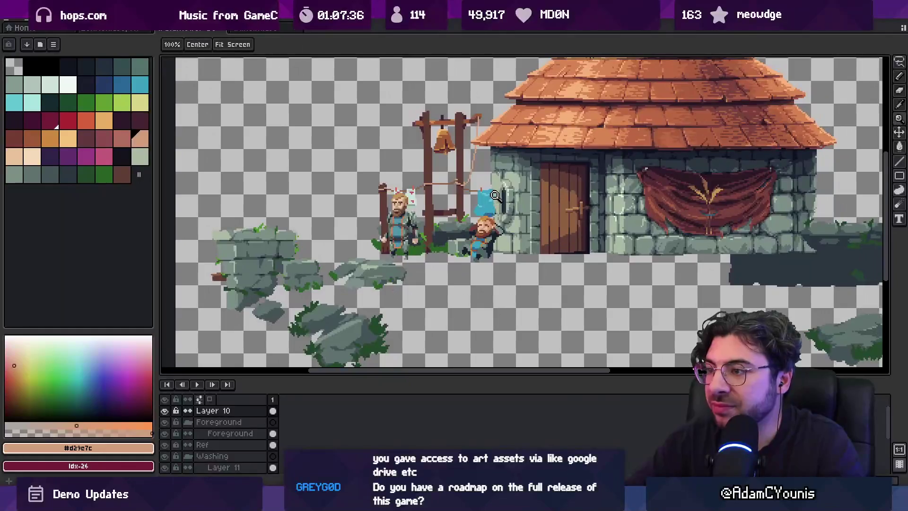
scroll(480, 231, "up", 3)
key("b")
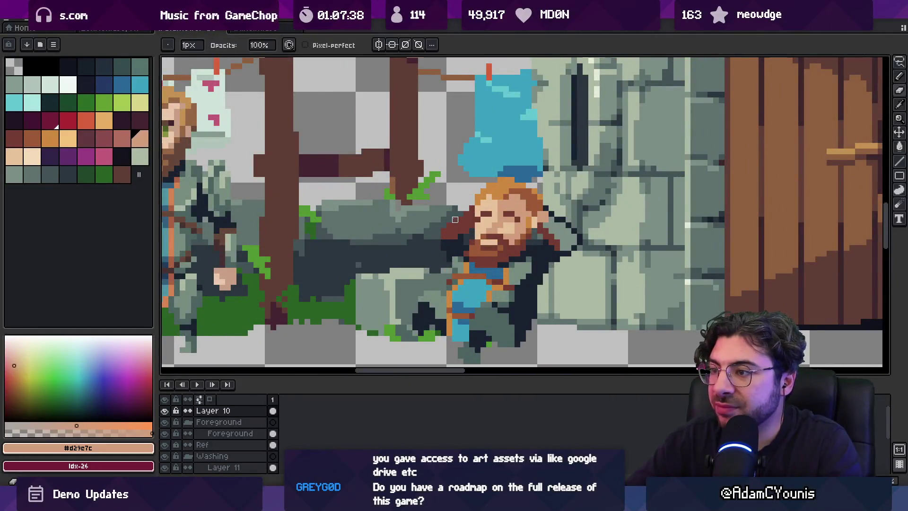
left_click(454, 230, "alt")
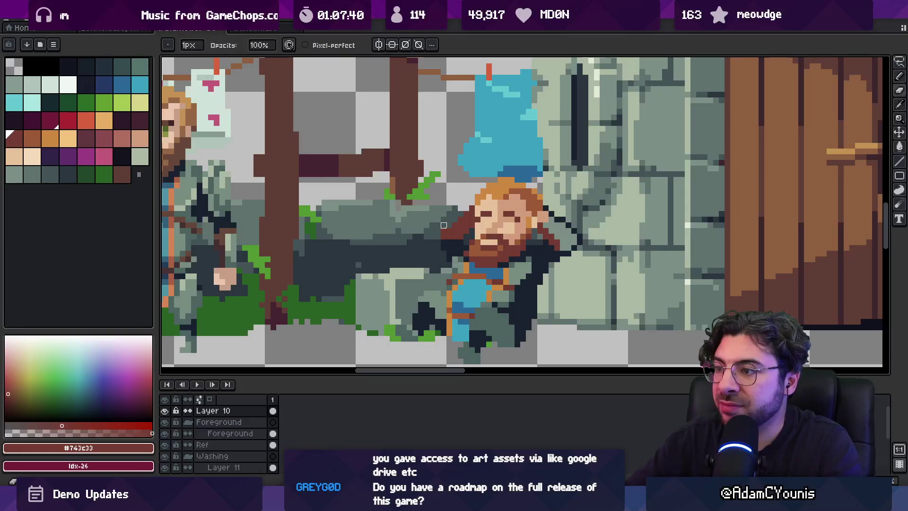
key("z")
scroll(473, 207, "down", 3)
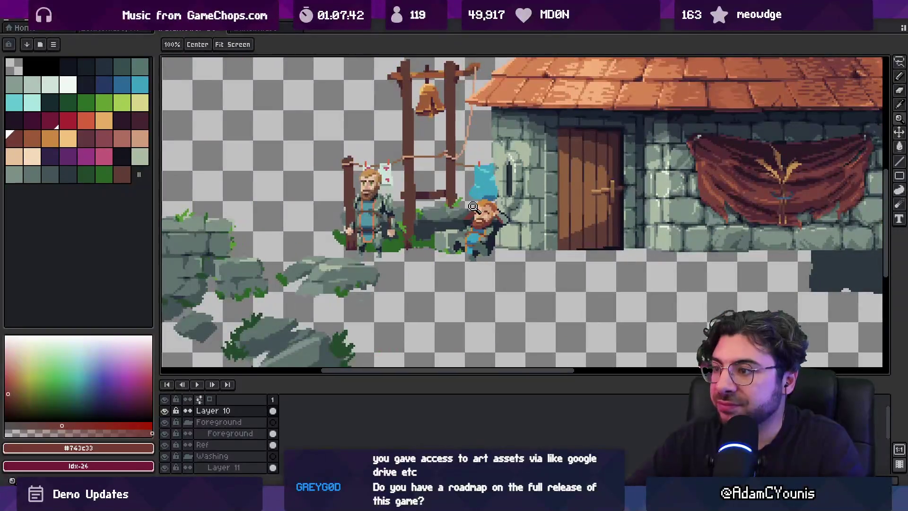
scroll(472, 210, "up", 3)
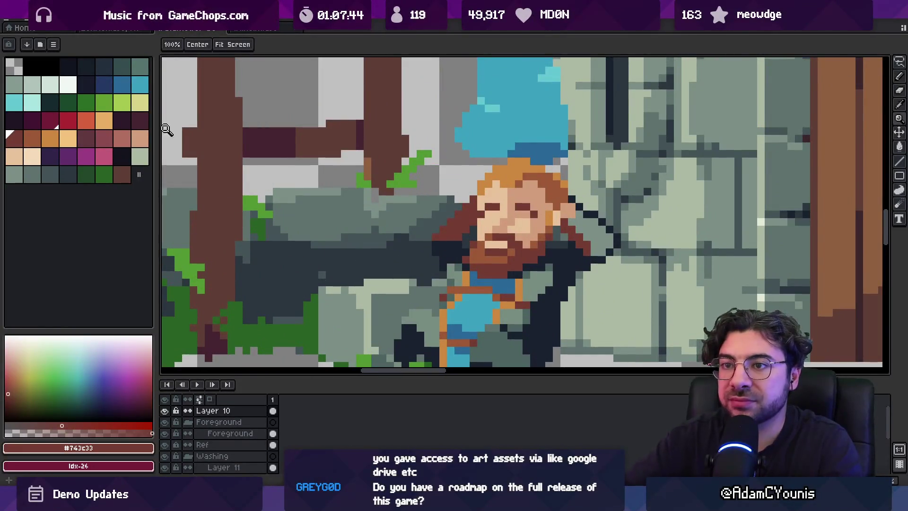
left_click(328, 177, "alt")
key("b")
left_click_drag(474, 206, 473, 204)
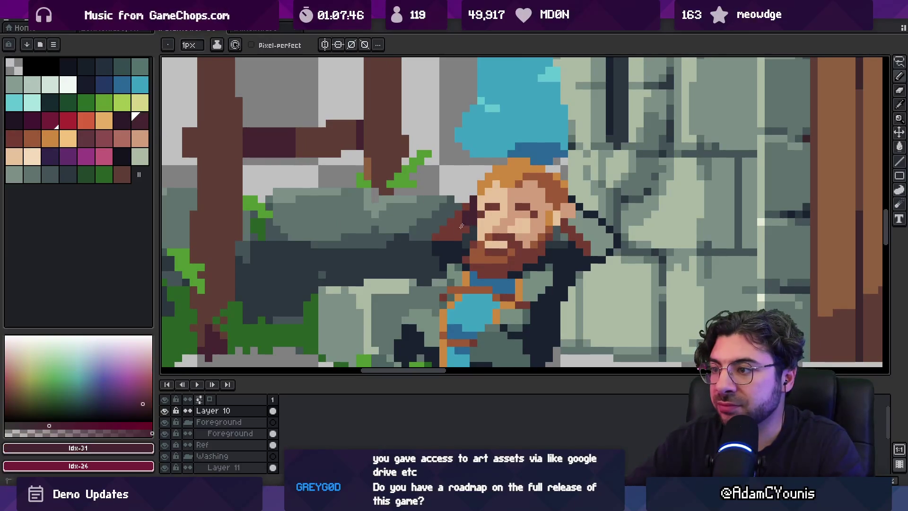
key("z")
scroll(454, 234, "down", 3)
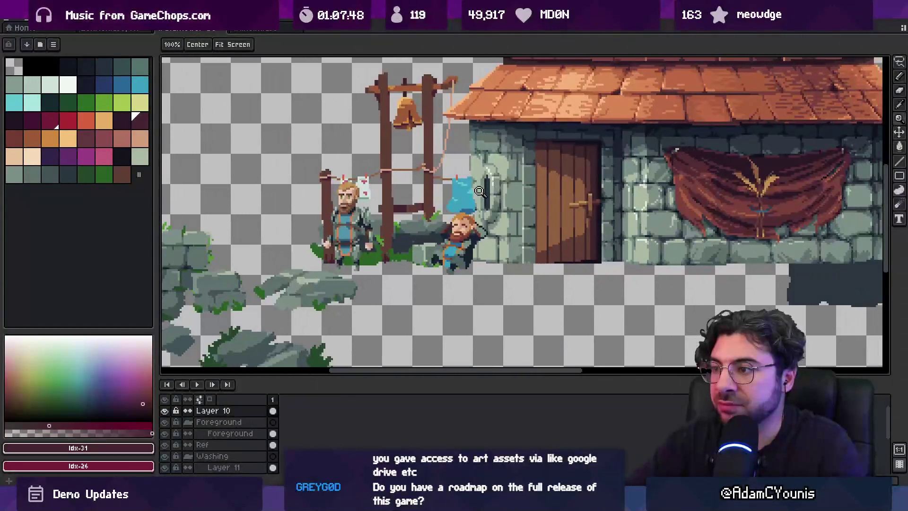
left_click(482, 228)
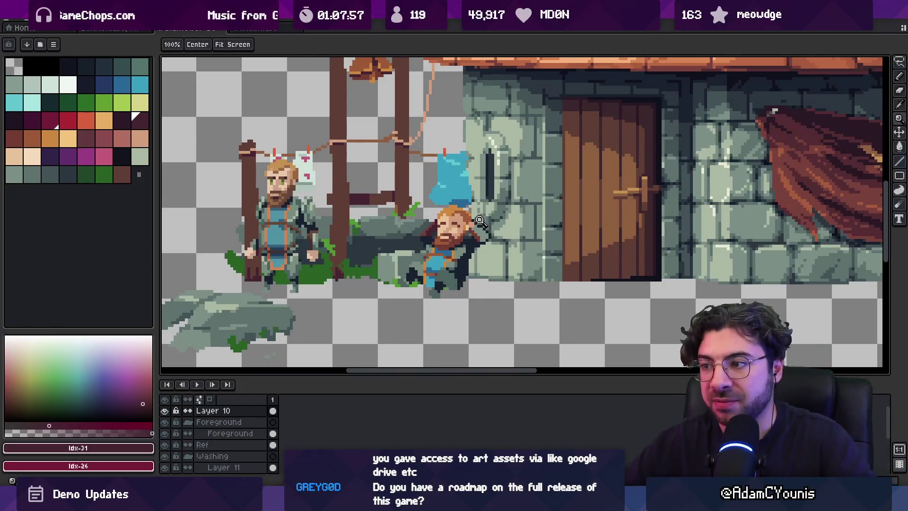
left_click(461, 230)
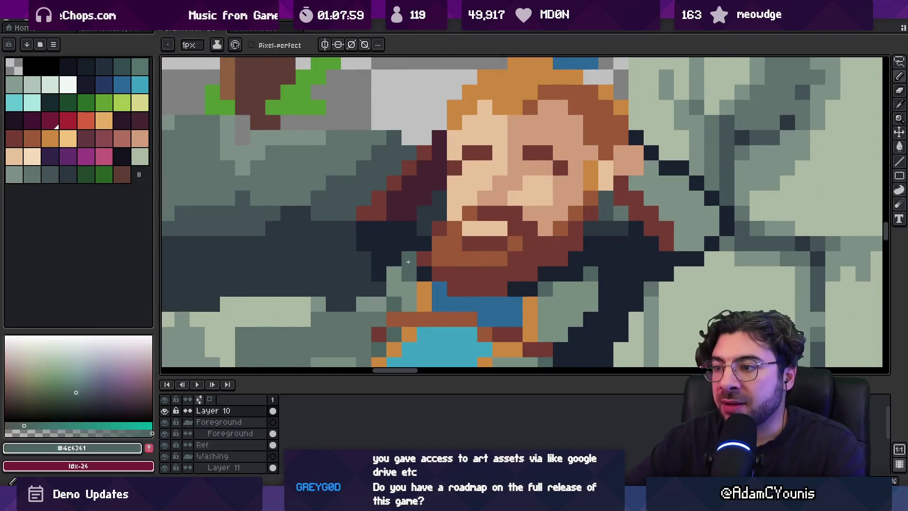
scroll(461, 232, "down", 3)
left_click(460, 237)
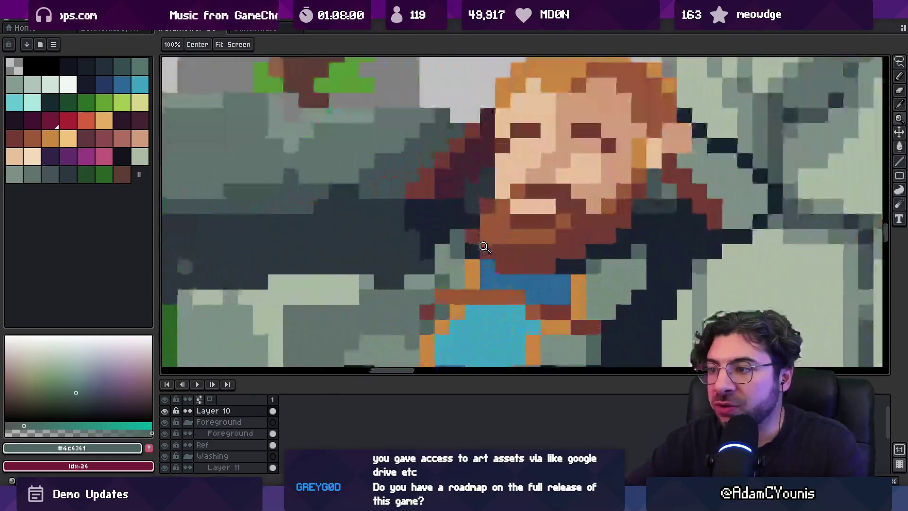
scroll(461, 240, "down", 3)
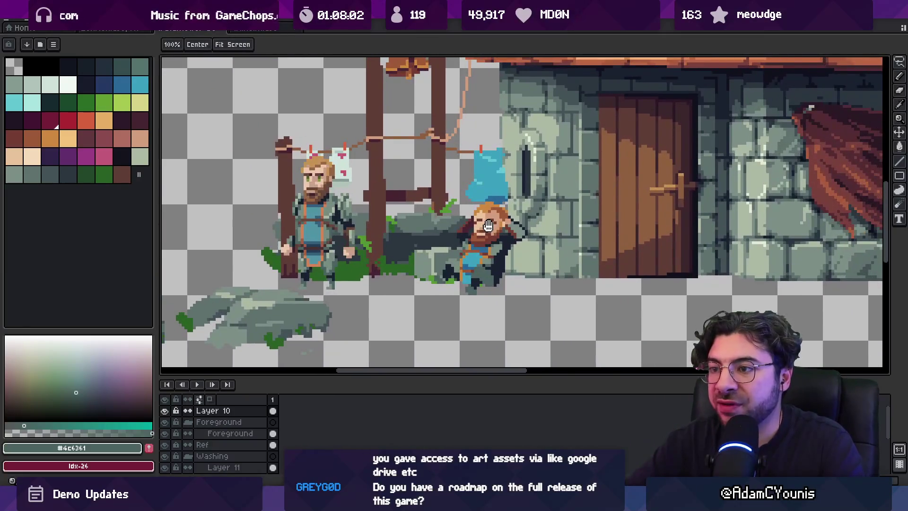
left_click(497, 243)
left_click(475, 246, "alt")
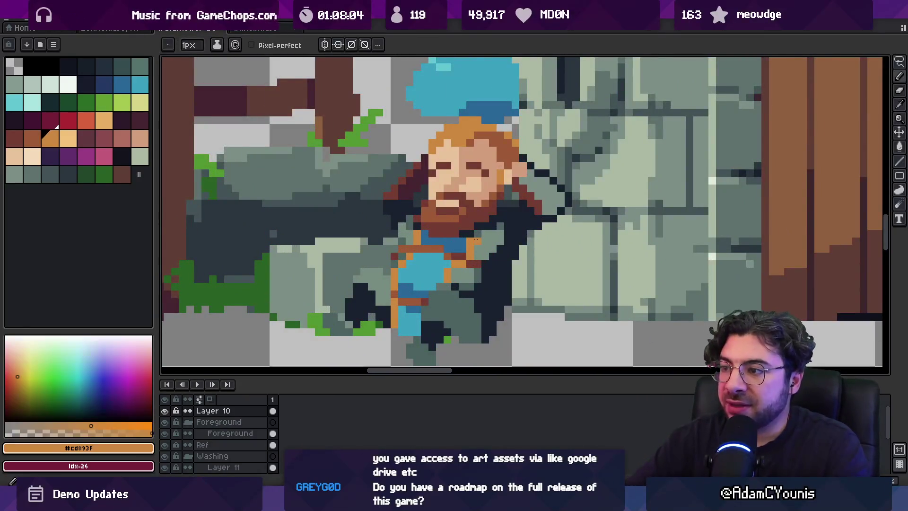
scroll(487, 238, "down", 3)
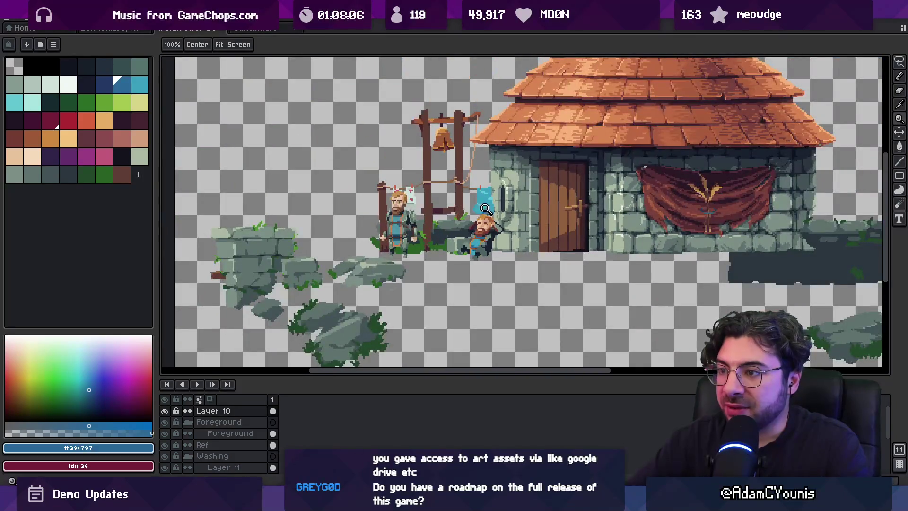
scroll(485, 208, "up", 4)
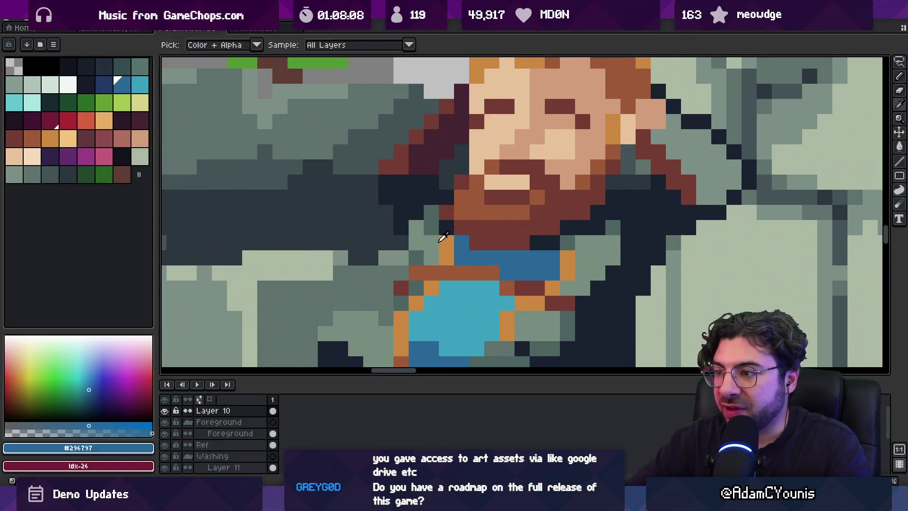
left_click(451, 255, "alt")
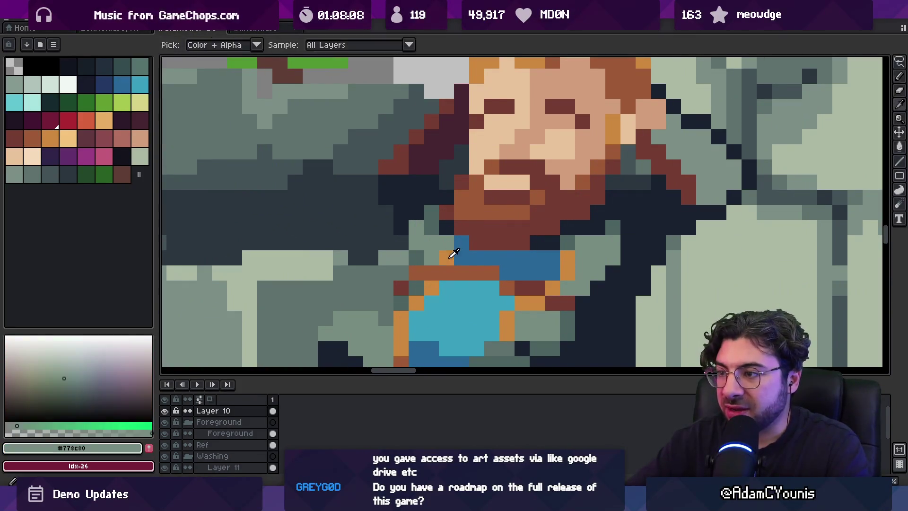
left_click(453, 254, "alt")
scroll(486, 237, "down", 3)
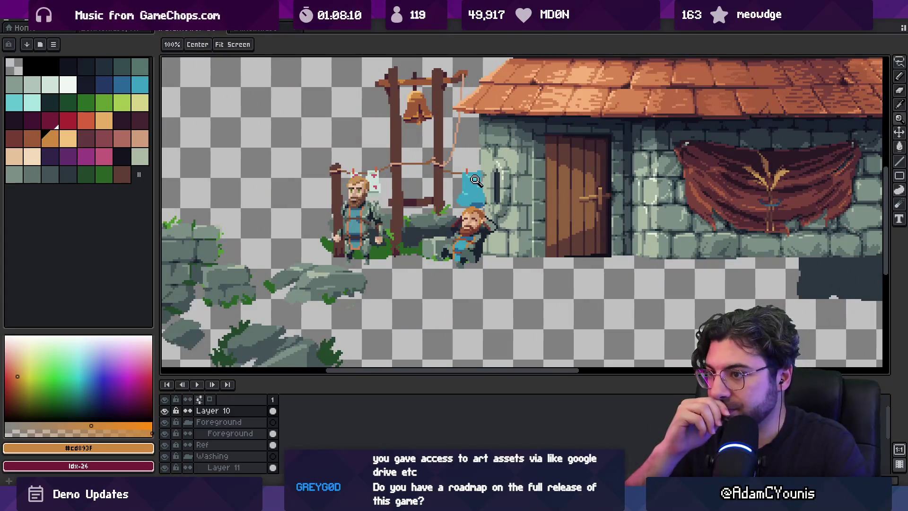
scroll(472, 237, "up", 2)
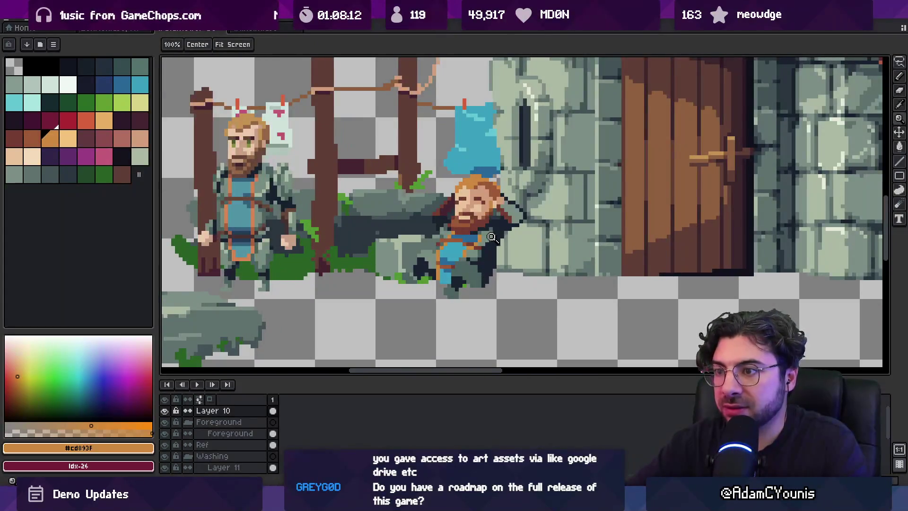
scroll(492, 237, "up", 2)
key("b")
left_click(32, 139)
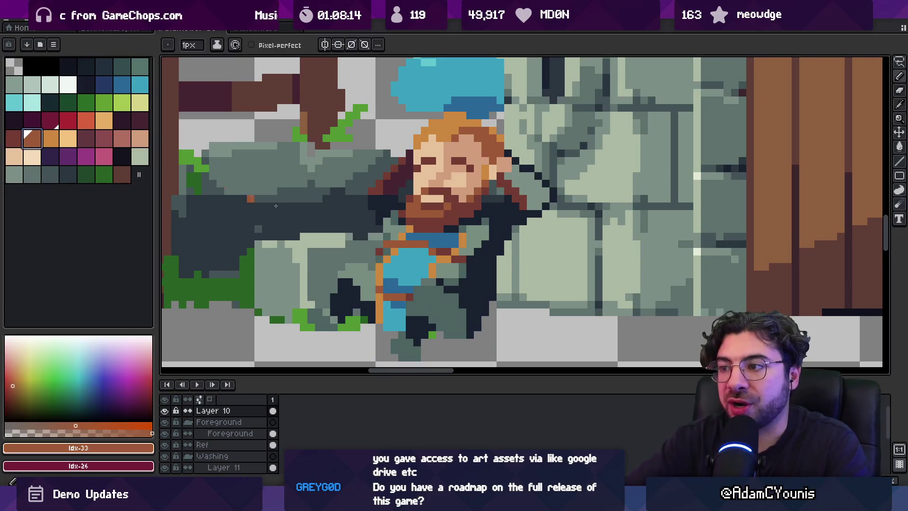
key("z")
scroll(407, 229, "down", 3)
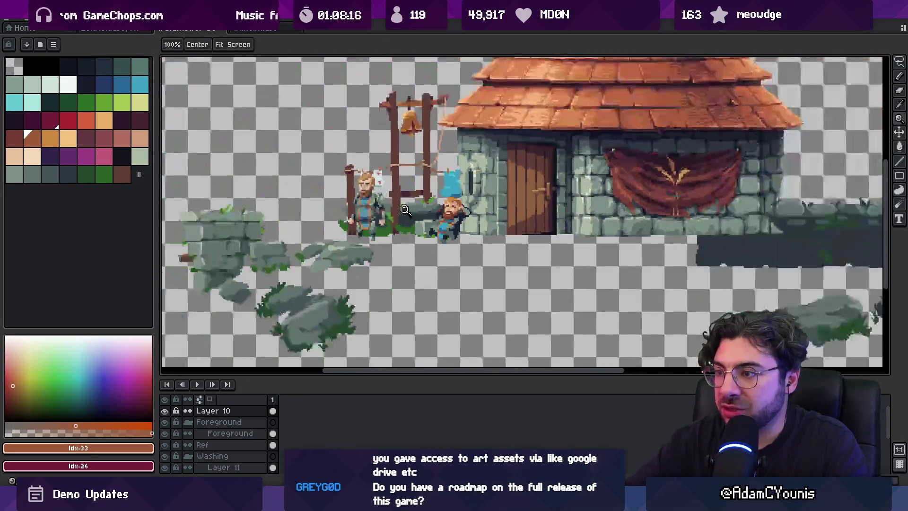
left_click(472, 206)
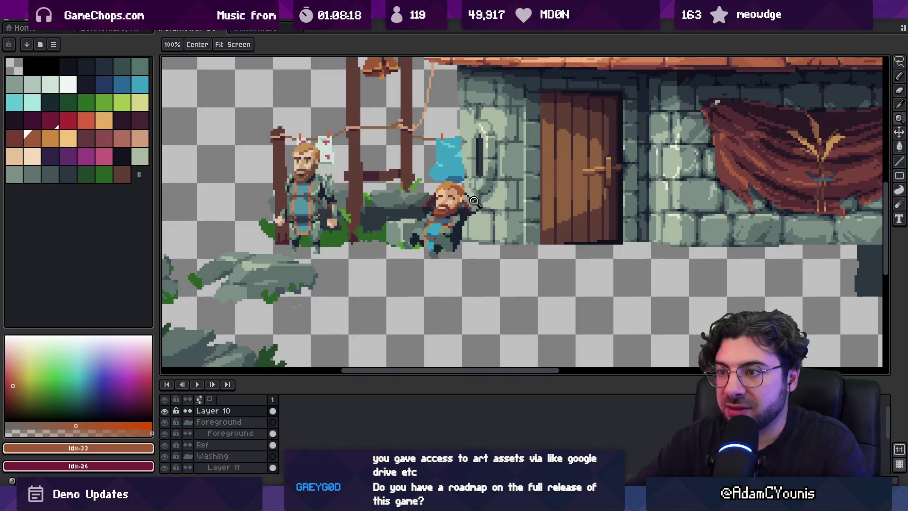
scroll(472, 228, "up", 5)
key("b")
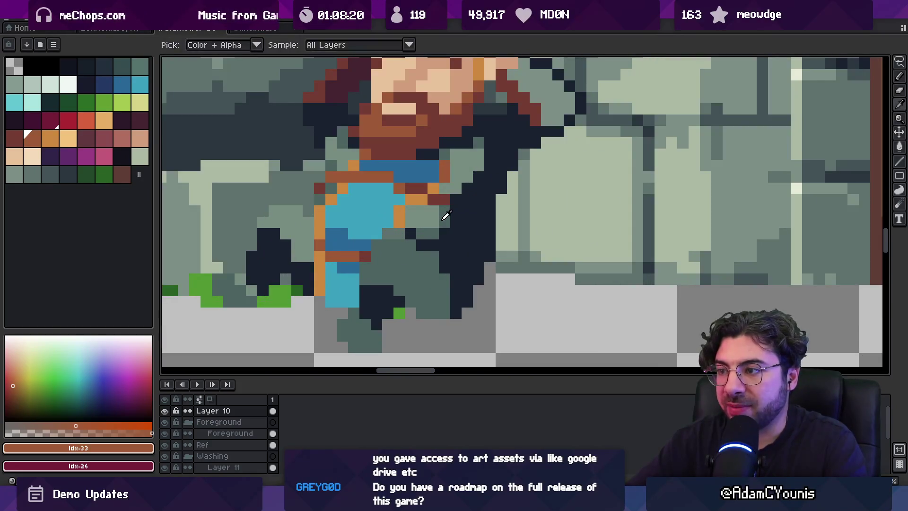
Step: Shade pixels beside the blue tunic in dark grey-green #4c6361 and lighter #778c80
left_click(453, 234, "alt")
left_click_drag(452, 234, 449, 241)
left_click(449, 245)
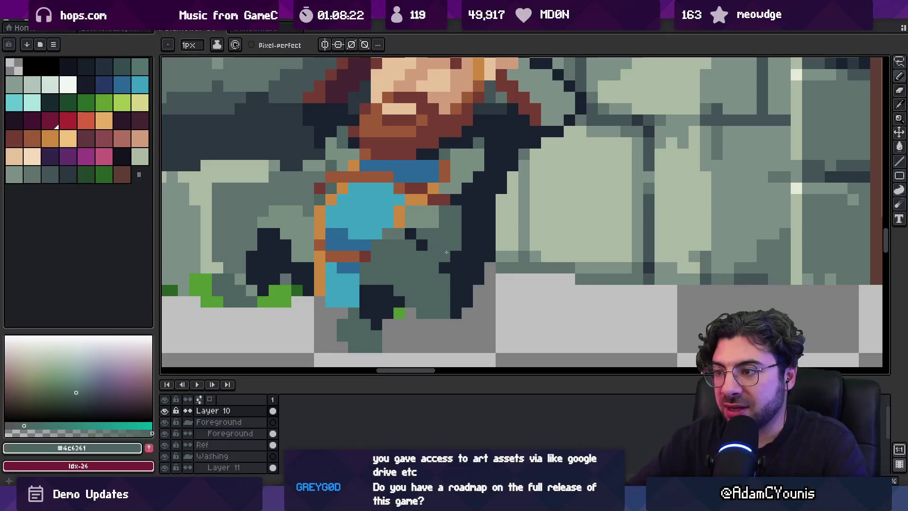
left_click(432, 236, "alt")
left_click_drag(435, 224, 439, 238)
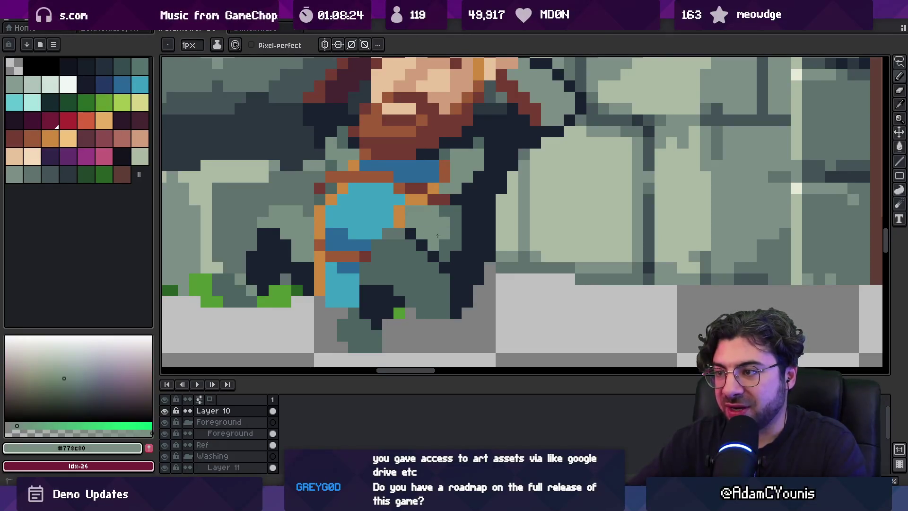
Step: Paint a short vertical #4c6361 dark stroke down the slumped figure
key("z")
scroll(439, 208, "down", 5)
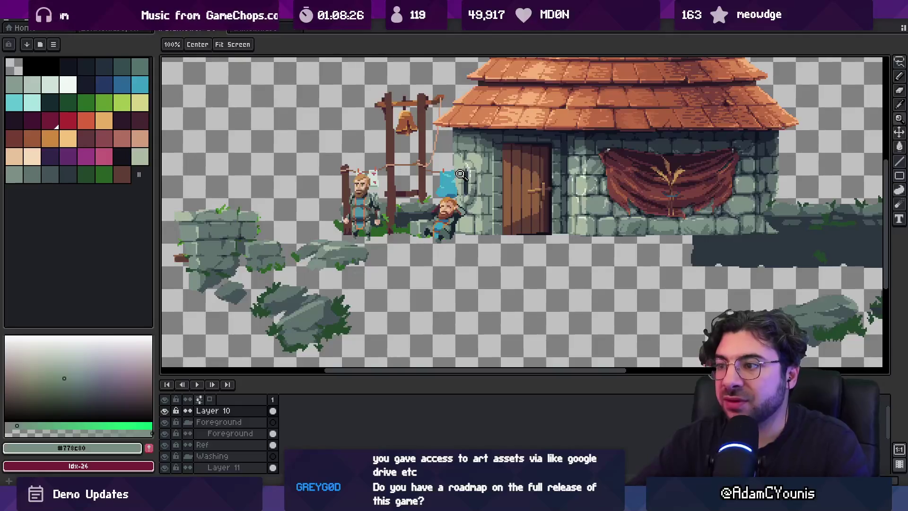
scroll(460, 224, "up", 5)
key("b")
left_click(460, 224, "alt")
left_click_drag(460, 217, 461, 245)
Step: Sample the lighter grey-green #778c80, then the near-black #1a212f outline colour
key("z")
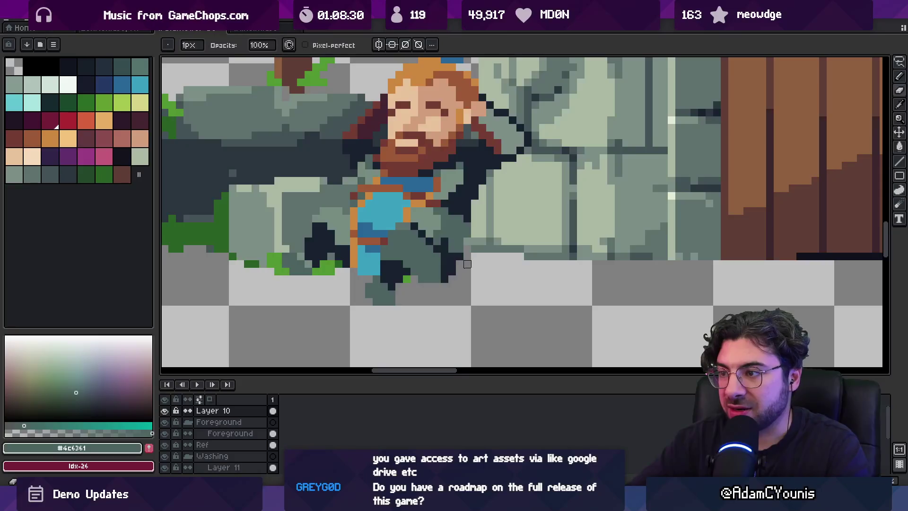
scroll(468, 264, "down", 5)
scroll(468, 274, "up", 4)
scroll(468, 274, "up", 3)
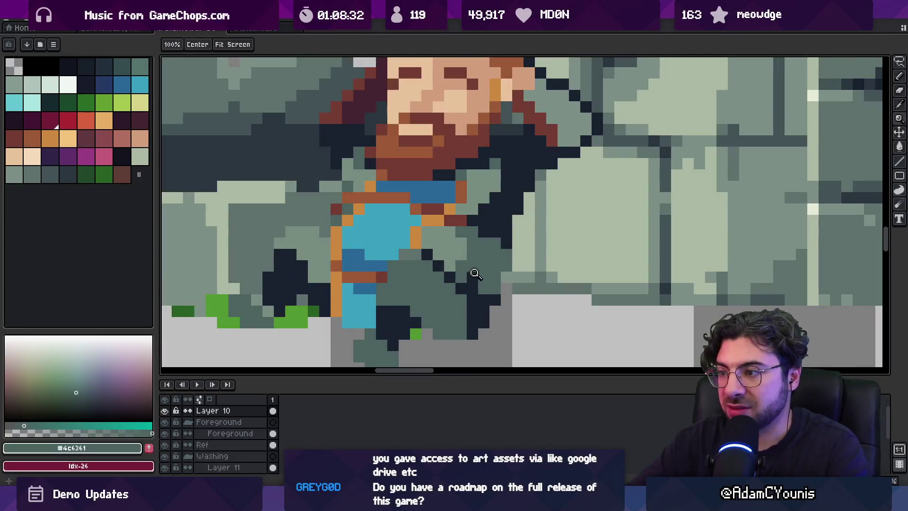
key("b")
key("z")
scroll(491, 240, "down", 5)
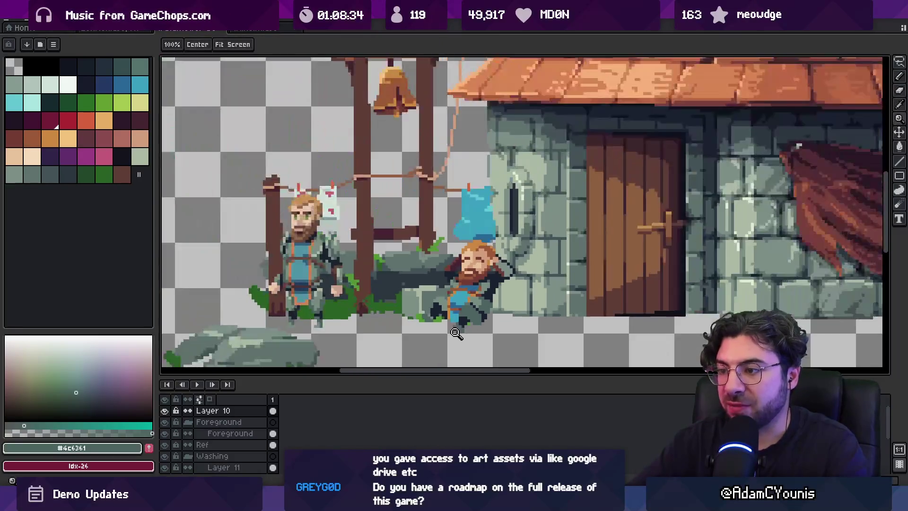
scroll(472, 296, "up", 5)
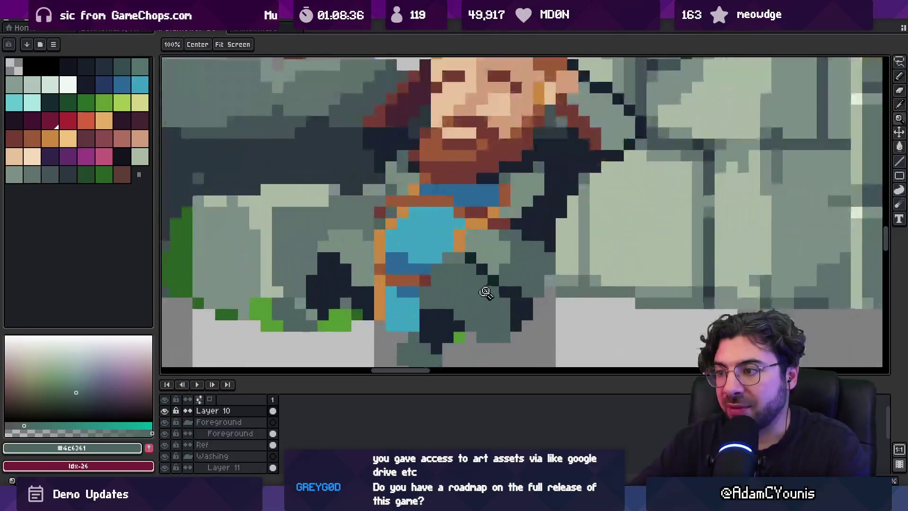
key("b")
left_click(475, 286, "alt")
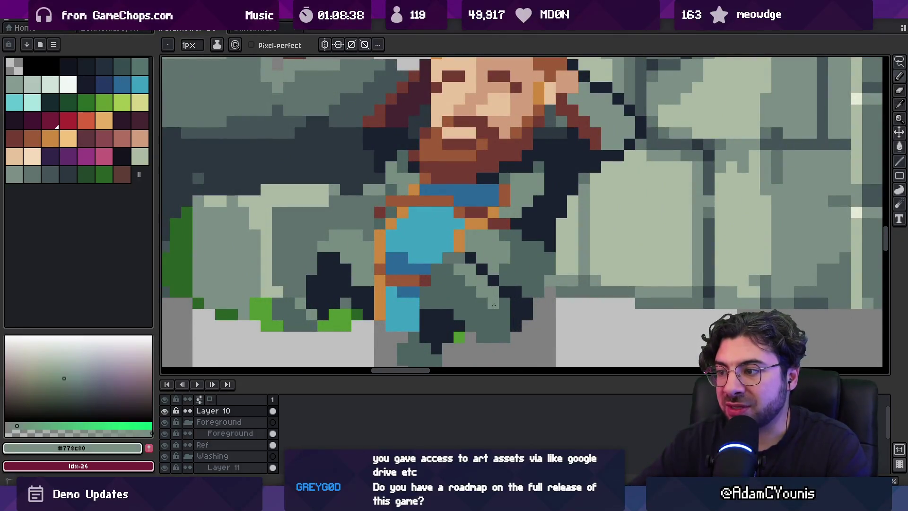
key("alt")
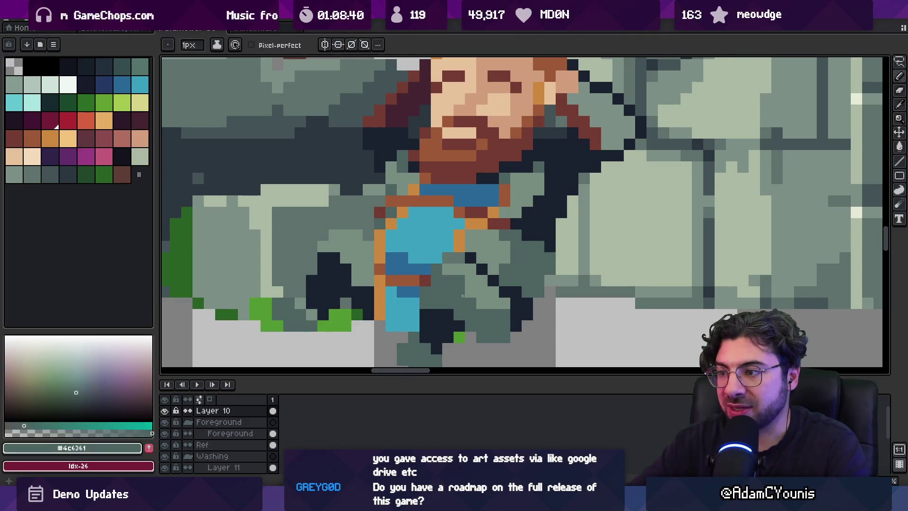
left_click(472, 256, "alt")
Step: Pick up the face's skin tones, #d29c7c and the lighter #e8c29b
key("space")
scroll(460, 239, "down", 5)
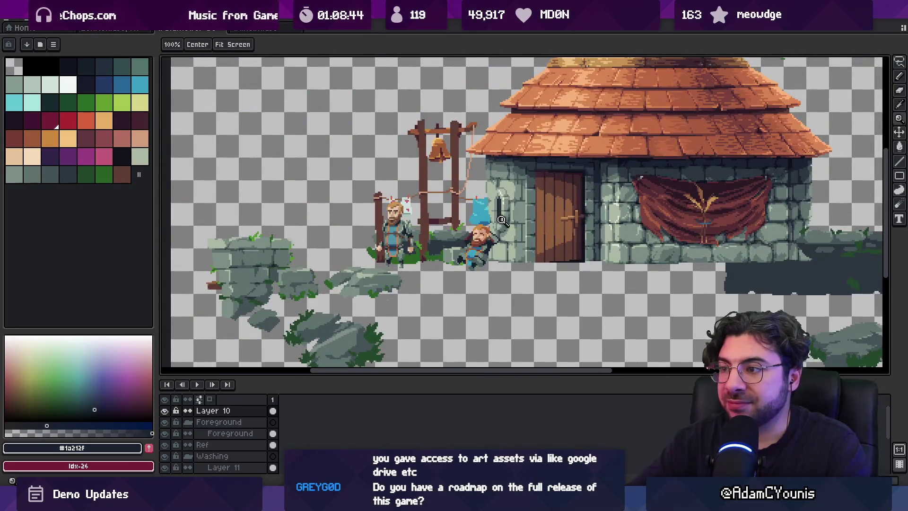
scroll(502, 221, "up", 2)
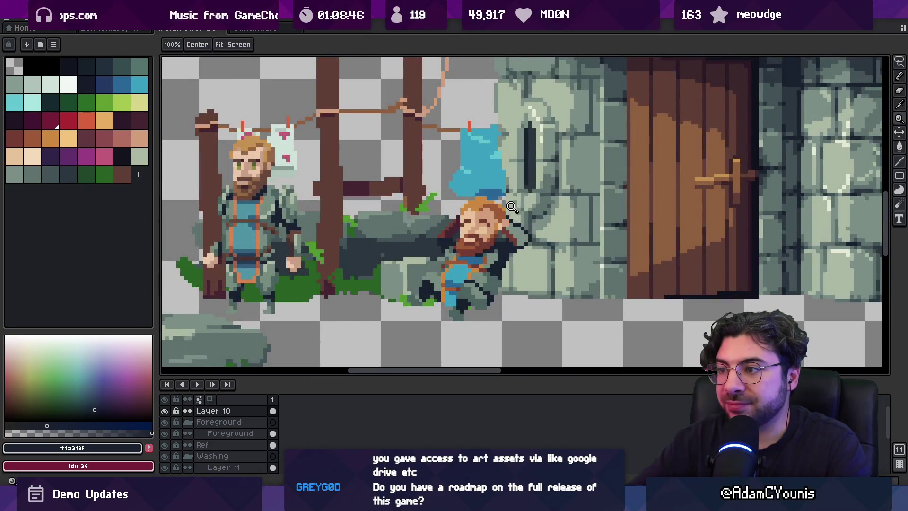
scroll(489, 225, "up", 3)
left_click(498, 219, "alt")
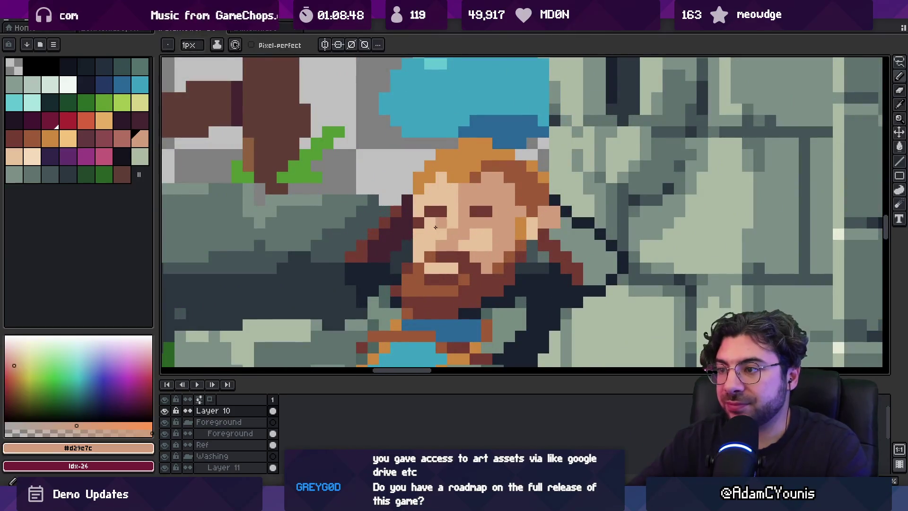
left_click(423, 220, "alt")
key("space")
scroll(465, 219, "down", 5)
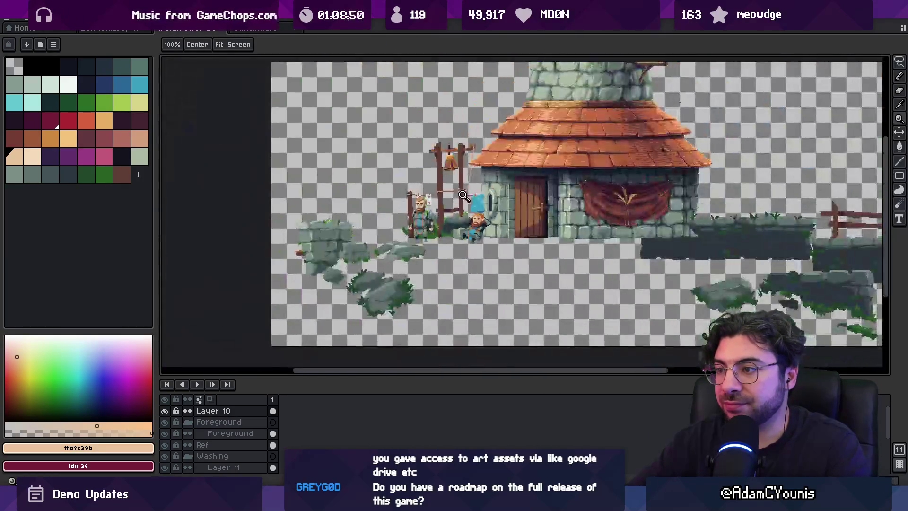
scroll(504, 188, "up", 3)
key("b")
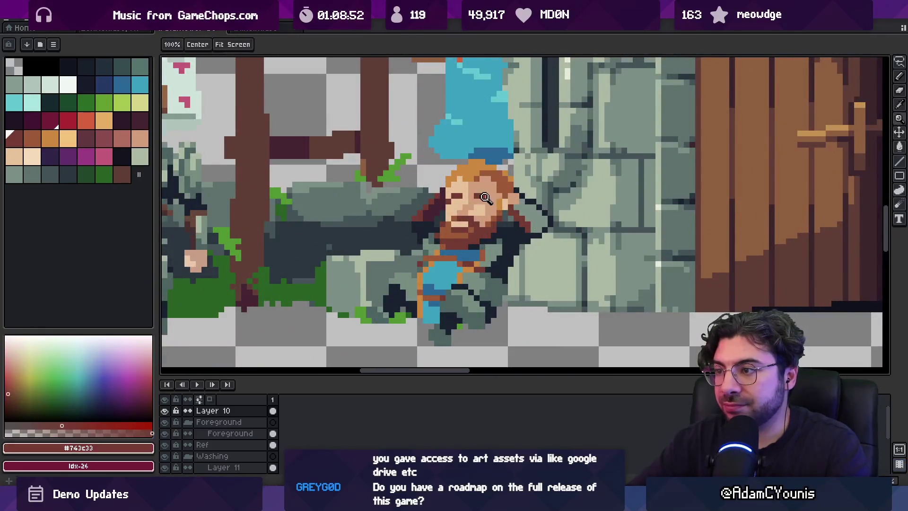
Step: Sample the near-black #1a212f outline, then the tunic's blue
key("z")
scroll(445, 202, "down", 4)
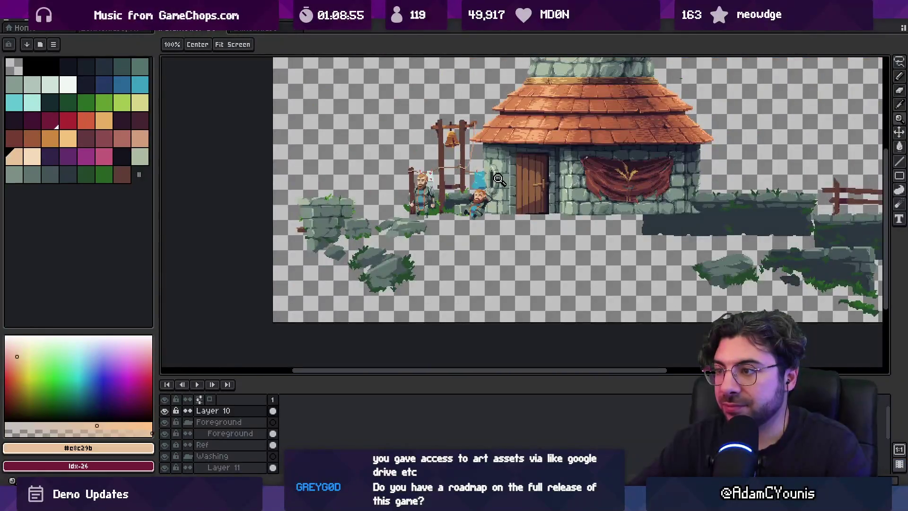
scroll(479, 196, "up", 3)
scroll(478, 196, "up", 2)
key("b")
left_click(389, 281, "alt")
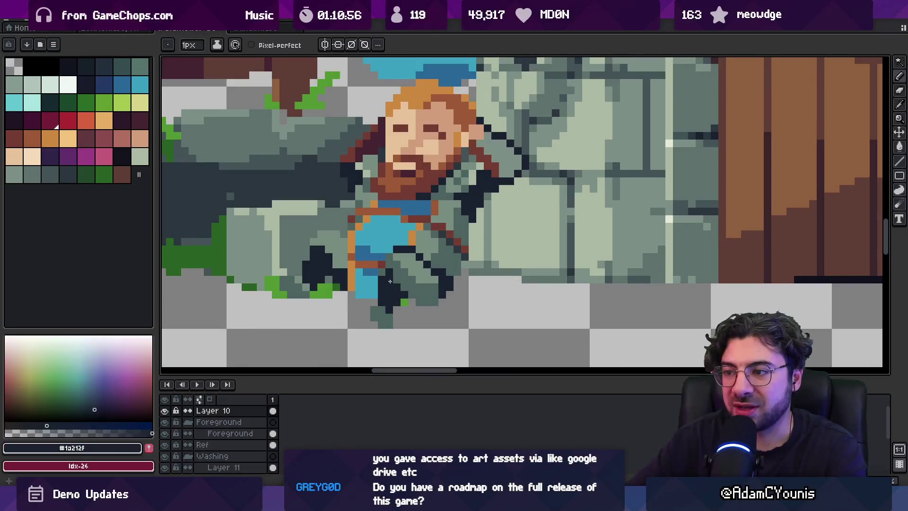
left_click(379, 266, "alt")
Step: Sample the lighter tunic blue and a grey-green from the artwork
key("z")
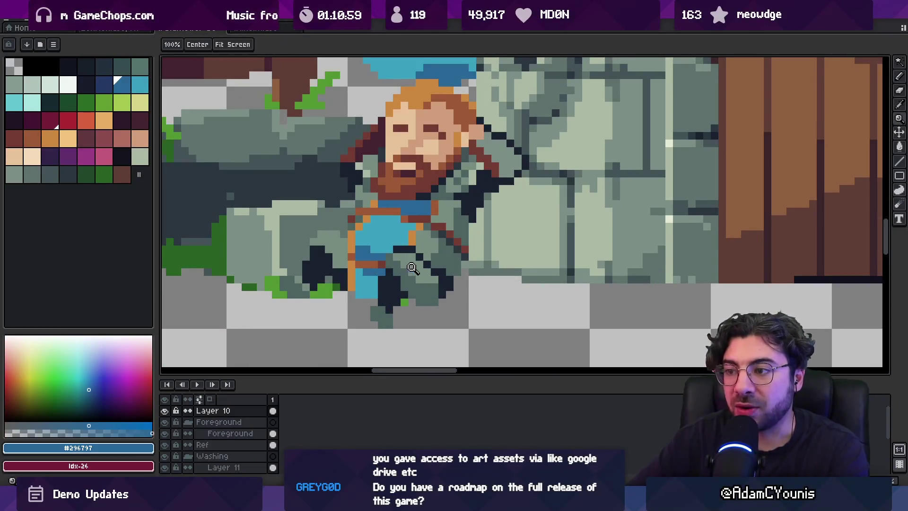
scroll(416, 267, "down", 3)
scroll(418, 270, "up", 2)
scroll(418, 271, "up", 2)
key("b")
left_click(402, 278, "alt")
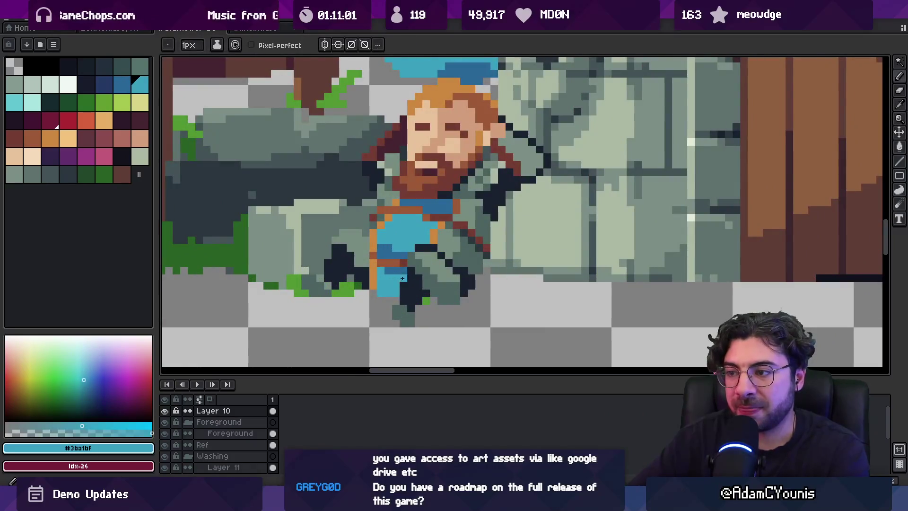
left_click(324, 257, "alt")
Step: Toggle the Eraser, zoom out to the scene, and sample the figure's darker grey-teal
key("e")
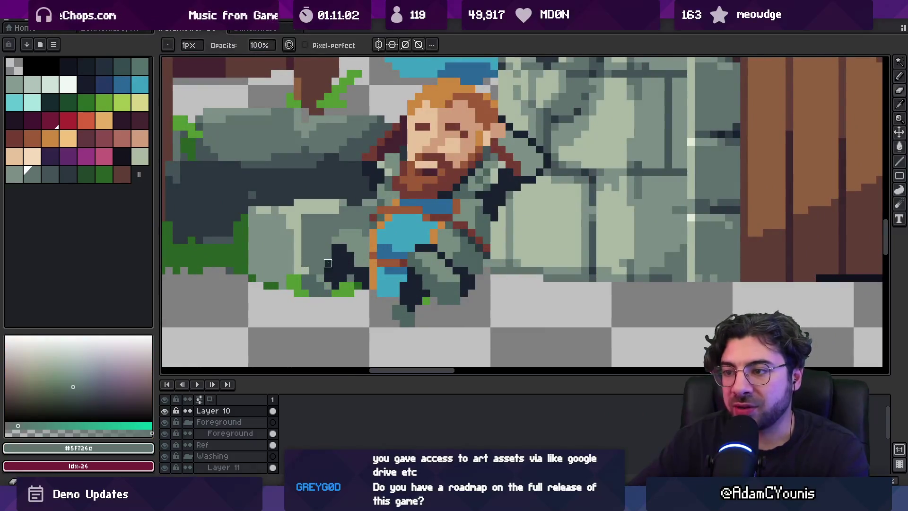
key("z")
scroll(392, 237, "down", 4)
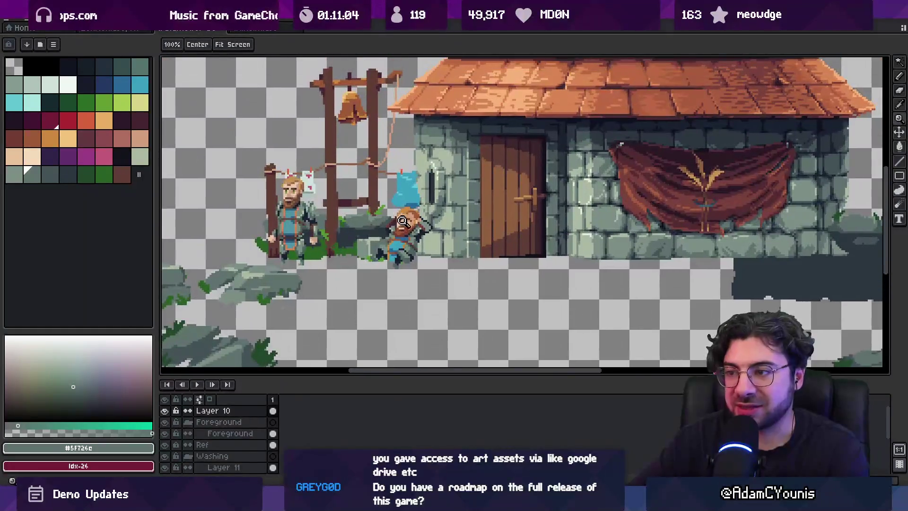
scroll(374, 247, "up", 5)
key("b")
left_click(426, 263, "alt")
Step: Shade beside the figure's legs in darker grey-teal and recentre the view
left_click_drag(433, 272, 427, 262)
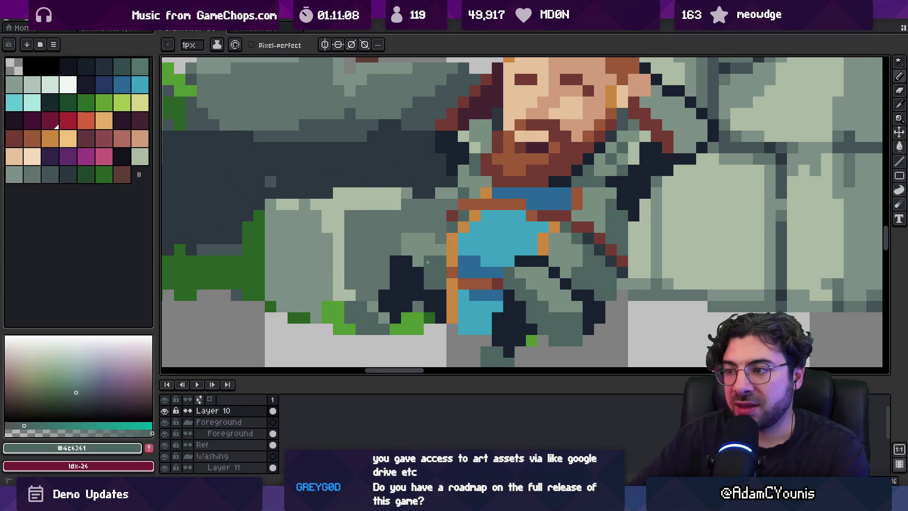
key("z")
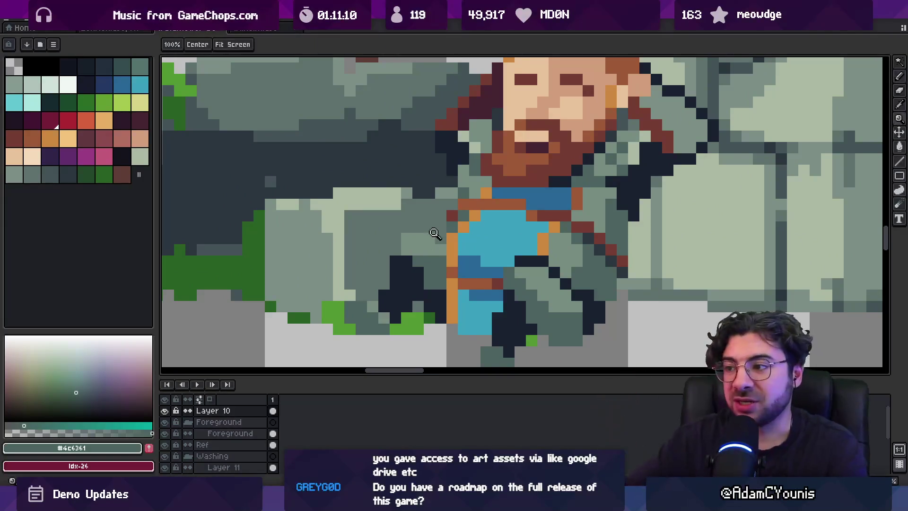
scroll(465, 216, "down", 4)
left_click_drag(464, 217, 448, 230)
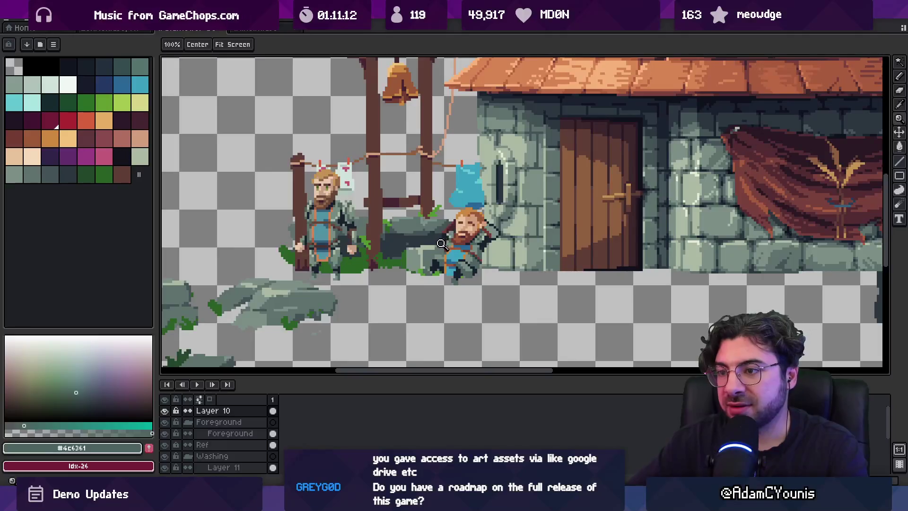
scroll(451, 237, "up", 4)
key("b")
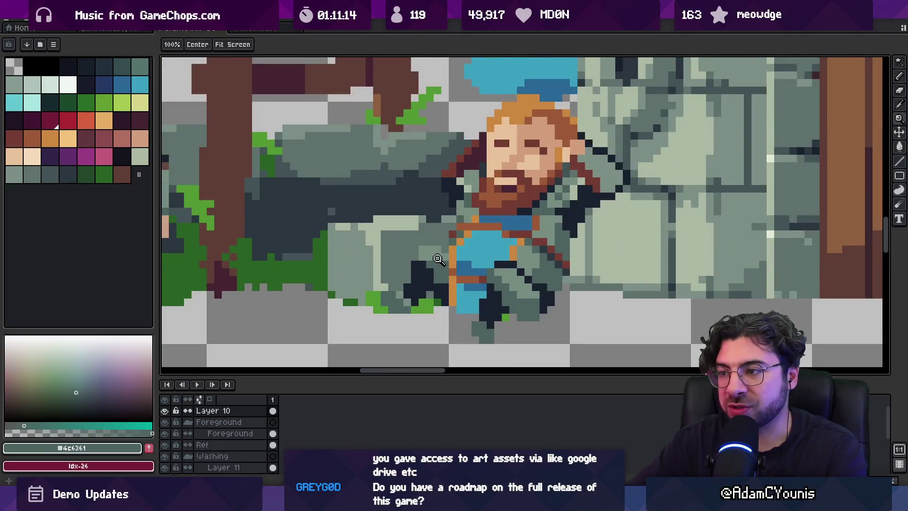
Step: Sample a lighter grey from the artwork with the eyedropper
key("i")
left_click(436, 251)
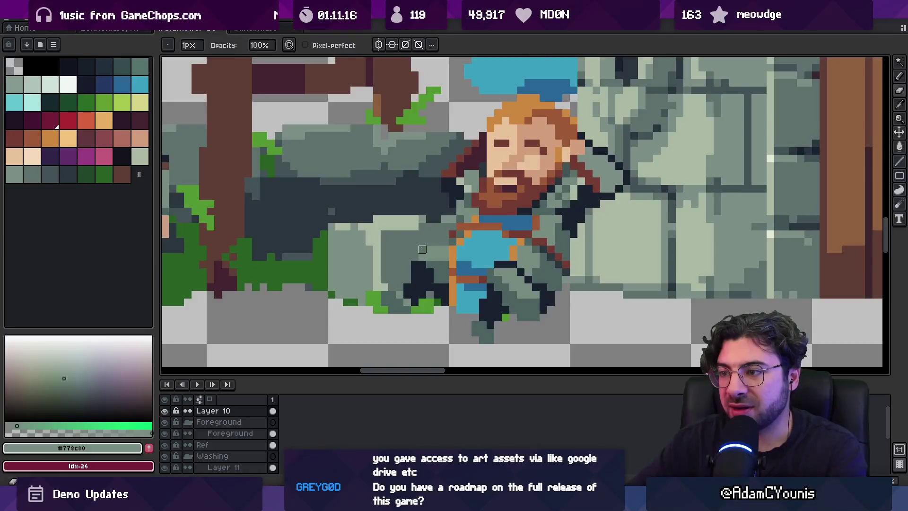
key("z")
scroll(406, 239, "down", 4)
scroll(416, 231, "down", 1)
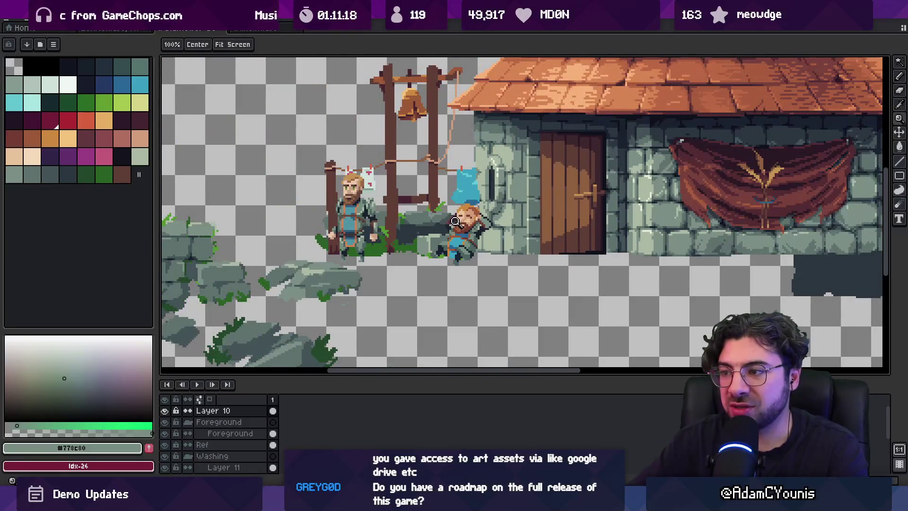
scroll(454, 221, "up", 3)
key("b")
Step: Sample the darker grey-teal and then the near-black outline colour
key("i")
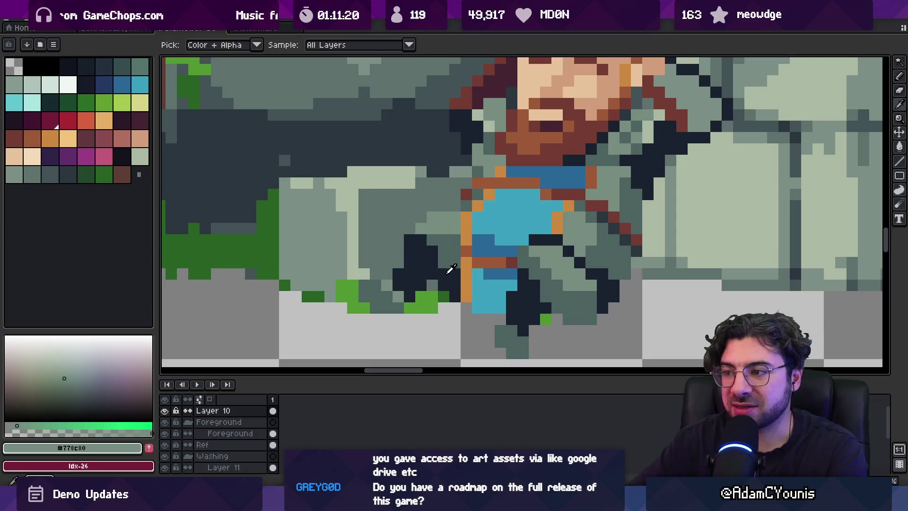
left_click(448, 272)
key("b")
key("i")
left_click(432, 267)
key("b")
Step: Zoom and pan the view onto the slumped character
key("z")
scroll(457, 289, "down", 3)
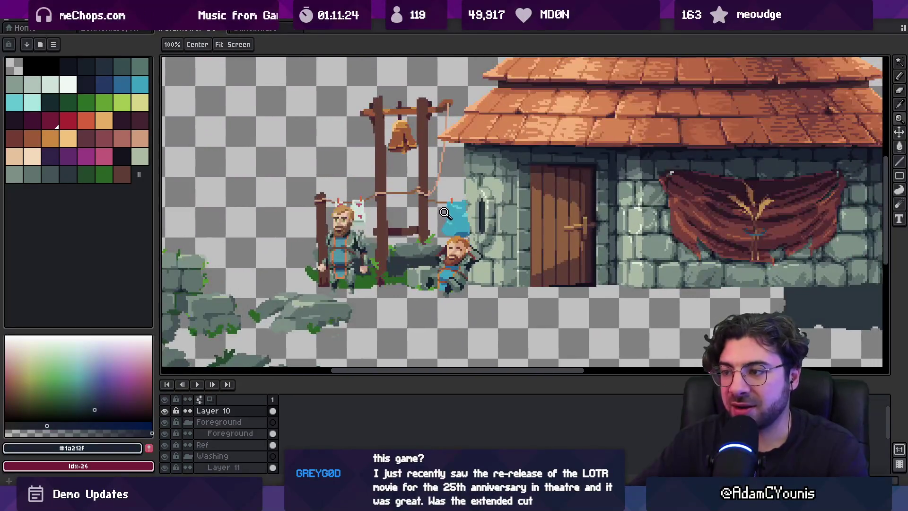
scroll(476, 212, "down", 2)
scroll(487, 230, "up", 3)
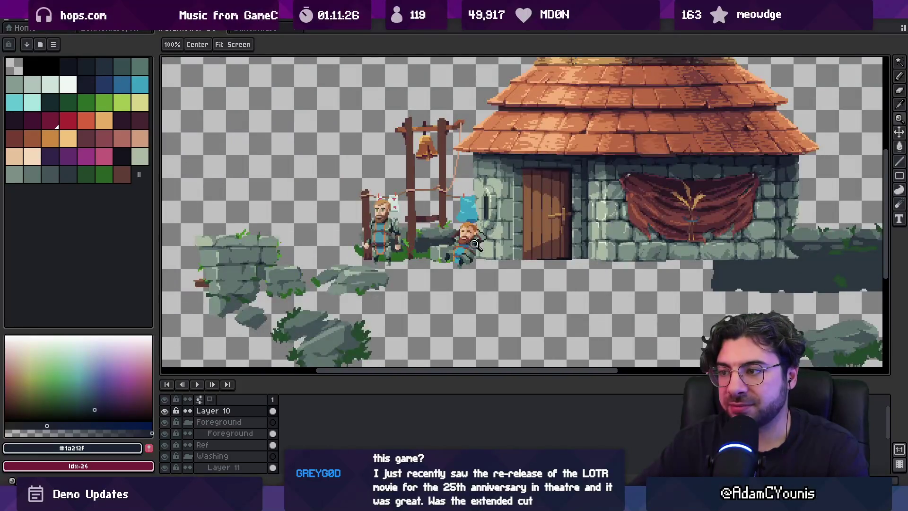
scroll(475, 243, "up", 2)
left_click_drag(473, 244, 452, 270)
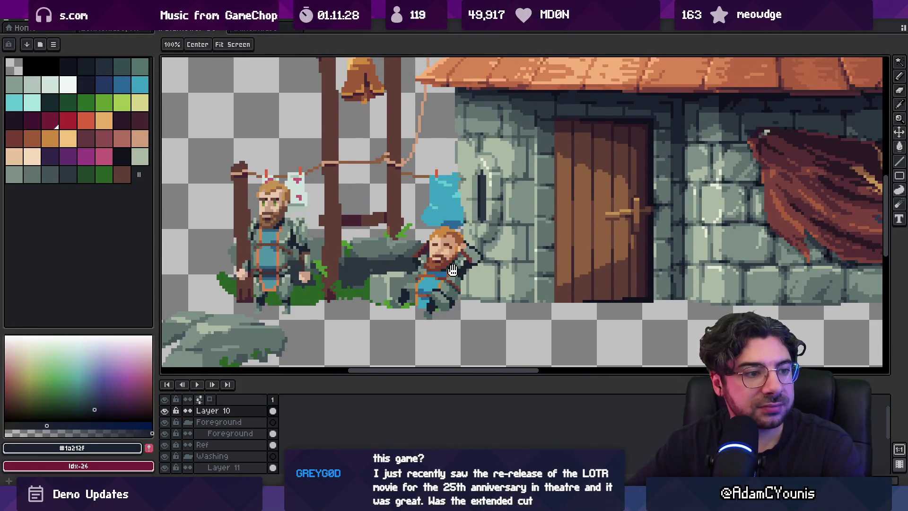
scroll(454, 267, "up", 2)
scroll(473, 260, "up", 2)
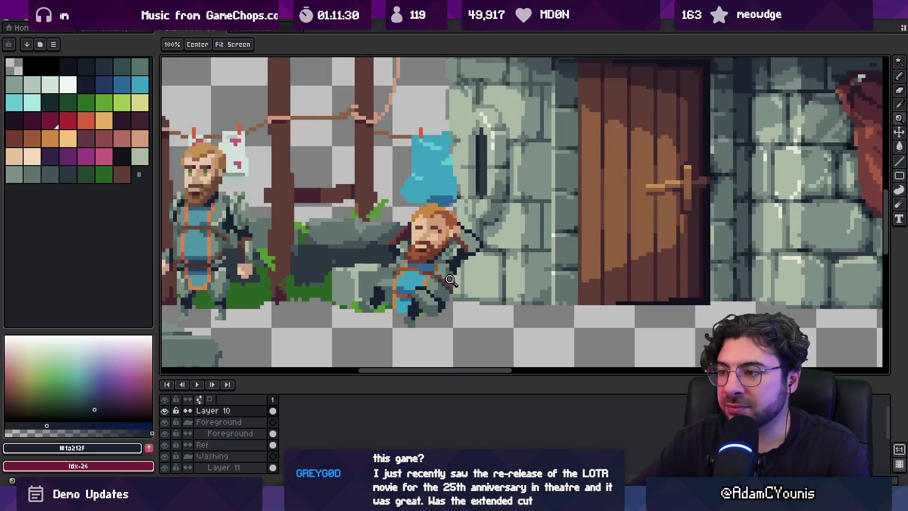
Step: Paint dark grey over the character's arm and the area beside it
key("i")
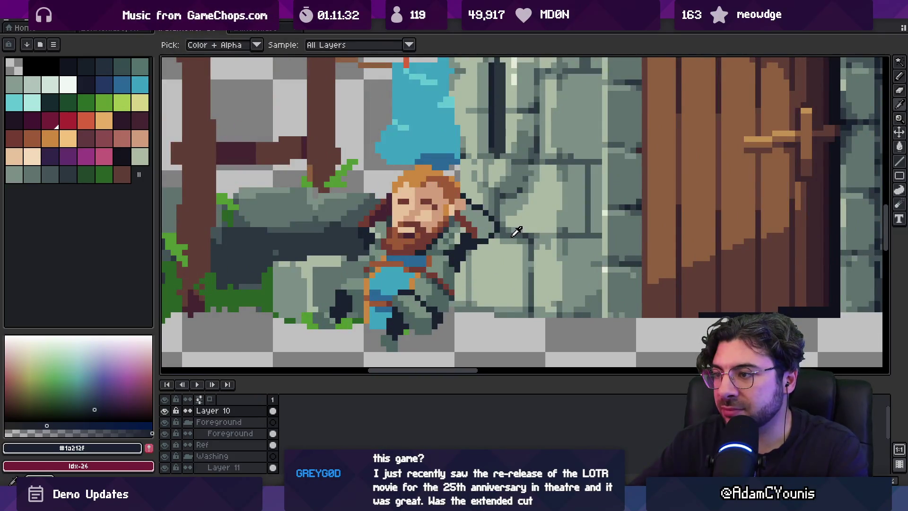
left_click(515, 232)
key("b")
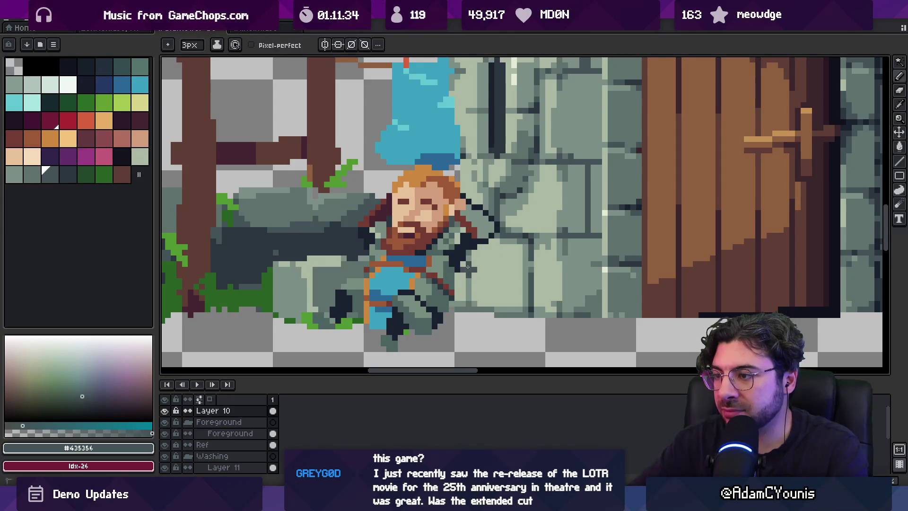
mouse_move(466, 273)
left_mouse_down()
mouse_move(464, 299)
mouse_move(475, 265)
left_mouse_up()
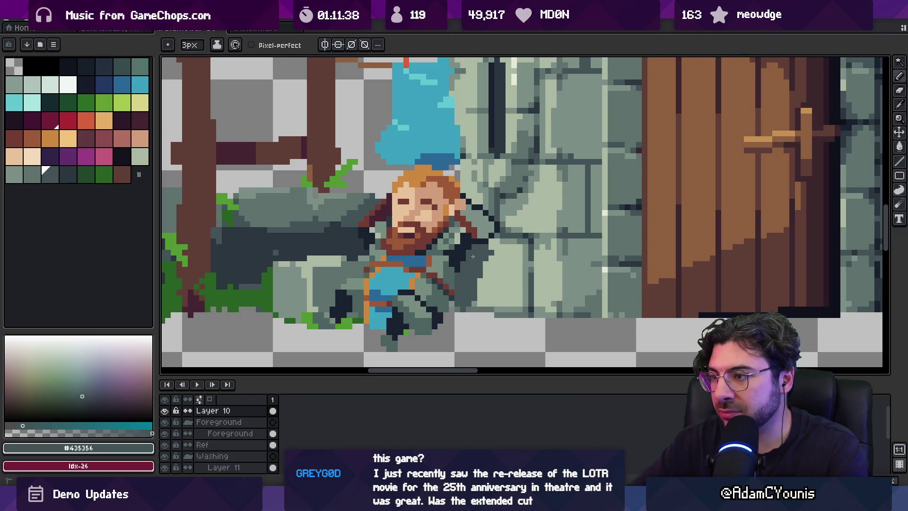
mouse_move(488, 251)
left_mouse_down()
mouse_move(496, 302)
mouse_move(479, 299)
left_mouse_up()
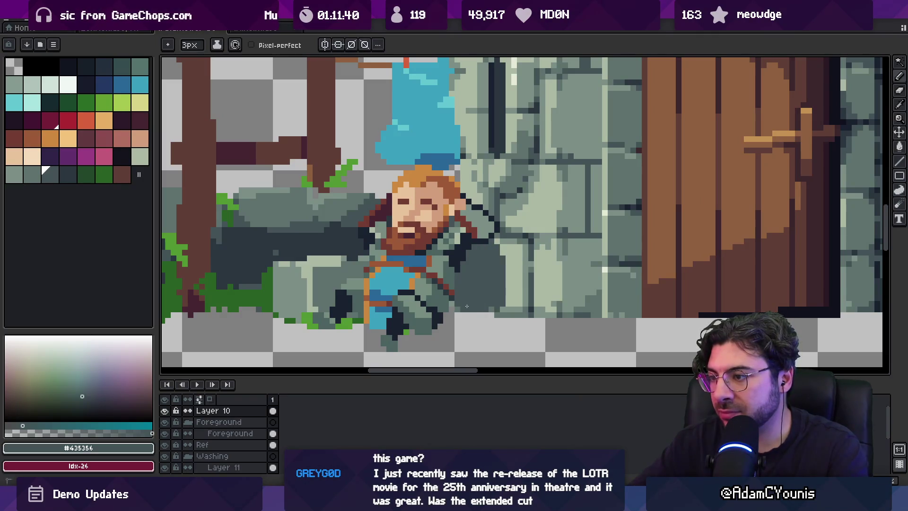
Step: Sample a light grey-green from the wall and reduce the brush to 1 pixel
key("z")
scroll(489, 303, "down", 4)
scroll(501, 278, "up", 3)
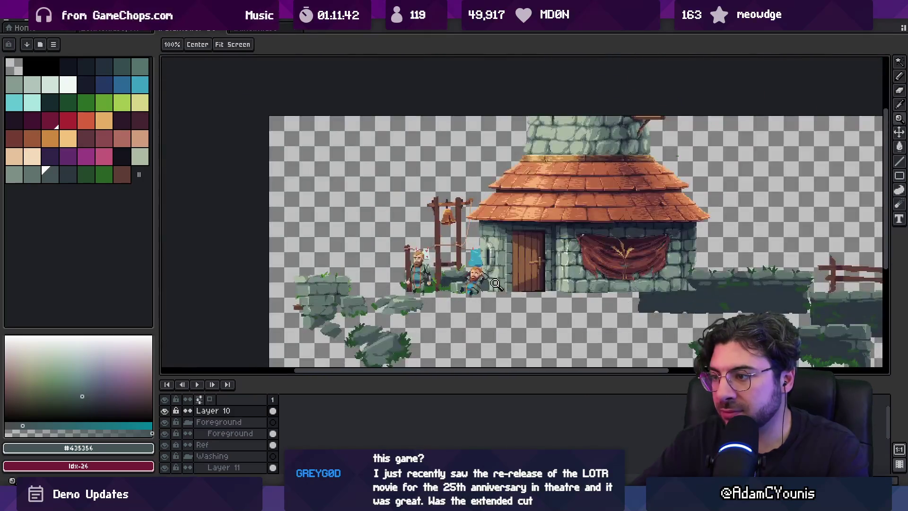
scroll(501, 277, "up", 2)
key("b")
left_click(580, 247, "alt")
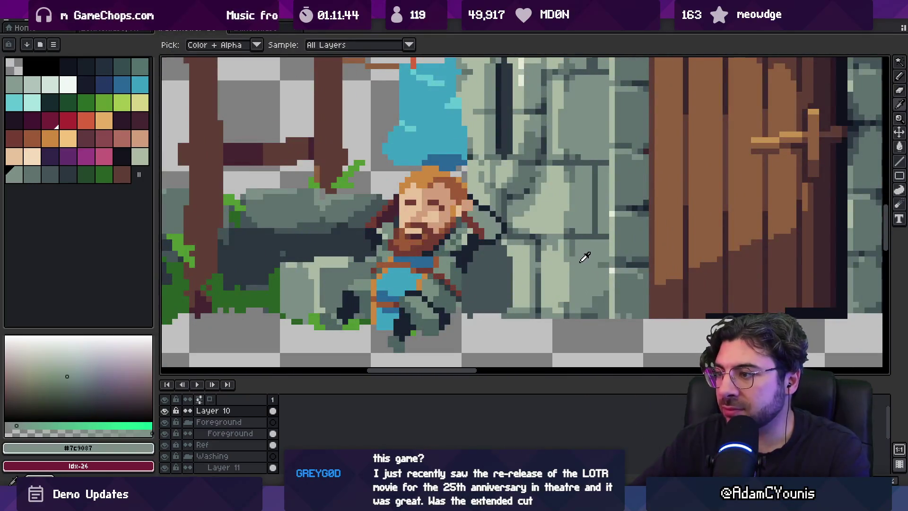
key("minus")
key("minus")
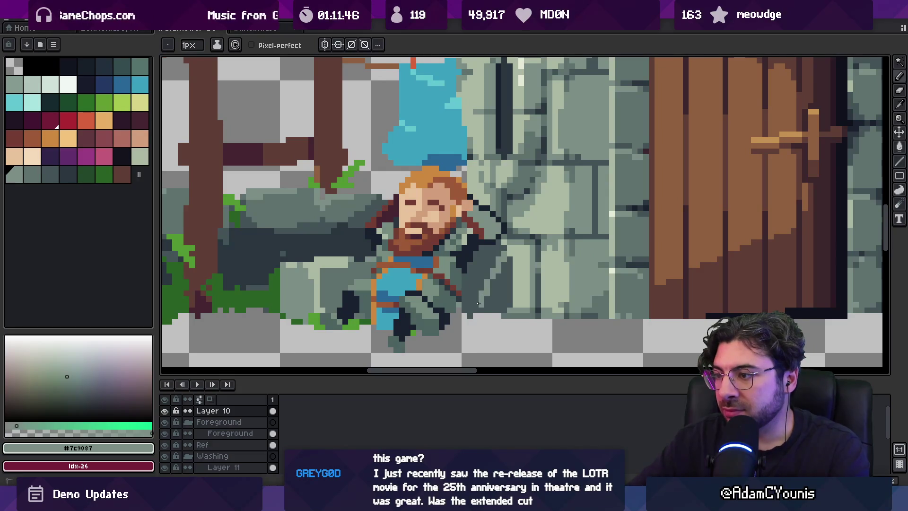
key("e")
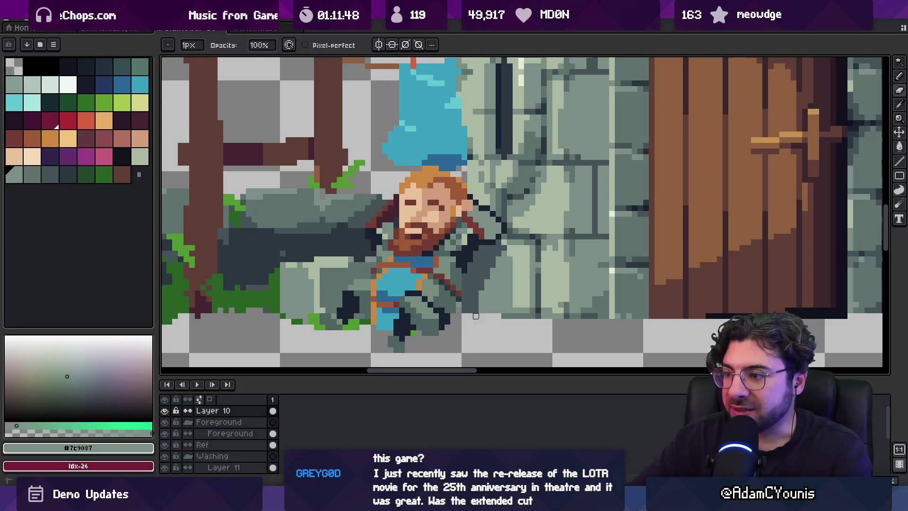
key("b")
Step: Eyedrop the dark grey again and a darker slate colour from the figure
scroll(464, 316, "down", 5)
scroll(503, 269, "up", 5)
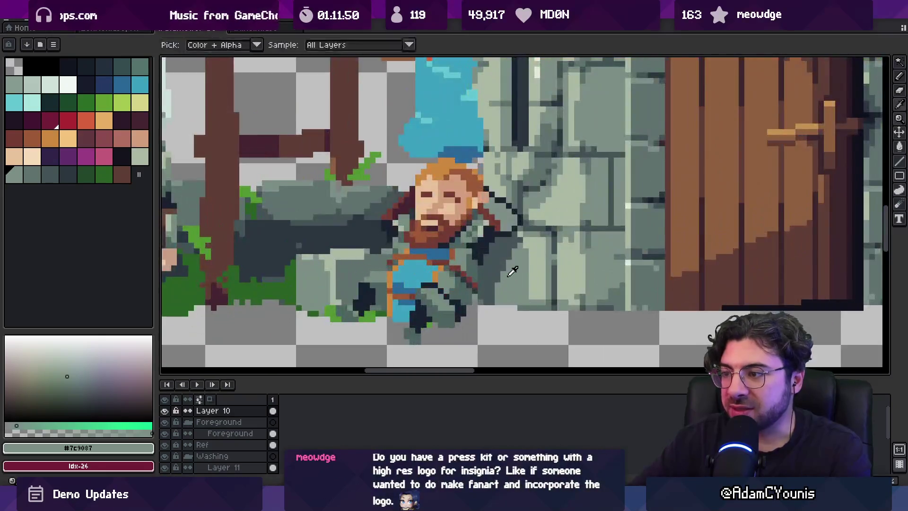
key("alt")
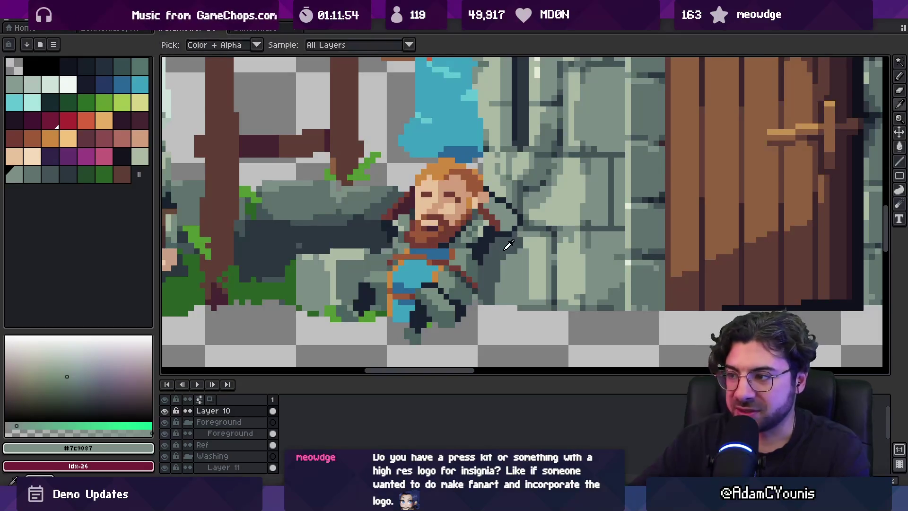
left_click(503, 245, "alt")
key("z")
scroll(513, 239, "down", 4)
scroll(521, 234, "up", 4)
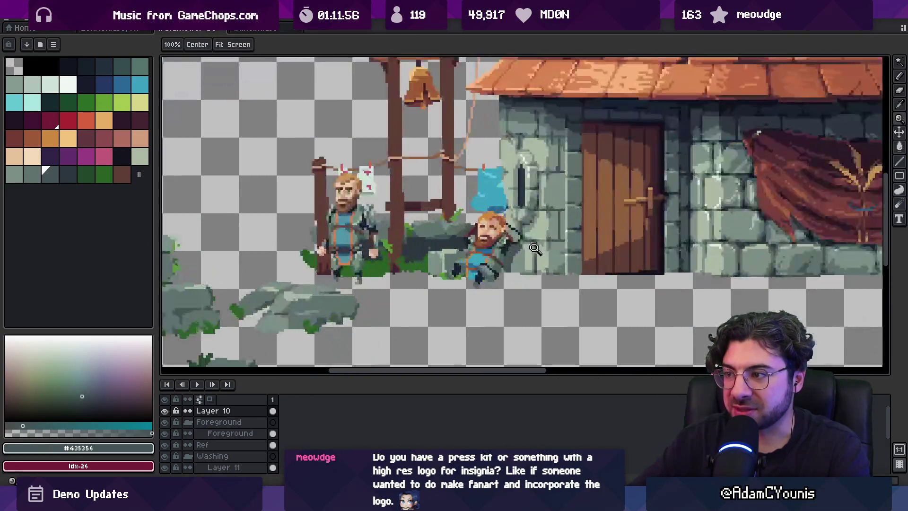
key("alt")
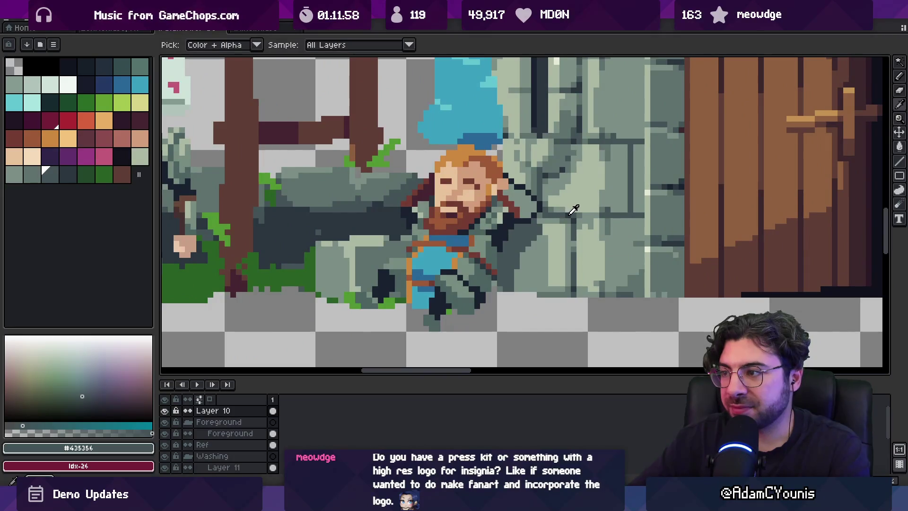
left_click(511, 243, "alt")
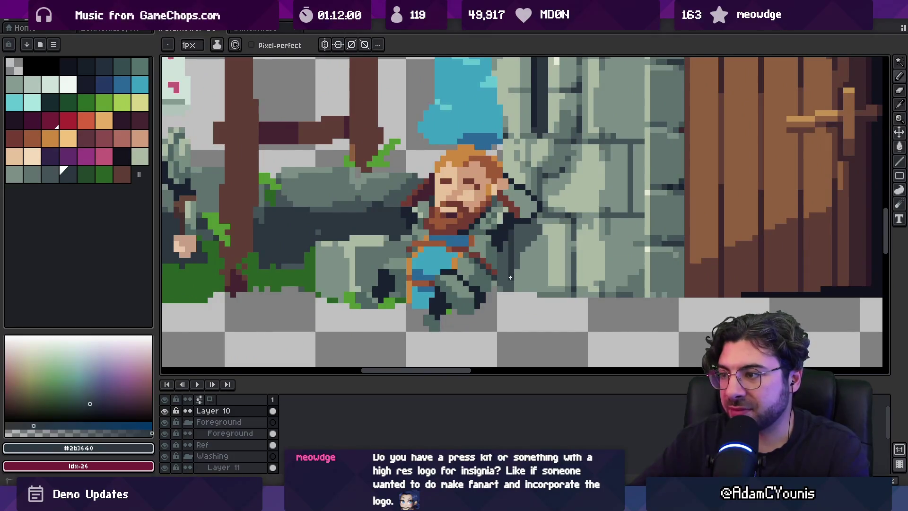
Step: Zoom the view in and out around the figure's face
key("z")
scroll(501, 281, "down", 5)
scroll(487, 265, "up", 1)
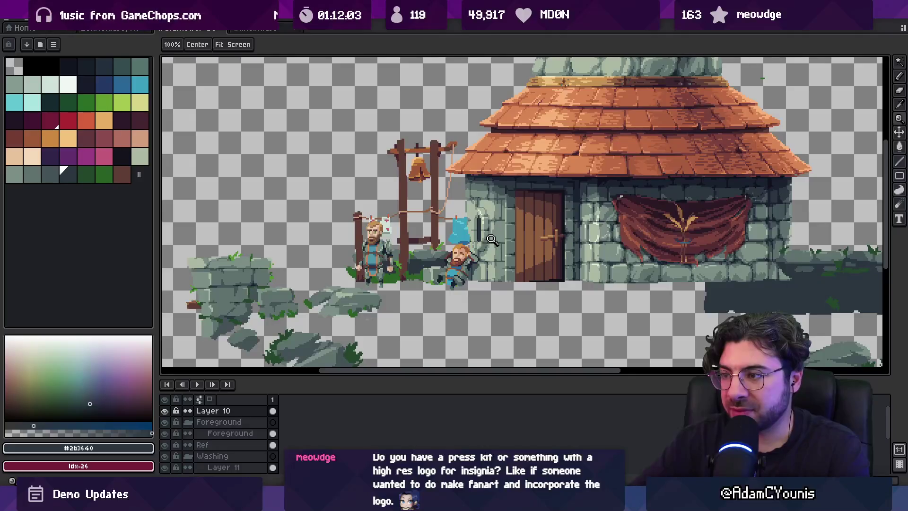
scroll(485, 271, "up", 1)
scroll(484, 272, "up", 3)
key("b")
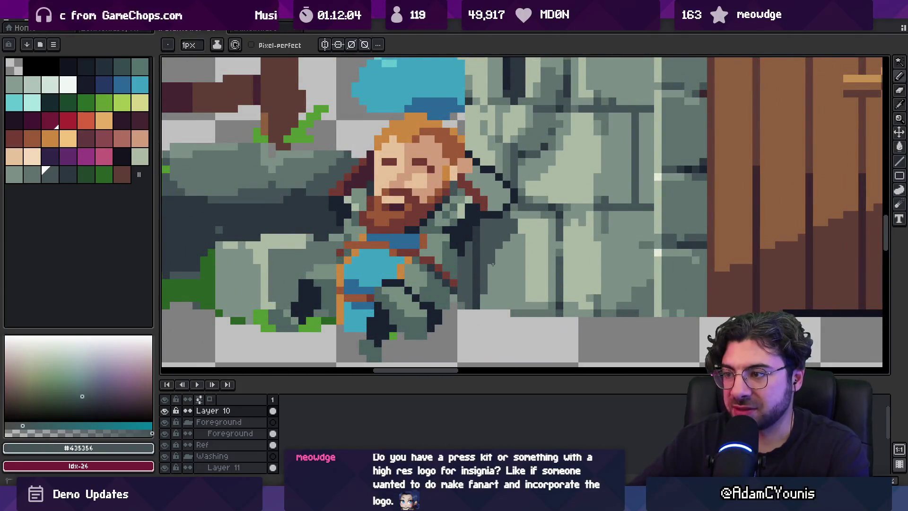
key("z")
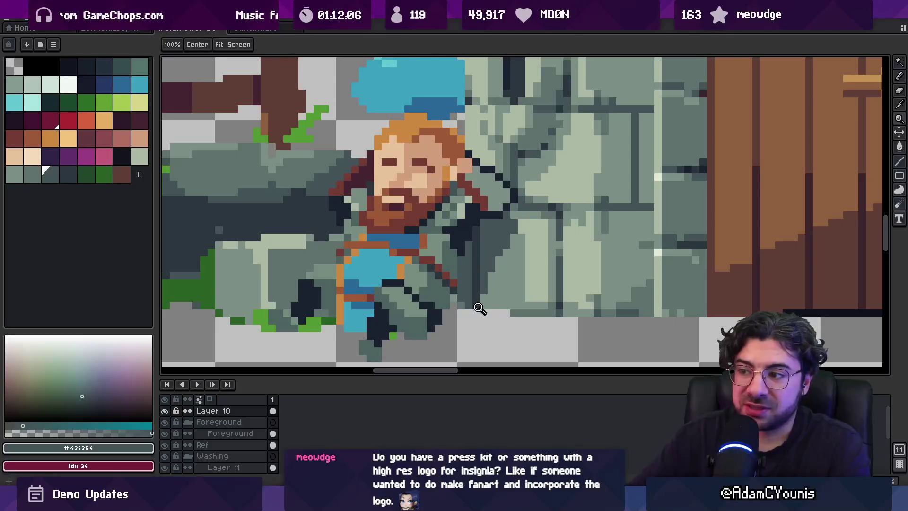
key("b")
Step: Briefly select the Ref layer, make Layer 10 active again, and pan across the house
left_click(465, 309, "ctrl")
left_click(496, 278, "ctrl")
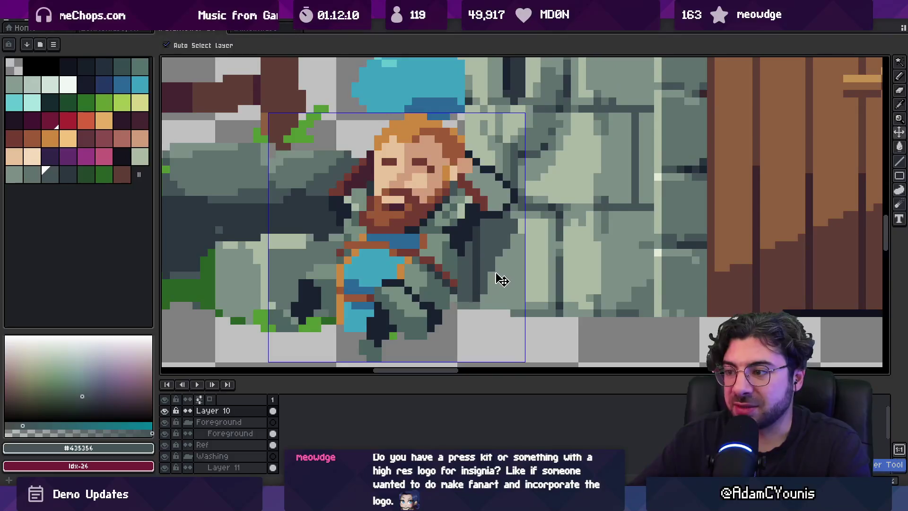
scroll(492, 278, "down", 5)
left_click_drag(485, 252, 448, 261)
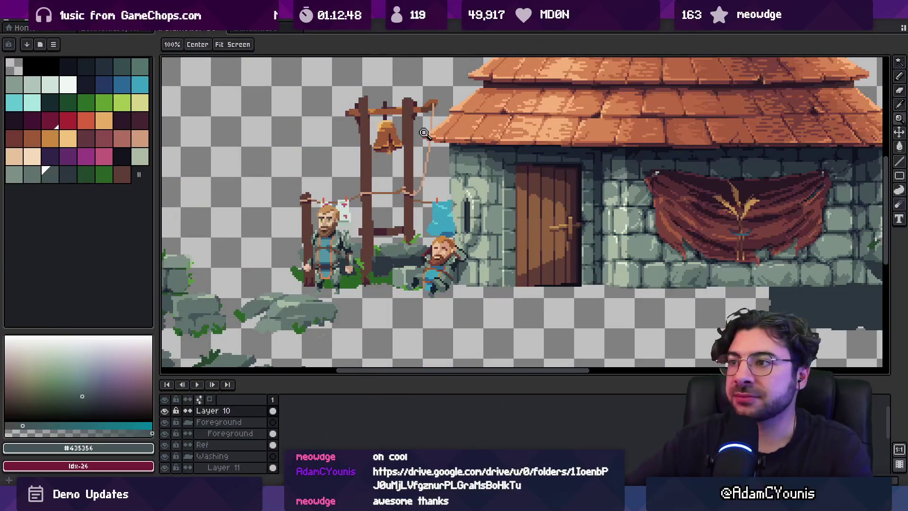
scroll(431, 229, "down", 2)
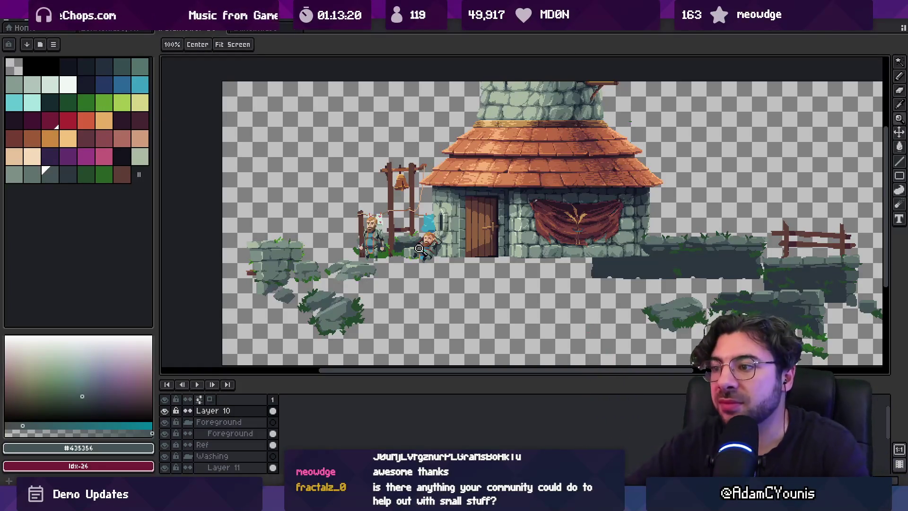
scroll(428, 238, "up", 3)
Step: Sample the skin tone from the slumped figure's face and adjust the zoom around it
key("v")
left_click(449, 230, "alt")
key("b")
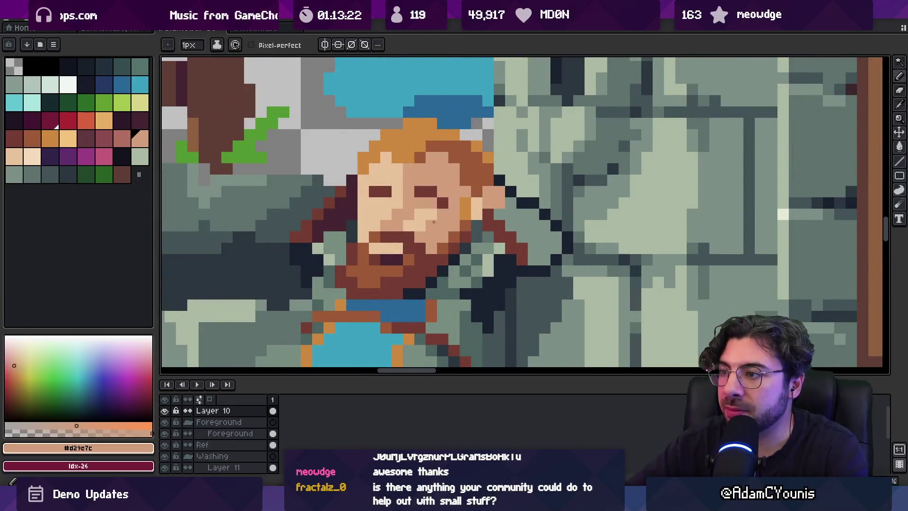
key("z")
scroll(416, 175, "down", 4)
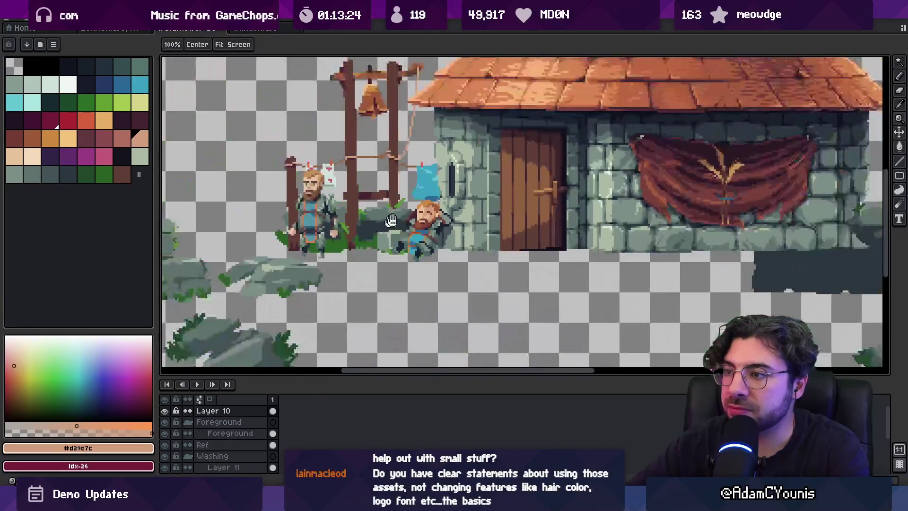
scroll(429, 200, "up", 4)
key("v")
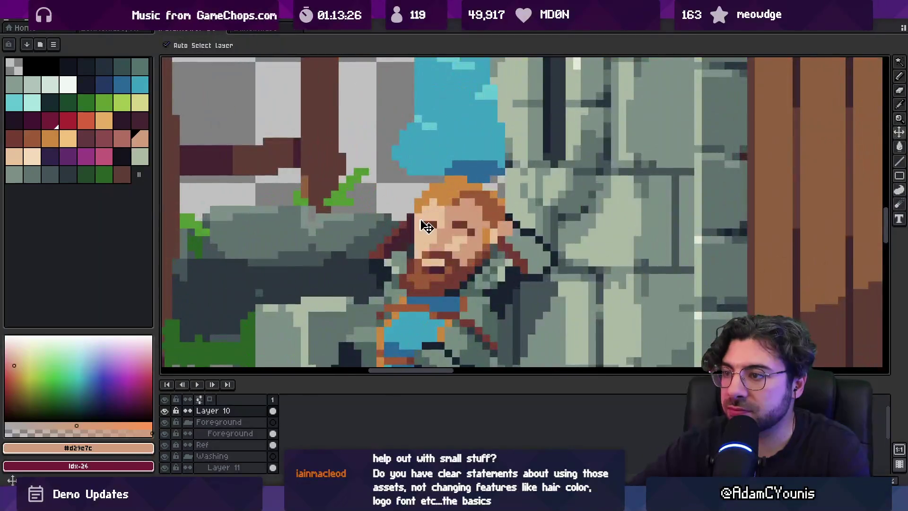
key("b")
key("z")
scroll(418, 171, "down", 4)
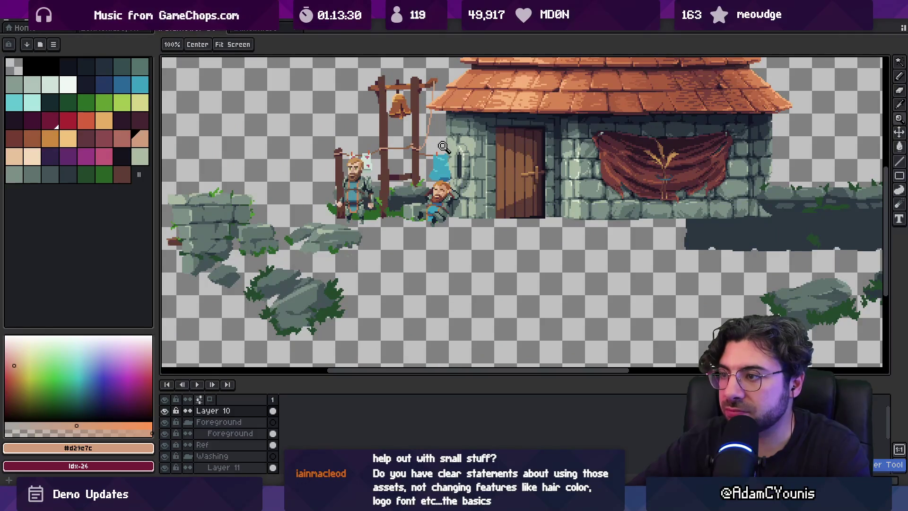
scroll(439, 191, "up", 4)
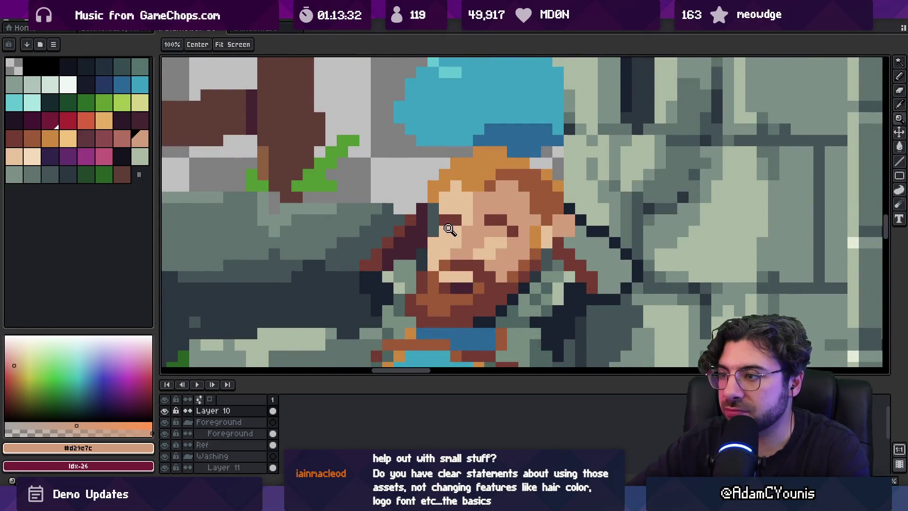
scroll(449, 229, "down", 4)
scroll(452, 222, "up", 4)
Step: Pick the dark maroon from the hair and zoom in on the slumped figure's face
left_click(455, 218, "alt")
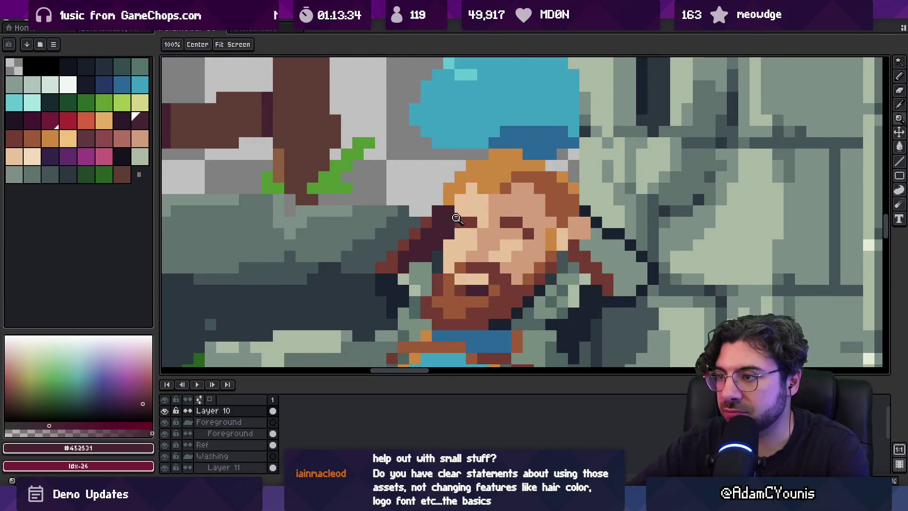
scroll(455, 219, "down", 4)
left_click(450, 217)
key("v")
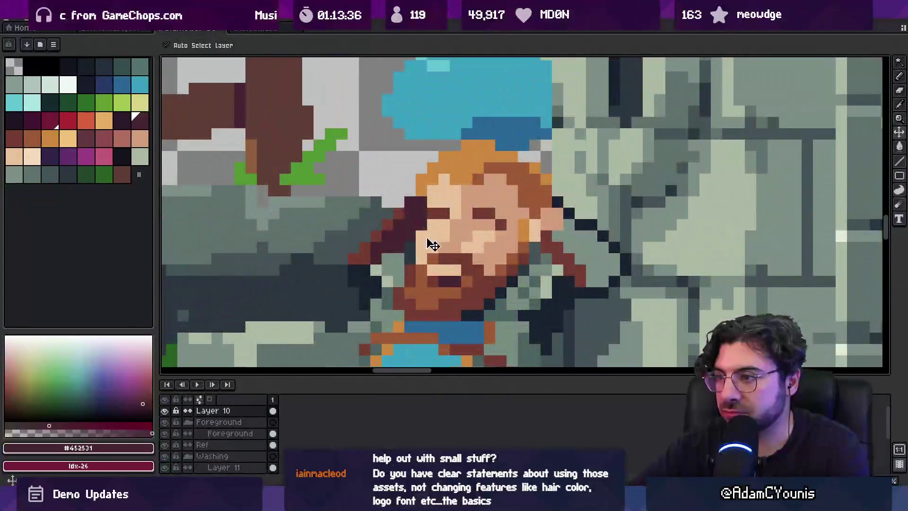
scroll(419, 206, "down", 5)
key("v")
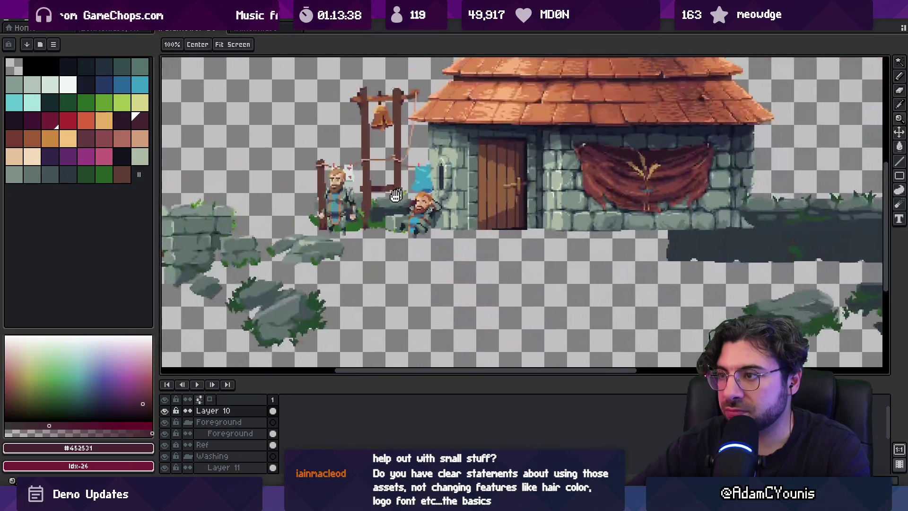
key("z")
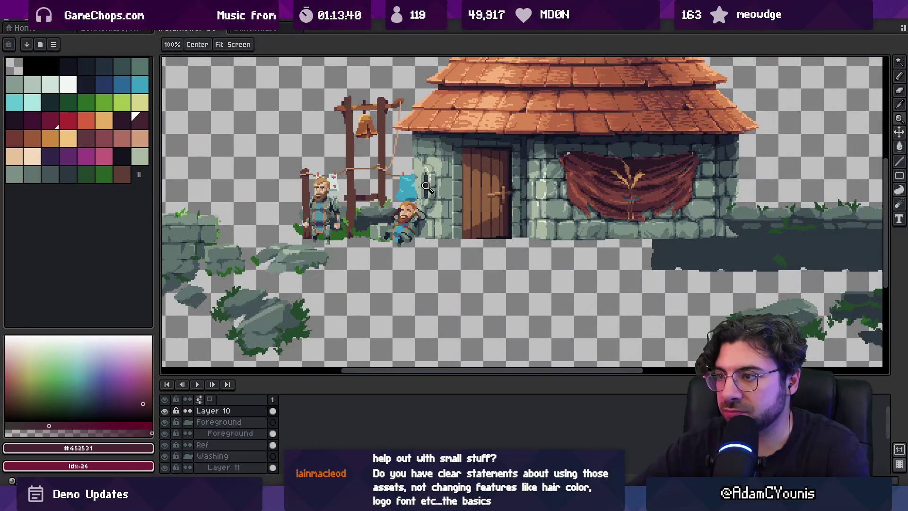
scroll(434, 231, "down", 3)
scroll(449, 205, "up", 4)
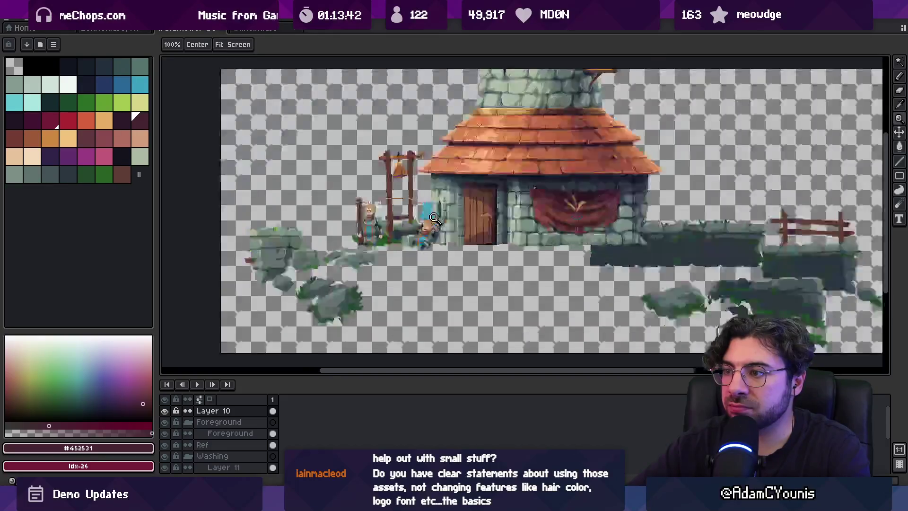
scroll(416, 233, "up", 5)
Step: Darken pixels at the hair edge beside the face in maroon and redraw the diagonal step
left_click(384, 218, "alt")
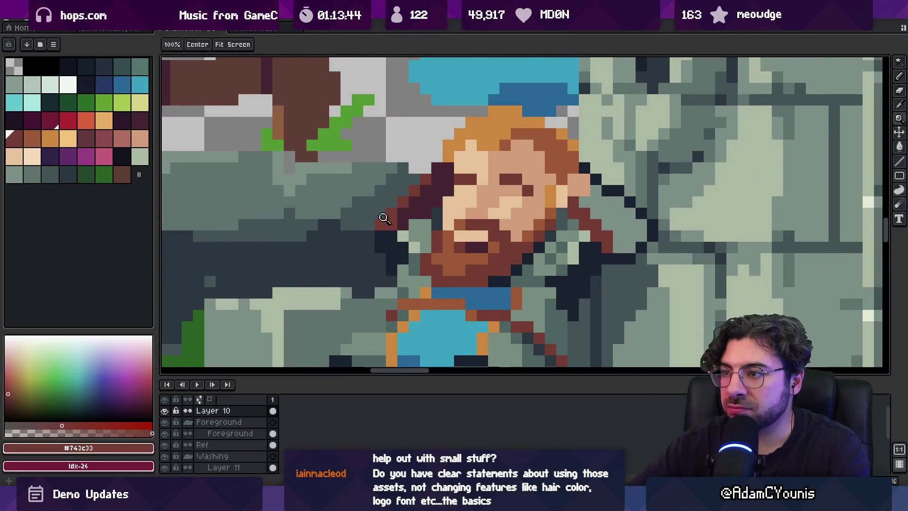
left_click(411, 207, "alt")
left_click(396, 217)
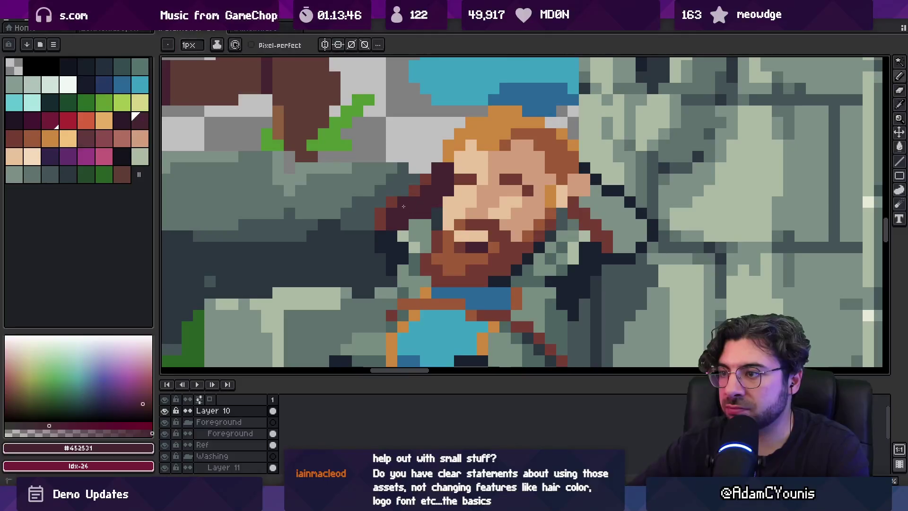
left_click(399, 204, "alt")
scroll(426, 199, "down", 5)
scroll(426, 199, "up", 5)
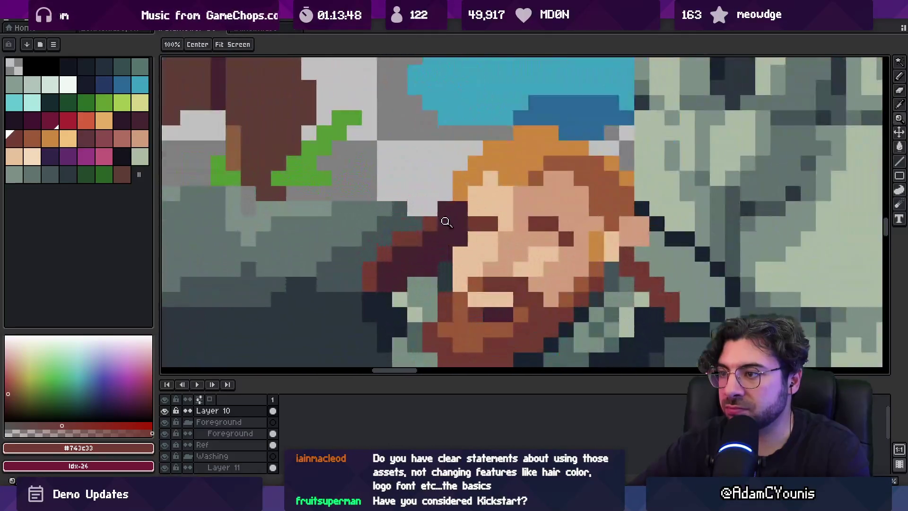
left_click(443, 220, "alt")
left_click(414, 239)
left_click(424, 227, "alt")
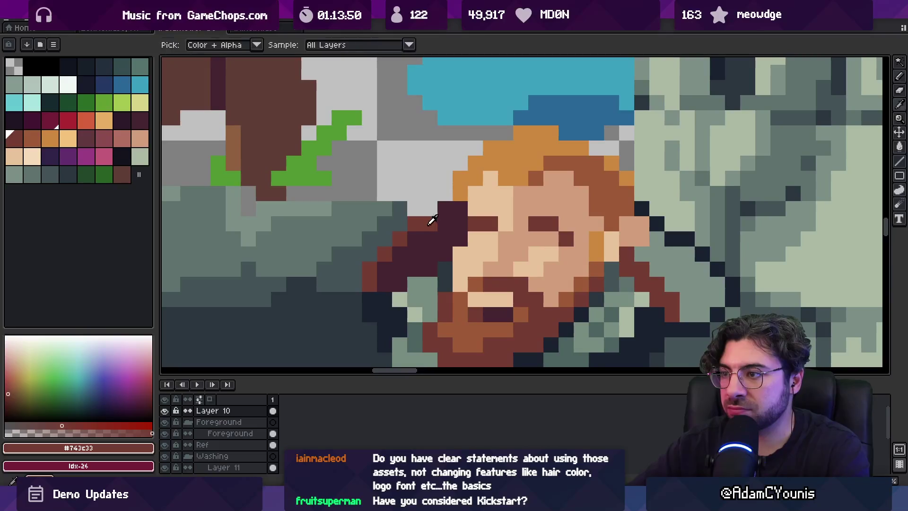
left_click(430, 208)
left_click(449, 222, "alt")
left_click(430, 224)
Step: Sample the reddish brown, dark maroon and dark navy shading colours from the canvas
key("z")
scroll(461, 230, "down", 5)
scroll(464, 231, "up", 5)
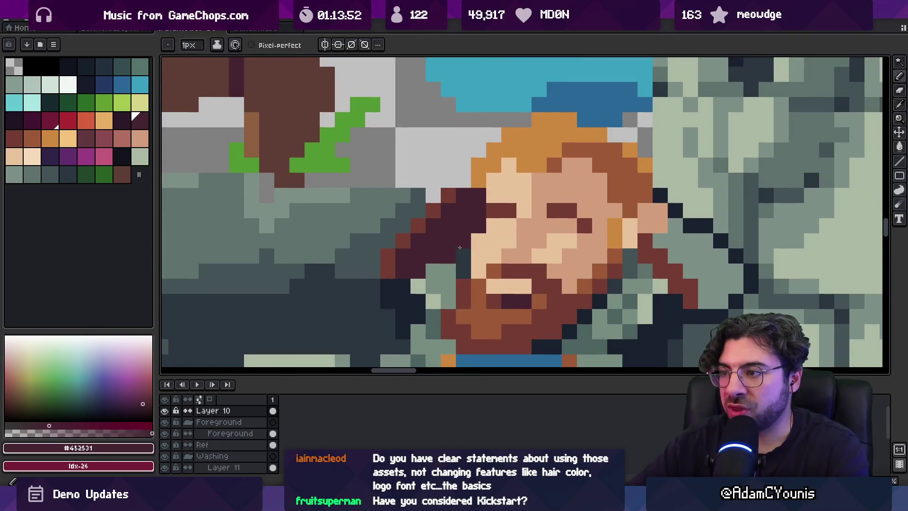
key("b")
key("z")
scroll(468, 240, "down", 5)
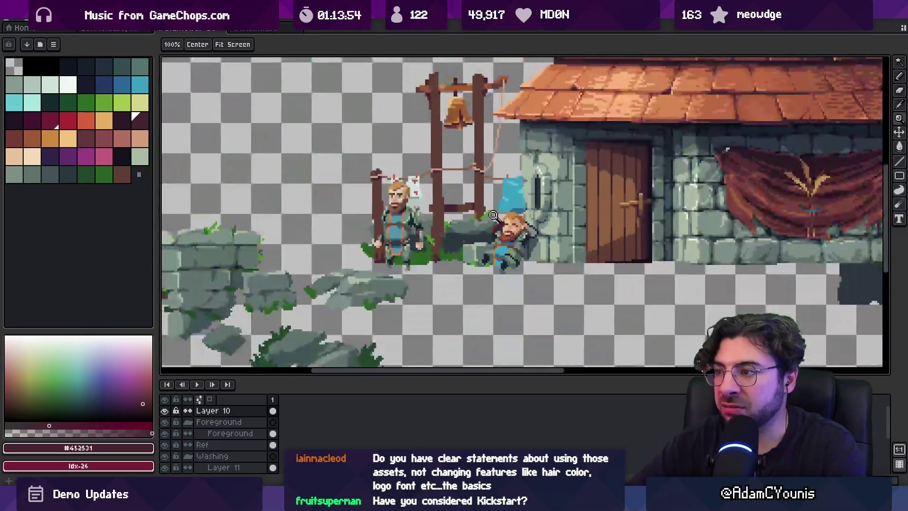
scroll(482, 239, "up", 5)
key("b")
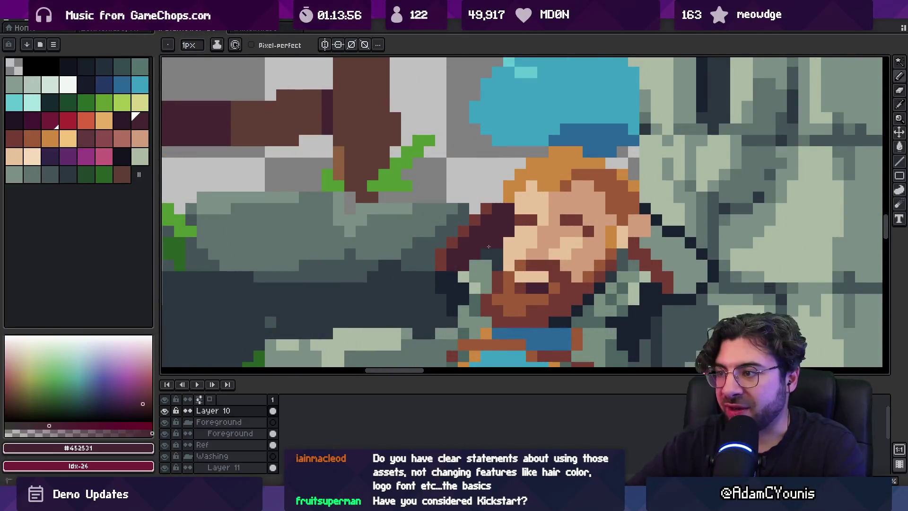
left_click(486, 209, "alt")
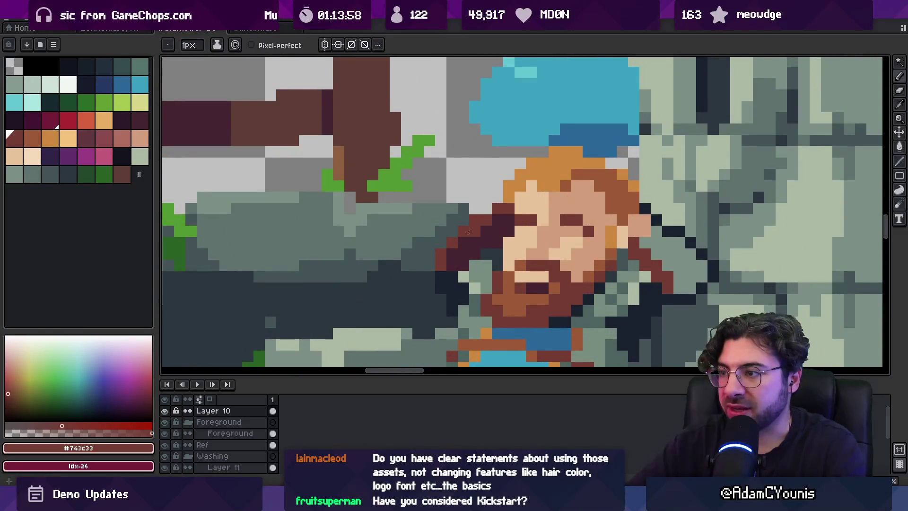
left_click(460, 245, "alt")
left_click(446, 252, "alt")
left_click(452, 268, "alt")
left_click(441, 264, "alt")
Step: Eyedrop colours from the canvas again and zoom in one step on the scene
key("z")
scroll(460, 261, "down", 4)
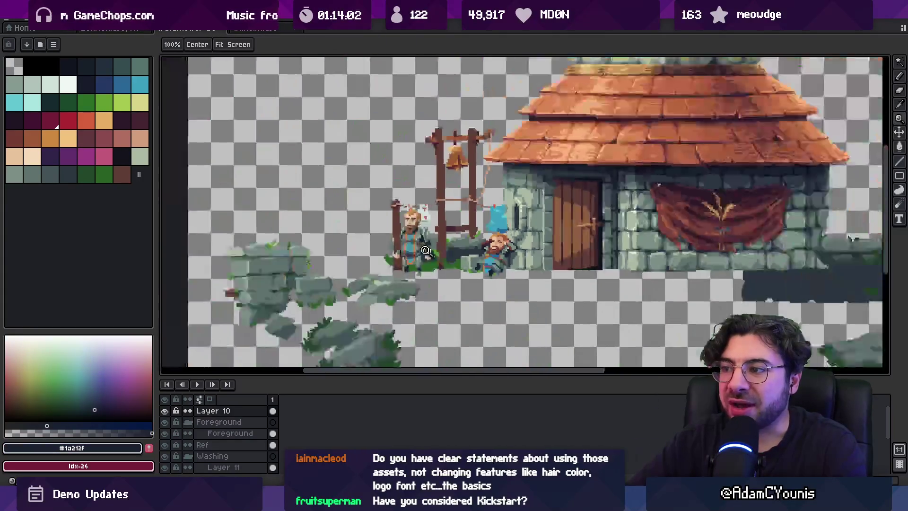
scroll(507, 237, "up", 4)
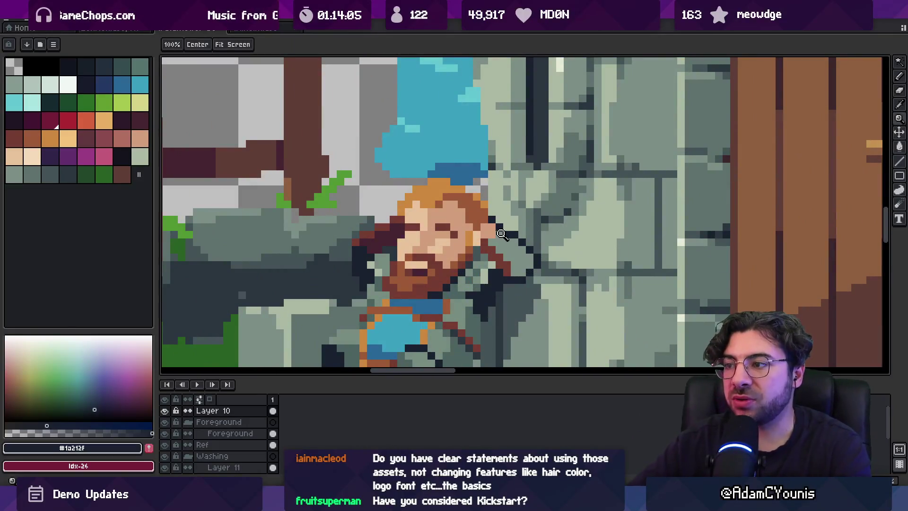
key("alt")
key("v")
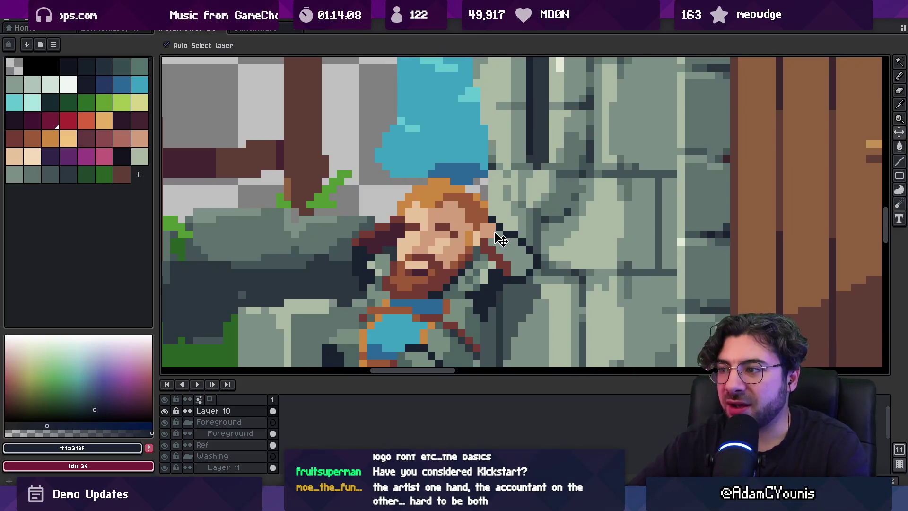
key("alt")
scroll(489, 248, "down", 3)
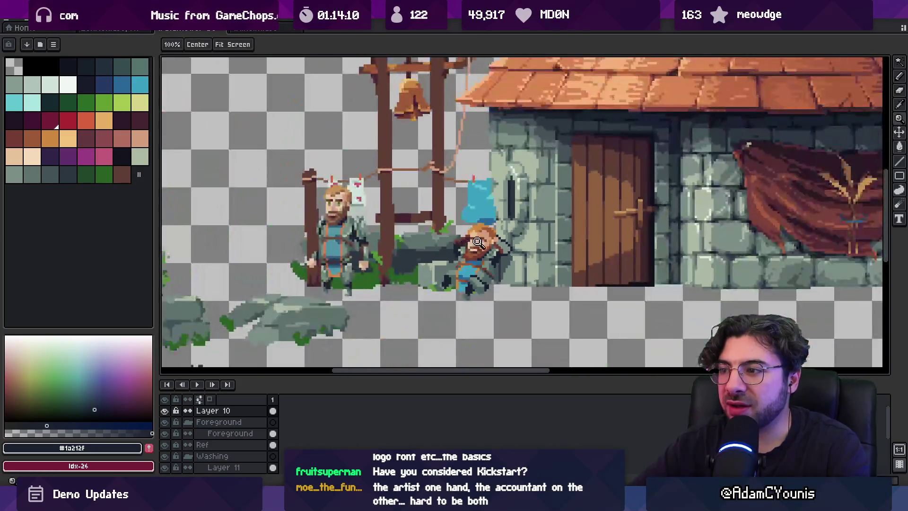
scroll(517, 270, "up", 4)
key("b")
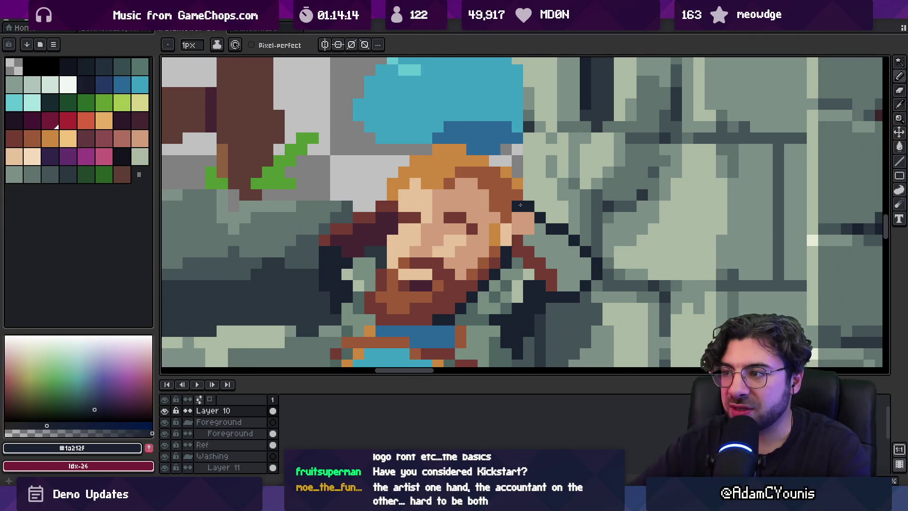
scroll(518, 202, "down", 5)
key("z")
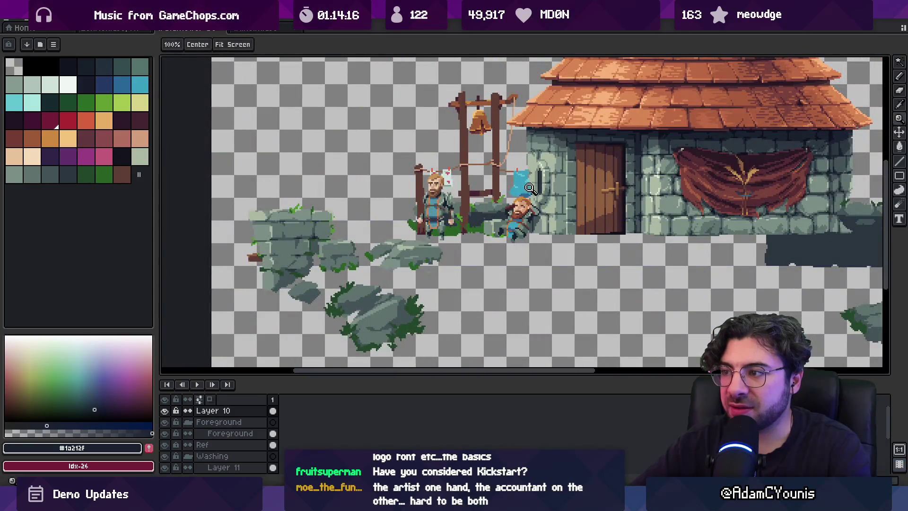
left_click(539, 191)
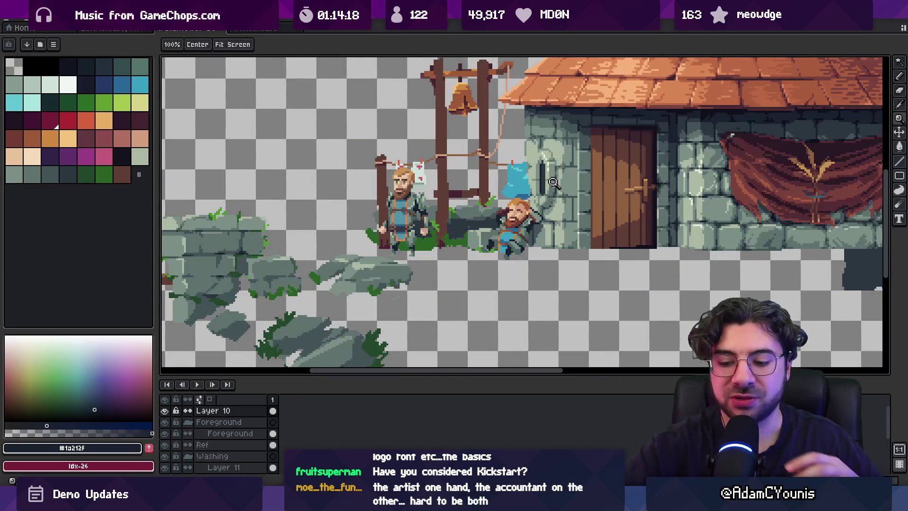
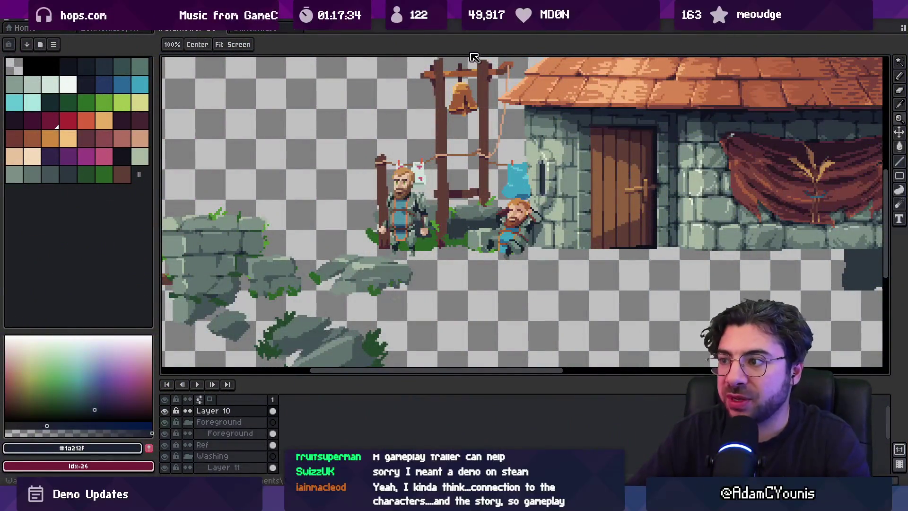
Step: Pick the light grey-green #acb9a4 and pencil highlight pixels onto the raised arm
scroll(456, 234, "up", 2)
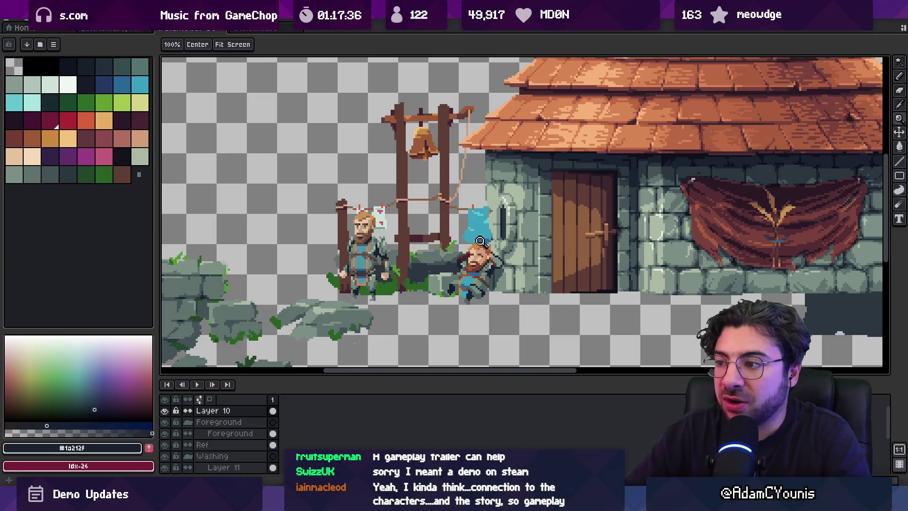
scroll(475, 239, "down", 1)
scroll(498, 244, "up", 4)
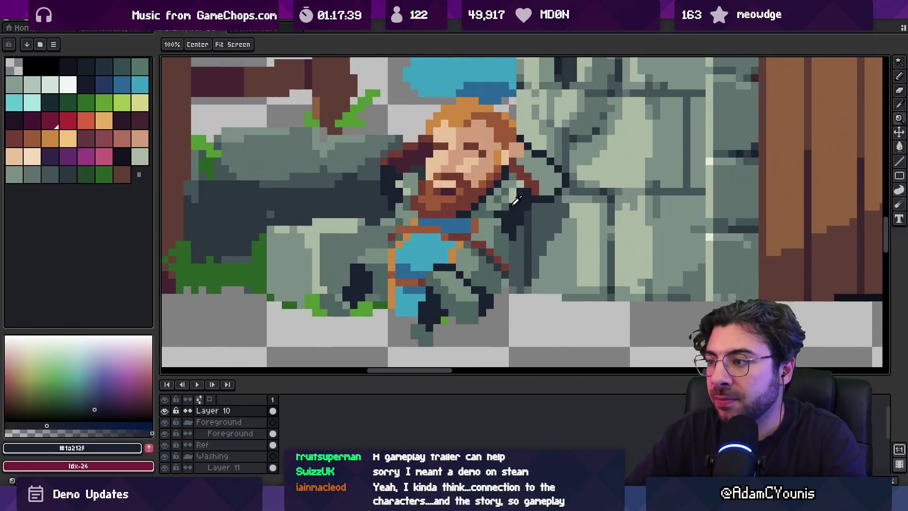
left_click(494, 240, "alt")
key("b")
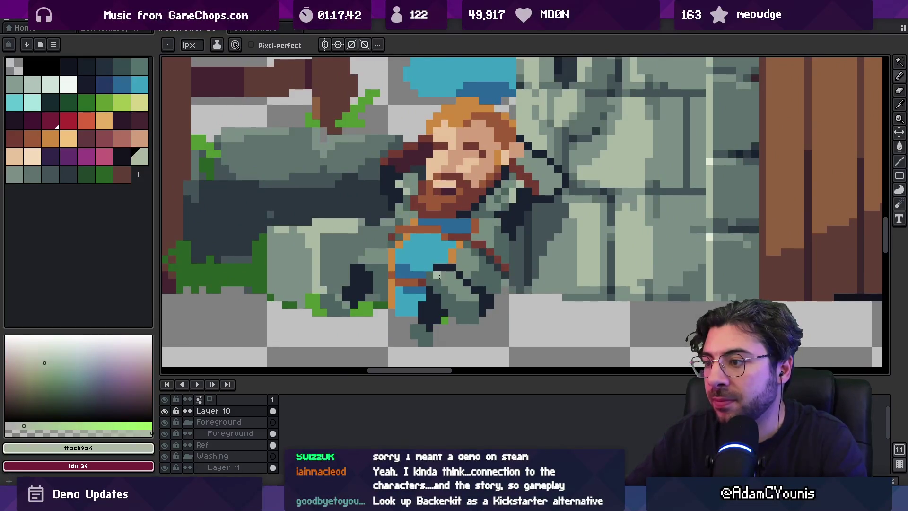
scroll(450, 281, "down", 4)
scroll(446, 256, "up", 4)
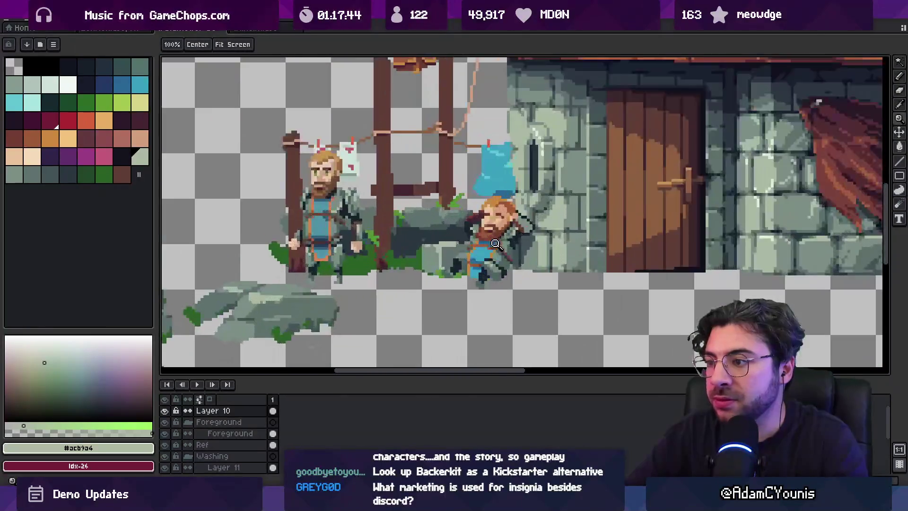
key("z")
scroll(440, 241, "down", 4)
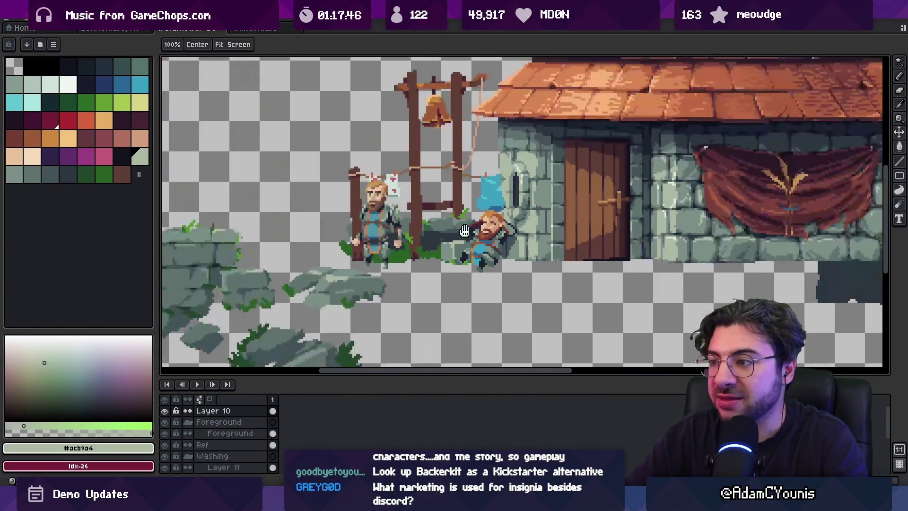
scroll(458, 235, "up", 4)
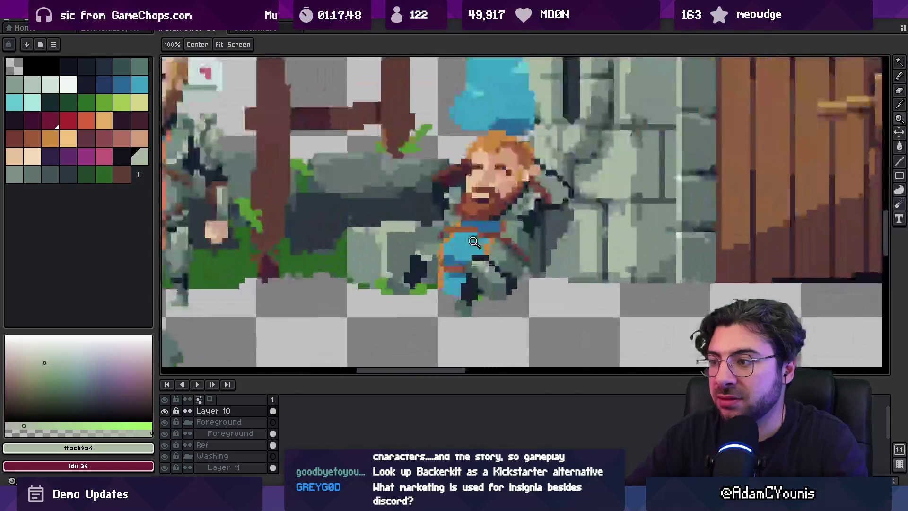
key("b")
Step: Touch up dark #1a212f pixels on the arm, then resample the light grey-green #acb9a4
left_click(423, 261, "alt")
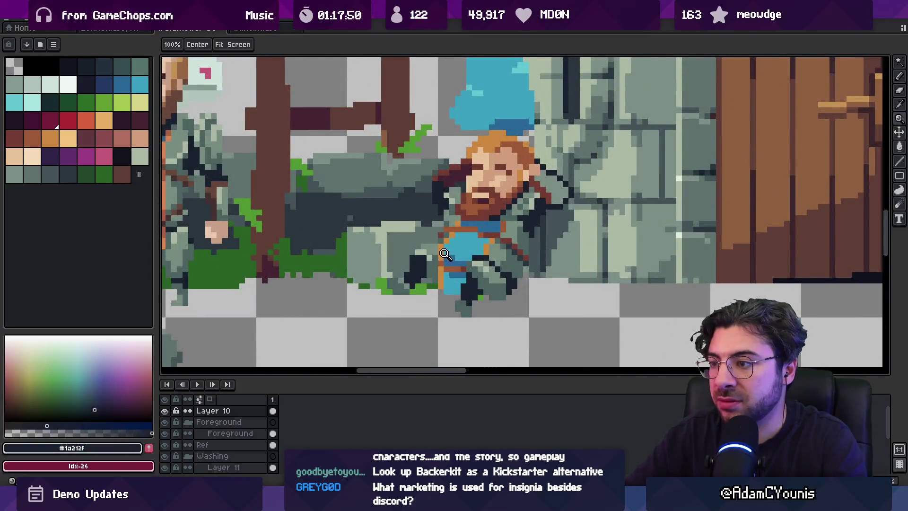
key("z")
scroll(451, 219, "down", 4)
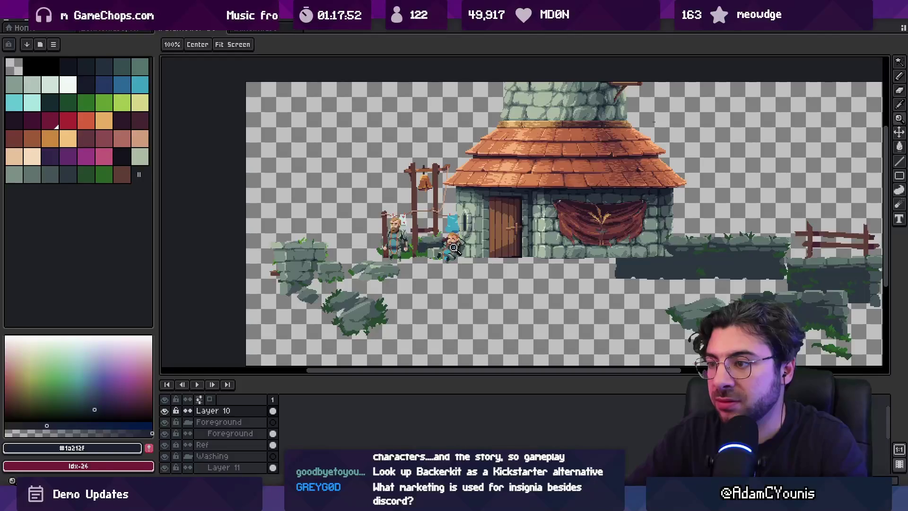
scroll(453, 247, "up", 4)
key("i")
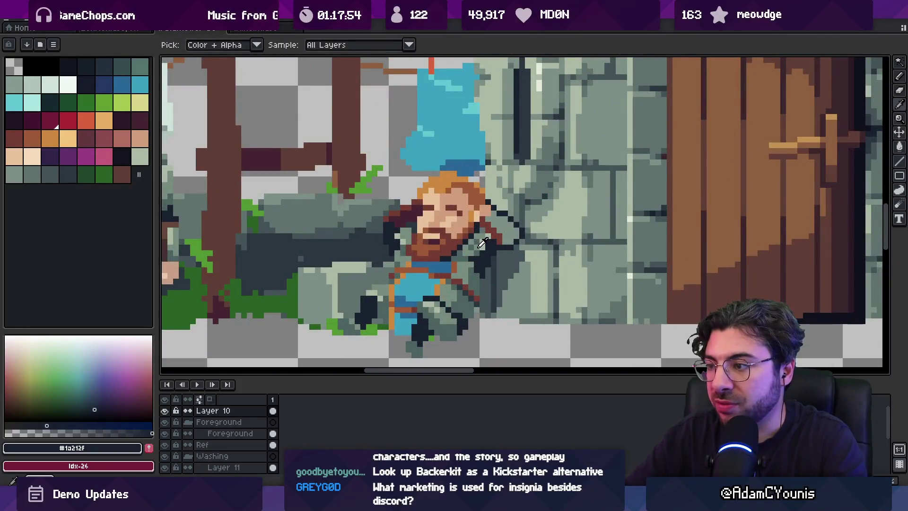
left_click(463, 264, "alt")
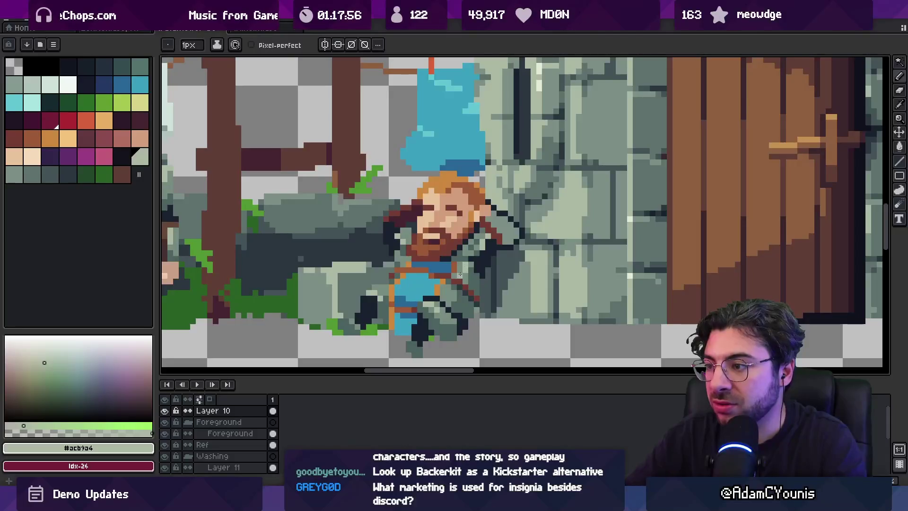
key("z")
scroll(461, 260, "down", 4)
scroll(463, 253, "up", 4)
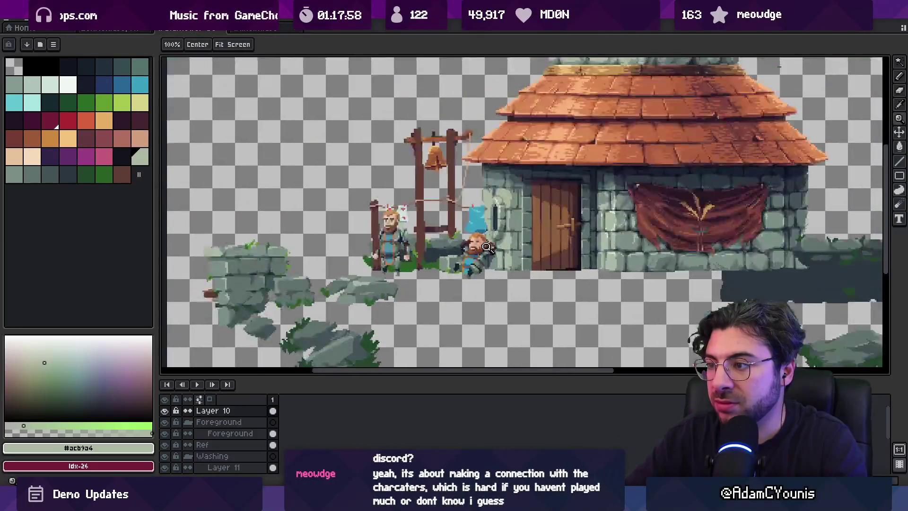
scroll(463, 254, "up", 4)
key("b")
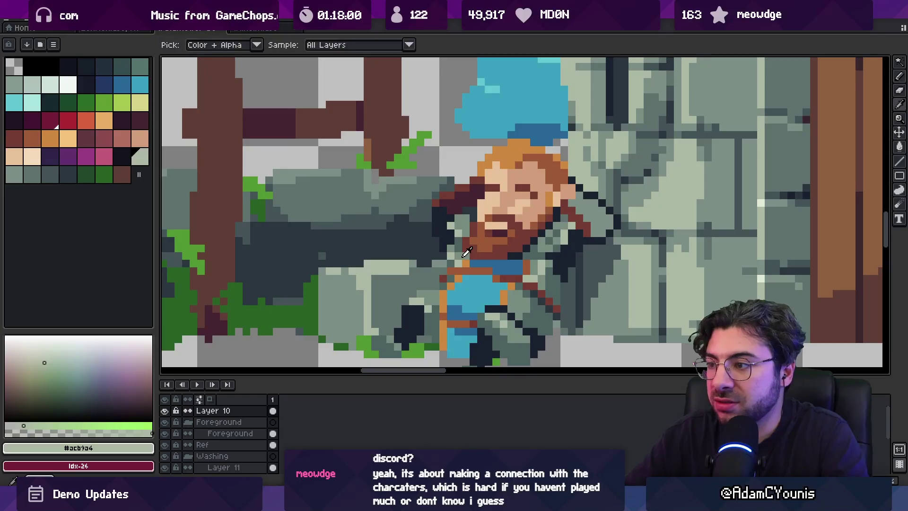
Step: Shade the shoulder with mid grey-green #778c80 and check it against the whole house scene
left_click(461, 251, "alt")
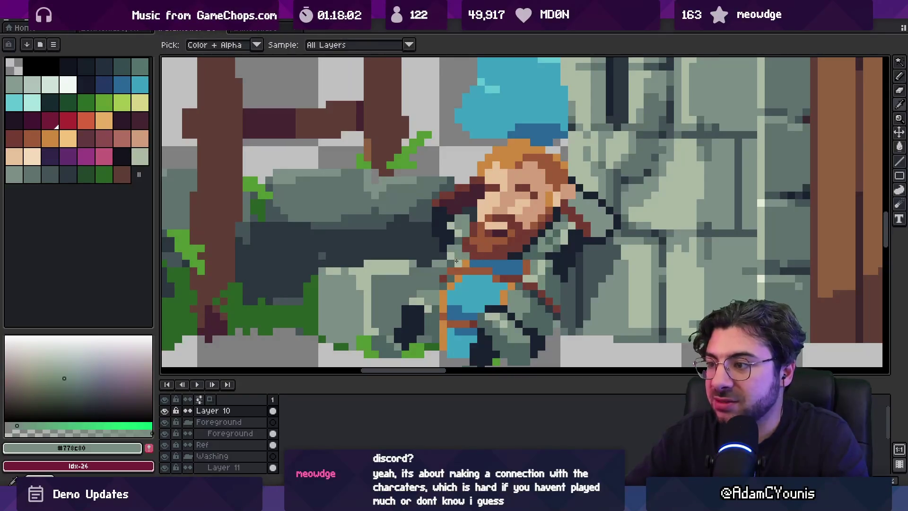
key("z")
scroll(432, 260, "down", 4)
scroll(477, 233, "down", 2)
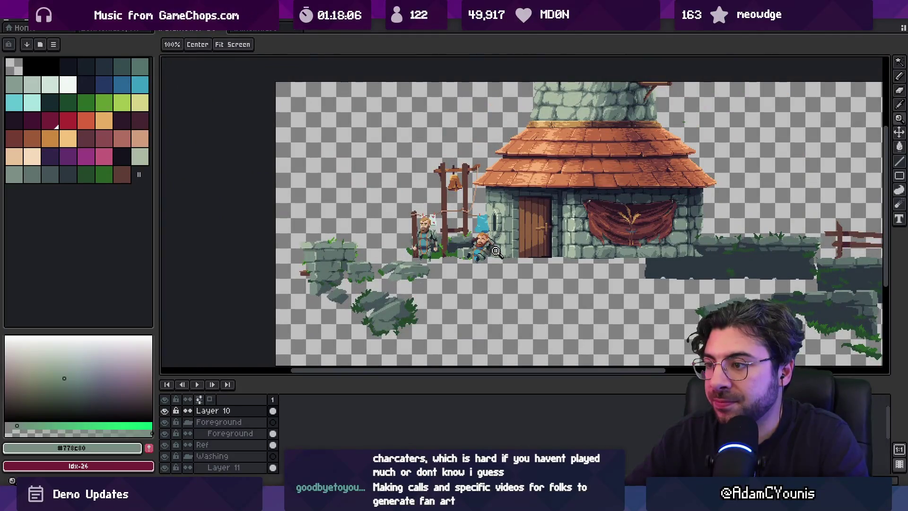
scroll(491, 255, "up", 2)
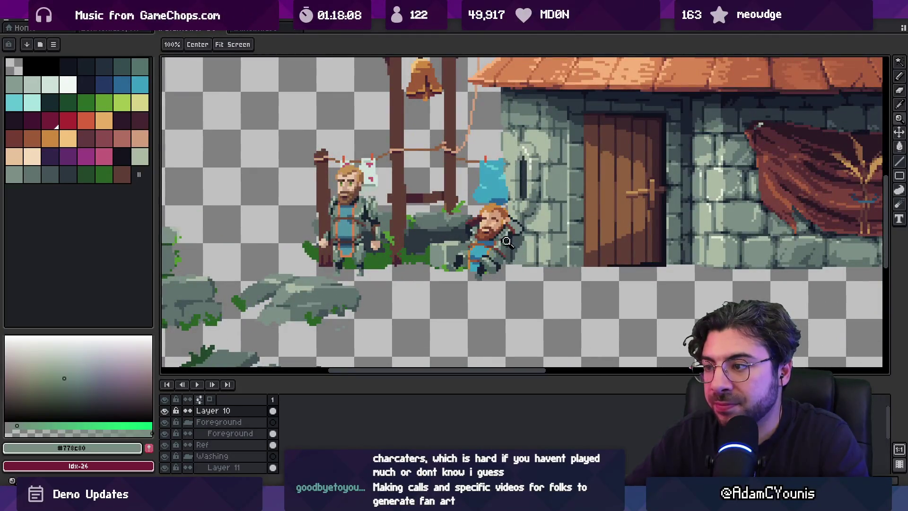
scroll(507, 242, "up", 2)
key("b")
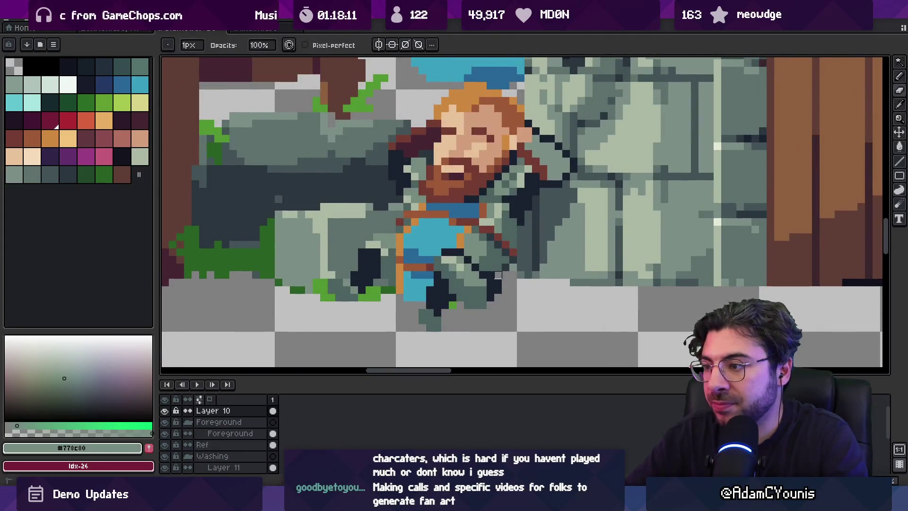
key("z")
scroll(476, 261, "down", 4)
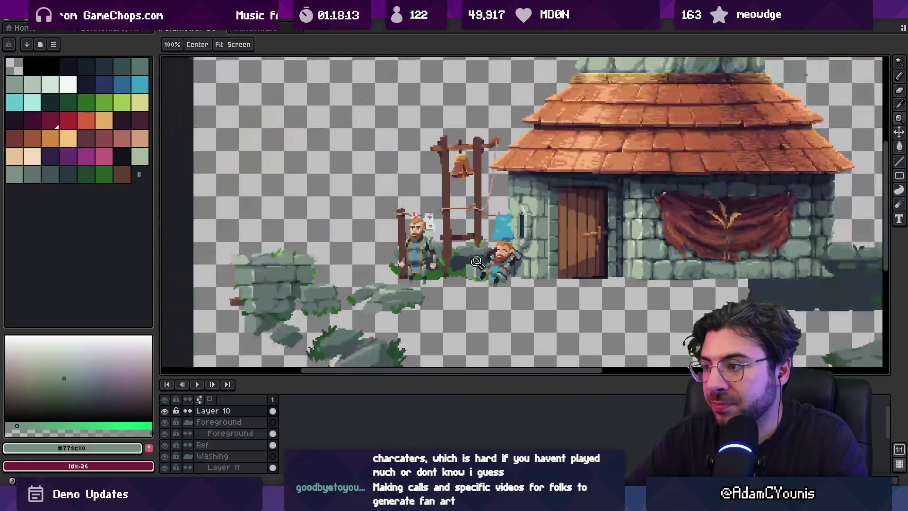
scroll(518, 279, "up", 1)
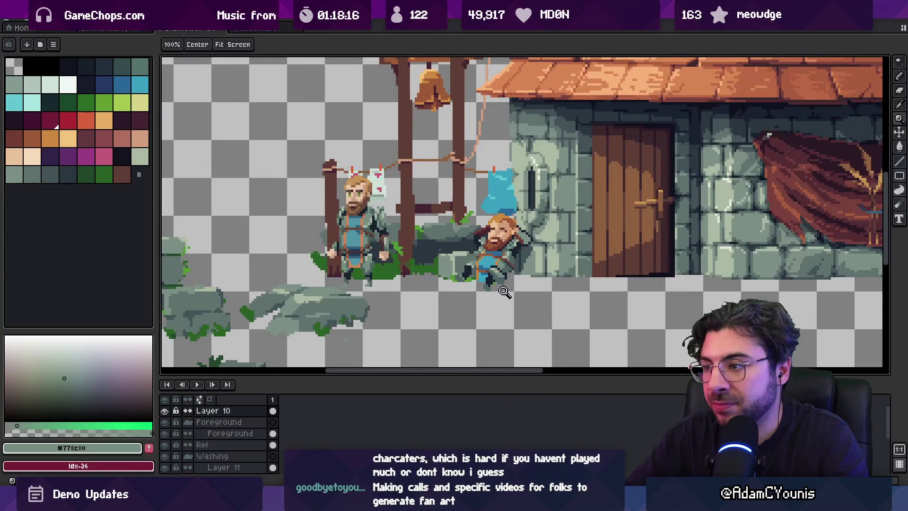
scroll(504, 292, "up", 2)
Step: Sample the dark grey #435356 and grey-green #5F726C from the bearded character's arm
key("b")
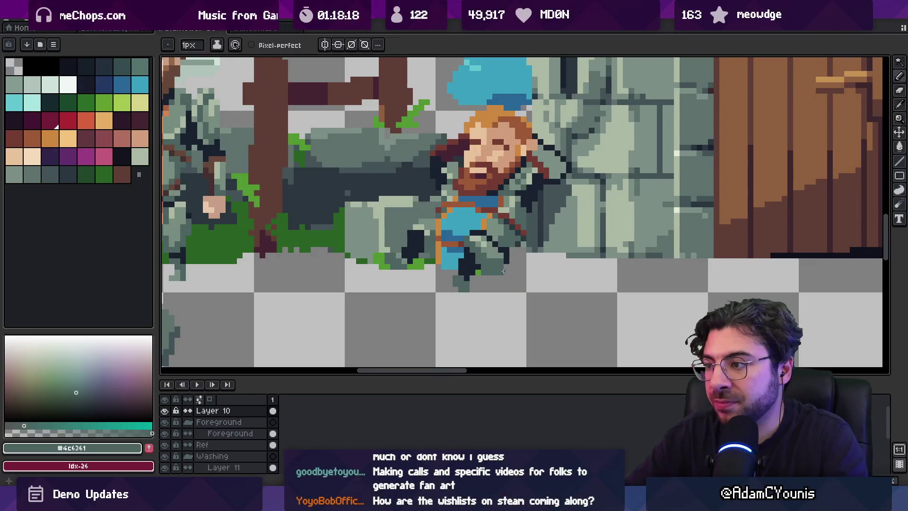
key("z")
scroll(503, 271, "down", 4)
scroll(489, 236, "up", 1)
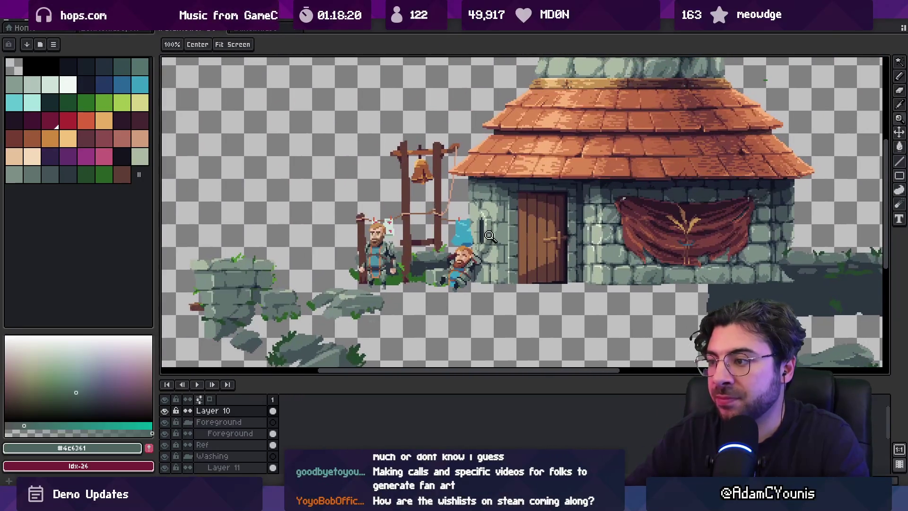
scroll(494, 250, "up", 3)
key("o")
left_click(502, 265)
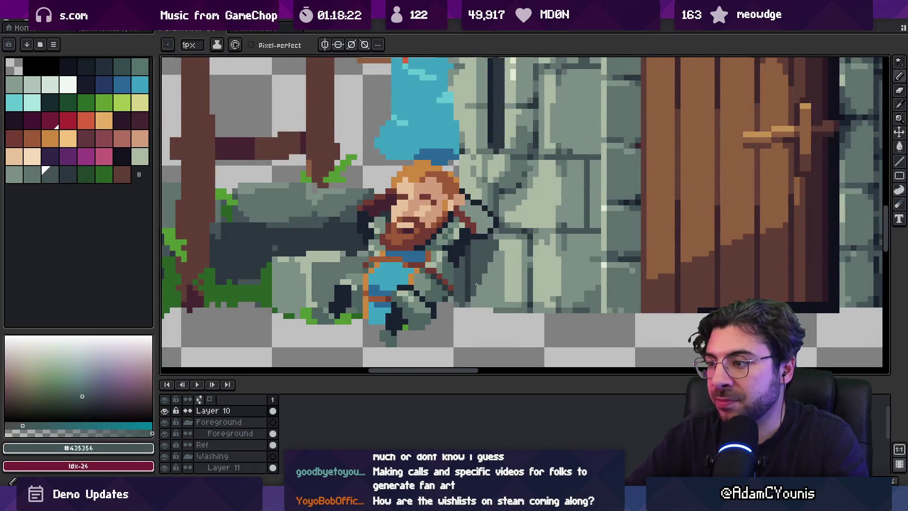
left_click(490, 260)
key("b")
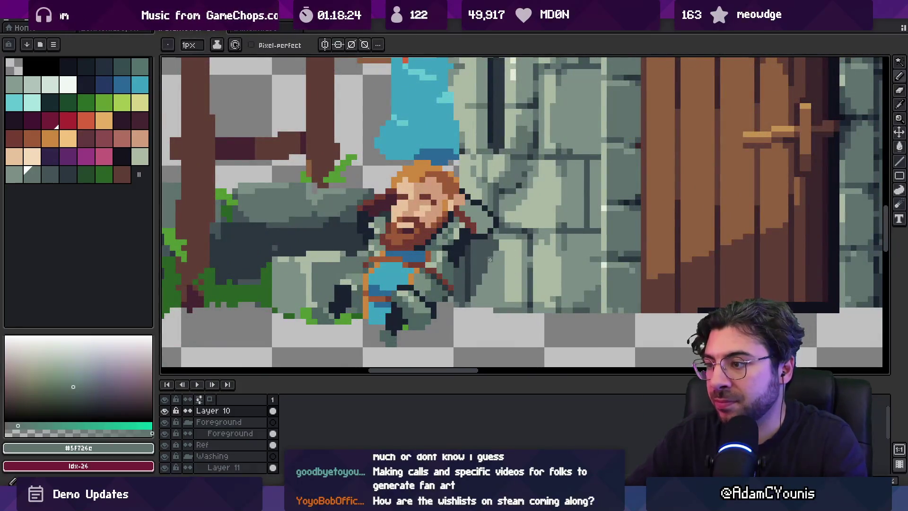
Step: Repaint arm and side pixels alternating dark grey #435356 and grey-green #5F726C, then zoom back in
key("z")
scroll(475, 289, "down", 5)
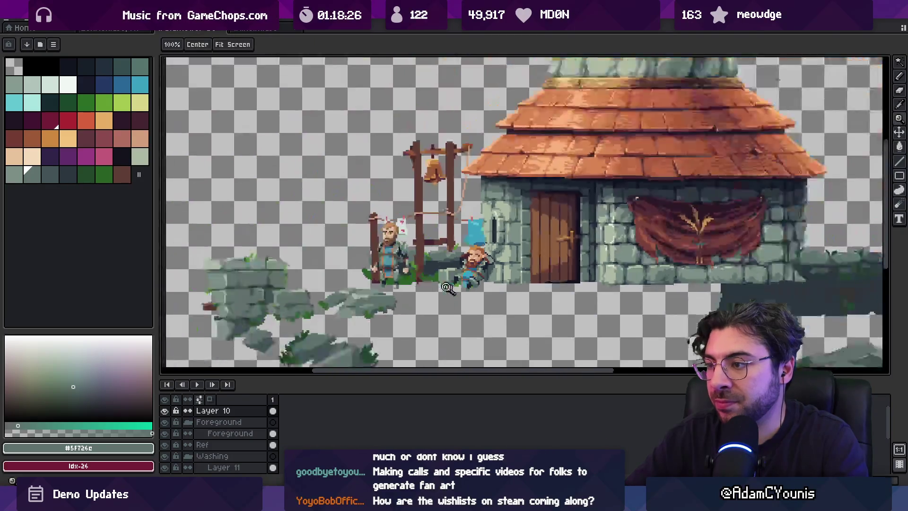
scroll(480, 284, "up", 1)
scroll(482, 283, "up", 3)
scroll(479, 283, "up", 2)
key("b")
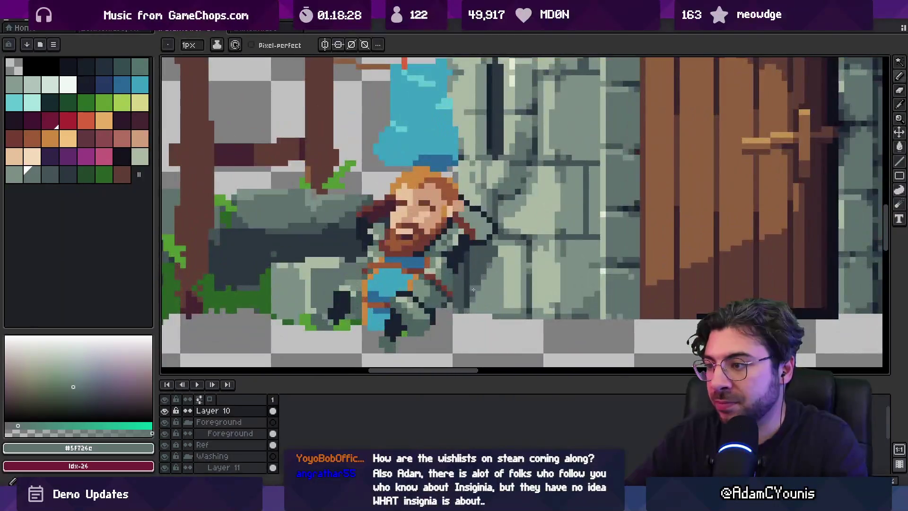
left_click(483, 282, "alt")
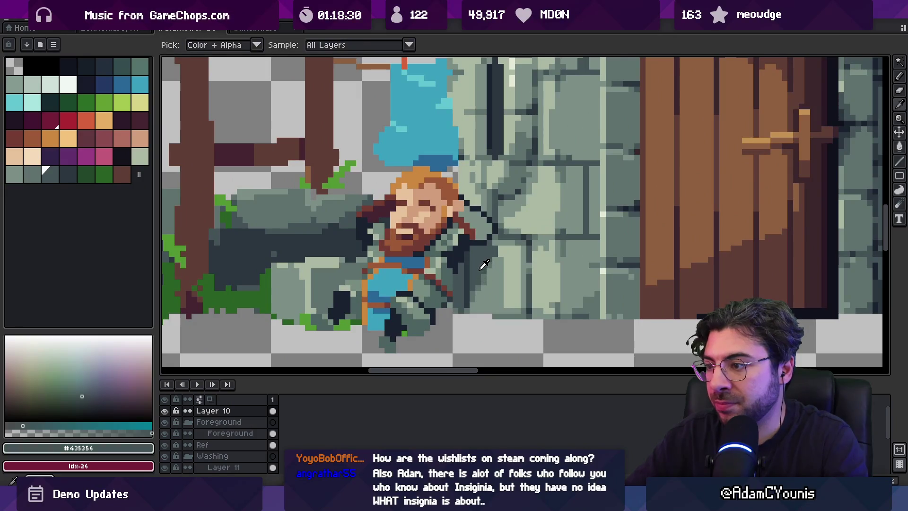
left_click(487, 273, "alt")
left_click(489, 269, "alt")
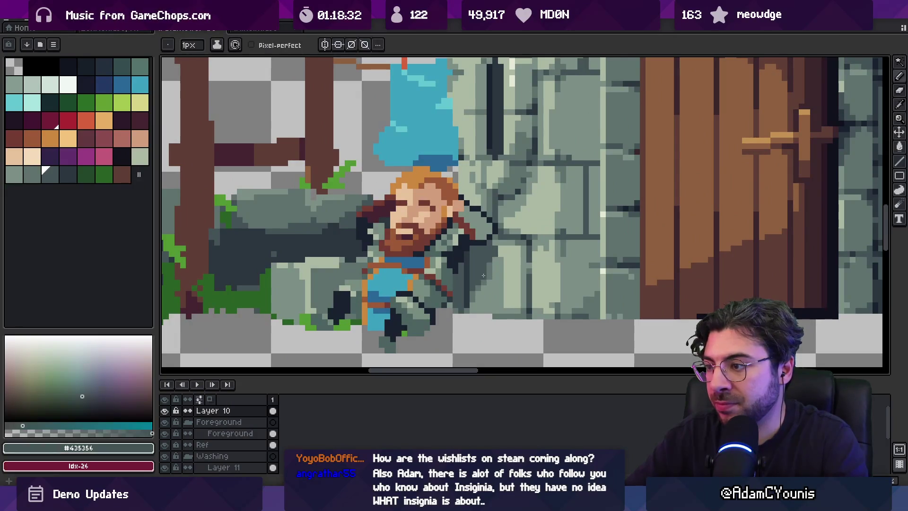
left_click(494, 258, "alt")
key("z")
scroll(492, 236, "down", 3)
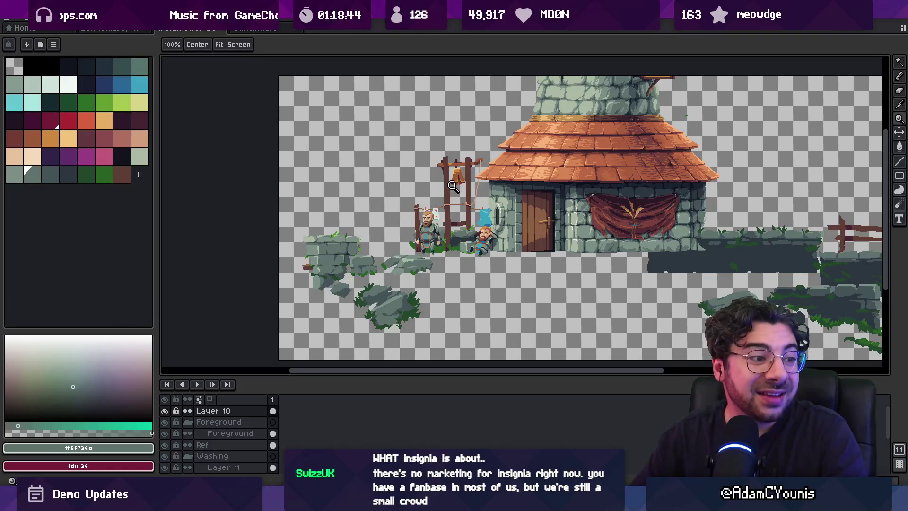
left_click(441, 241)
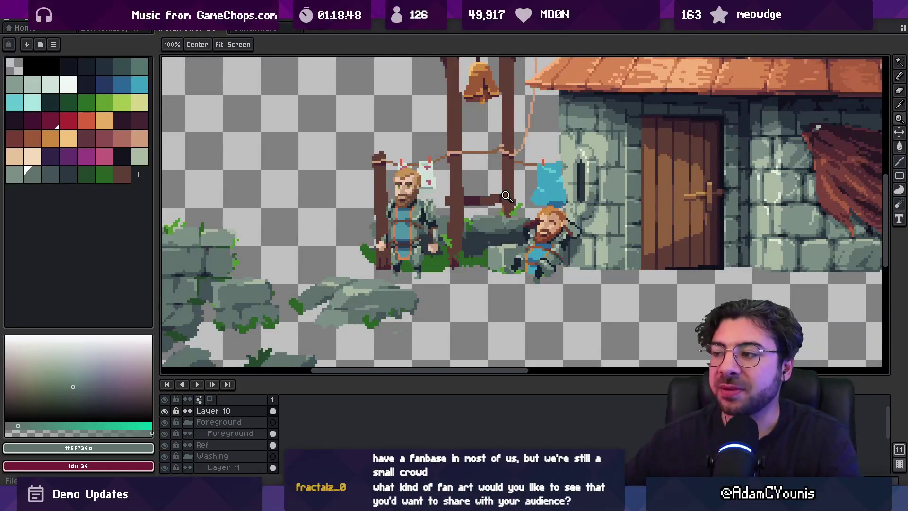